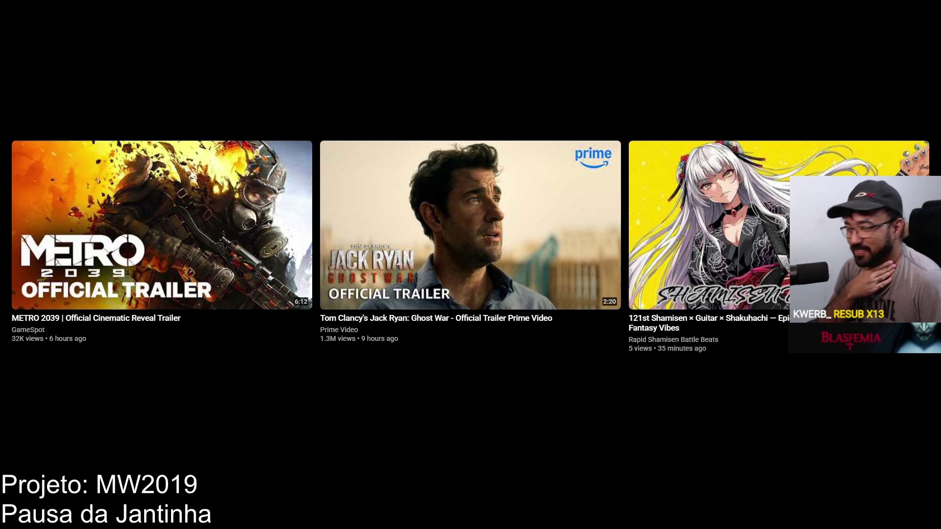
- Rewind the ended Street Fighter trailer to 1:52, exit full screen and pause it
click(460, 500)
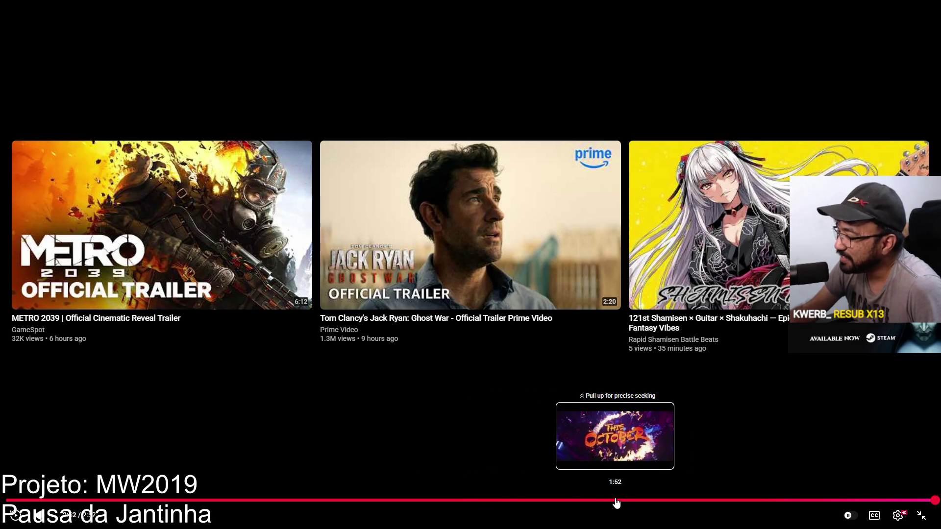
drag(616, 503, 616, 501)
double_click(597, 412)
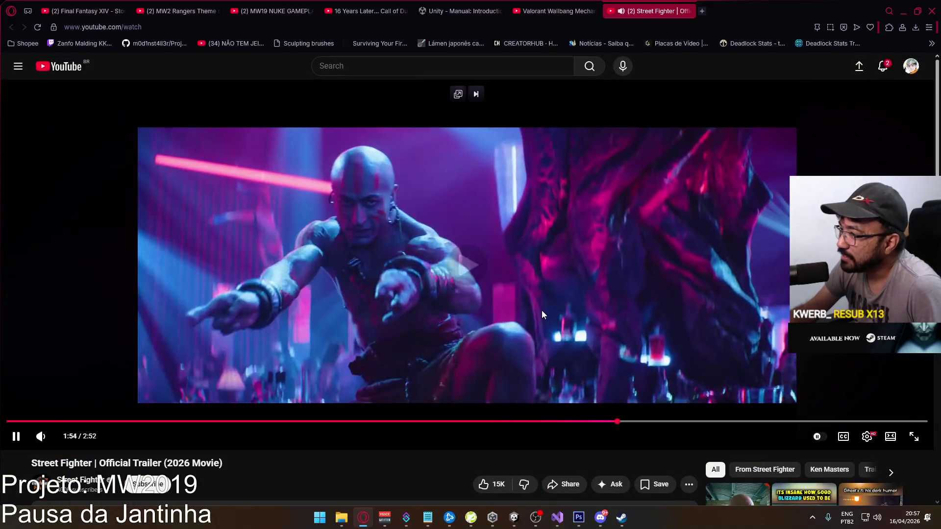
click(541, 312)
- Jump the trailer to 2:00 in full screen, exit full screen, and open a new tab
click(914, 437)
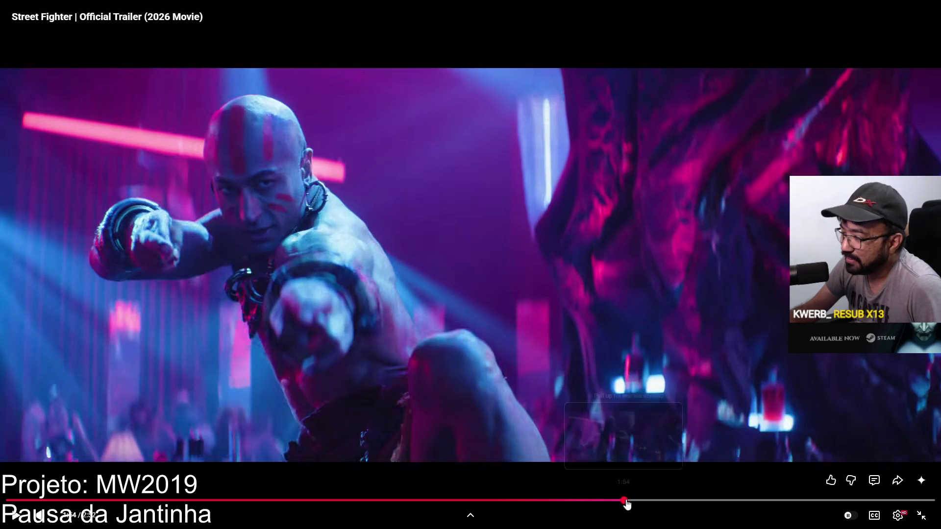
click(656, 507)
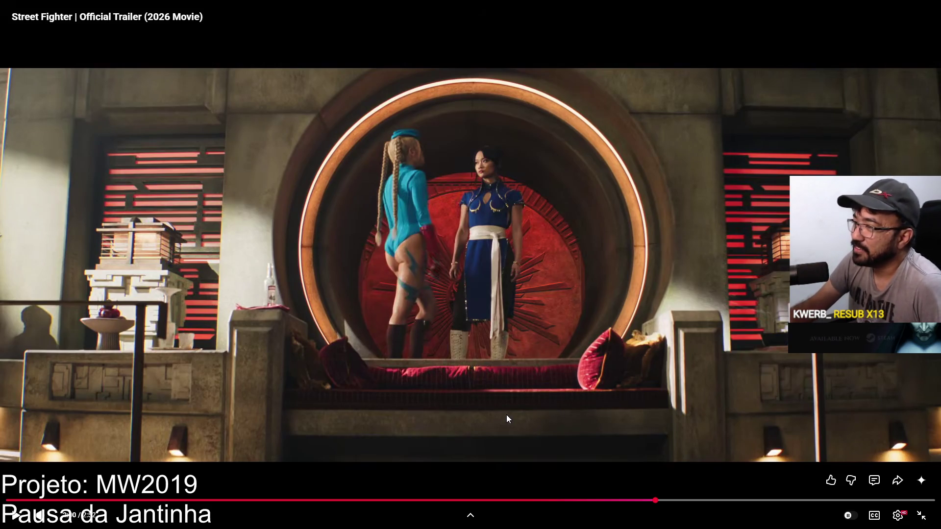
key(Escape)
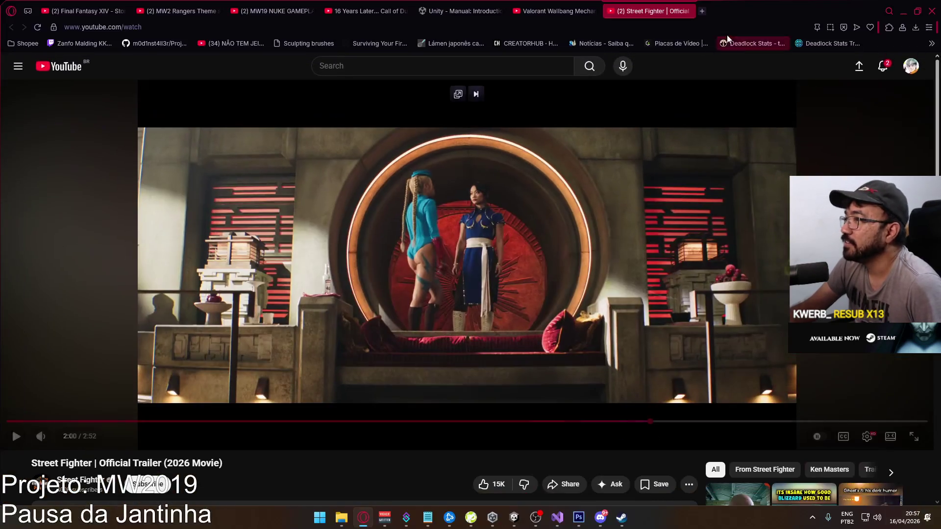
click(705, 10)
- Search Google for 'cammy street fighter', browse the image results, then close that tab
text(cammy st)
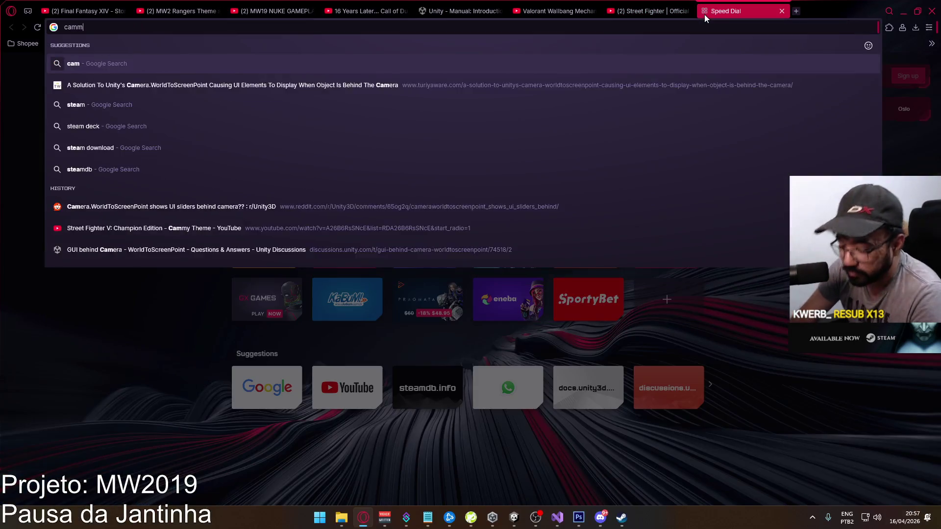
text(reet fighter)
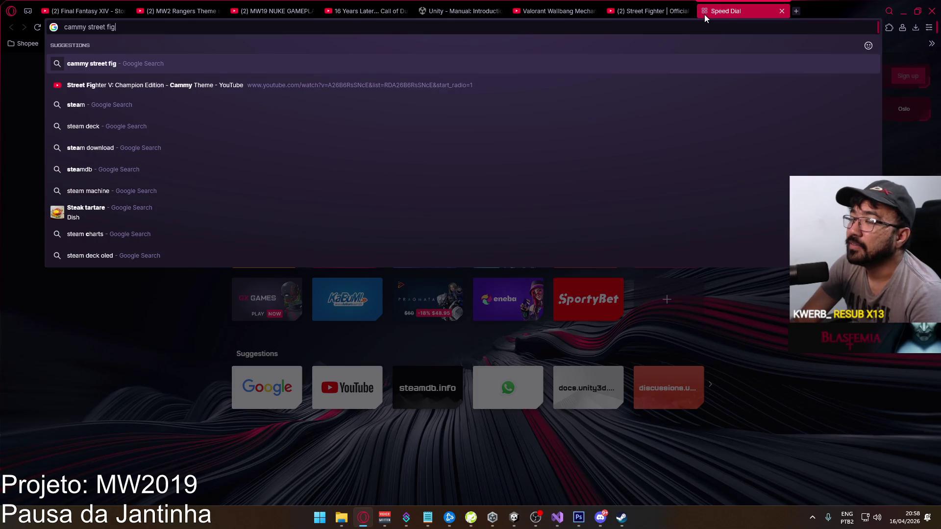
key(Return)
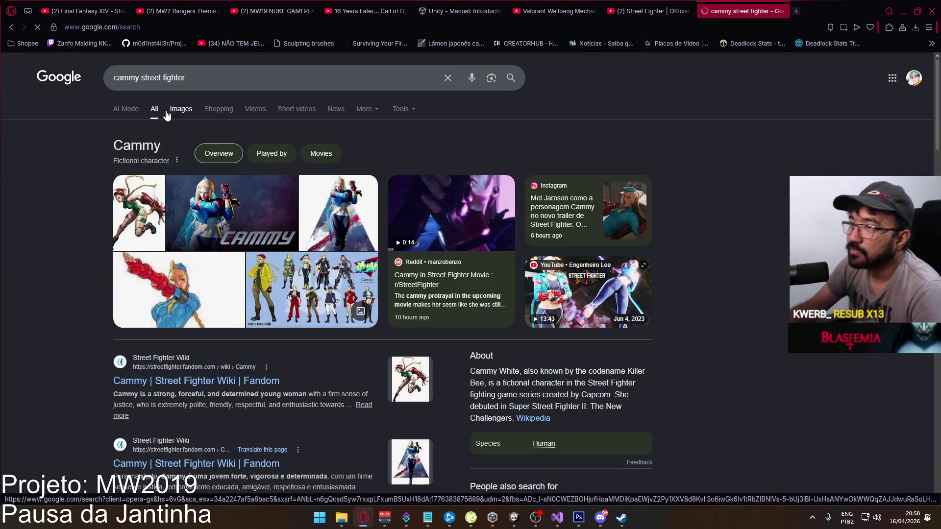
click(369, 186)
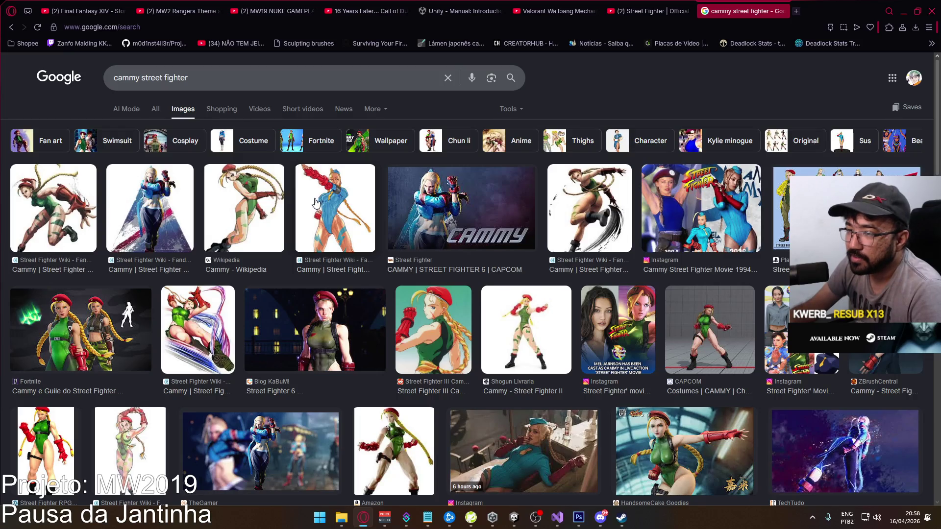
scroll(317, 206, down, 3)
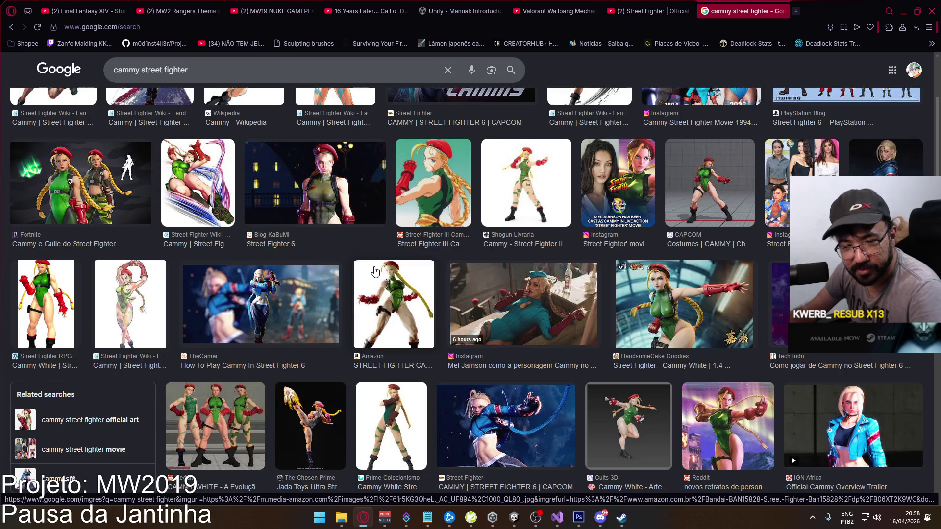
scroll(395, 323, up, 3)
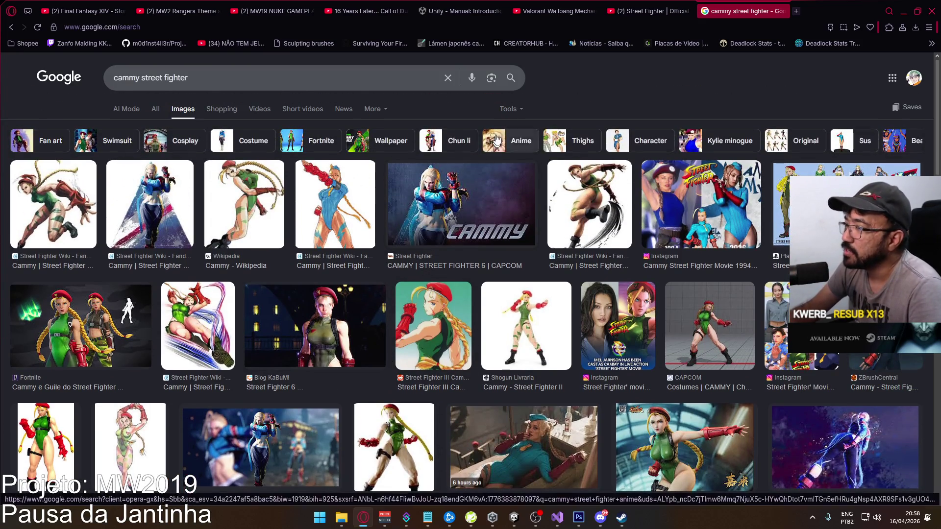
click(782, 11)
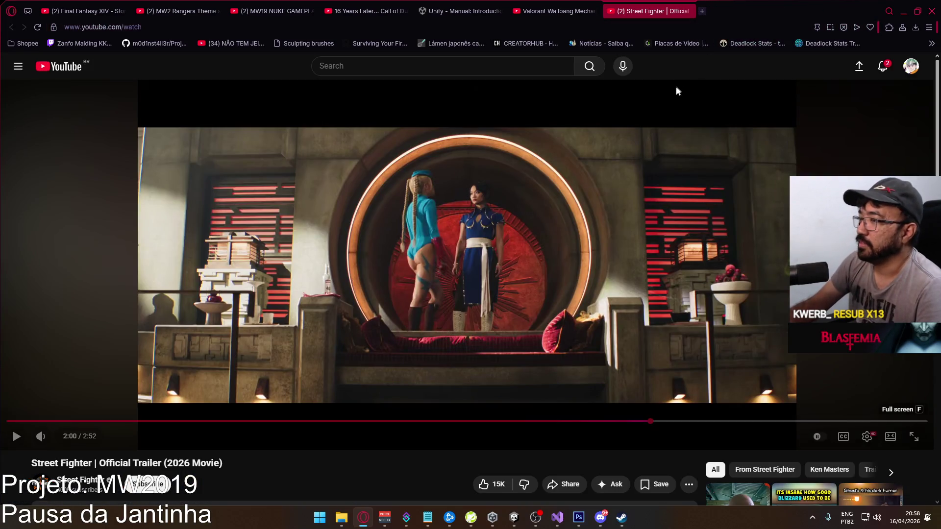
- Move the Street Fighter trailer to 2:07 and switch it to full screen
click(681, 423)
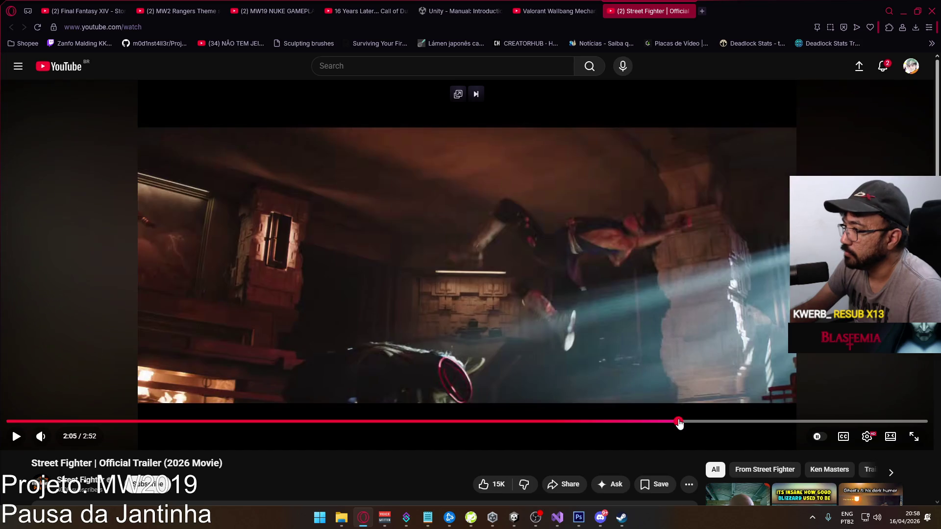
drag(679, 424, 751, 421)
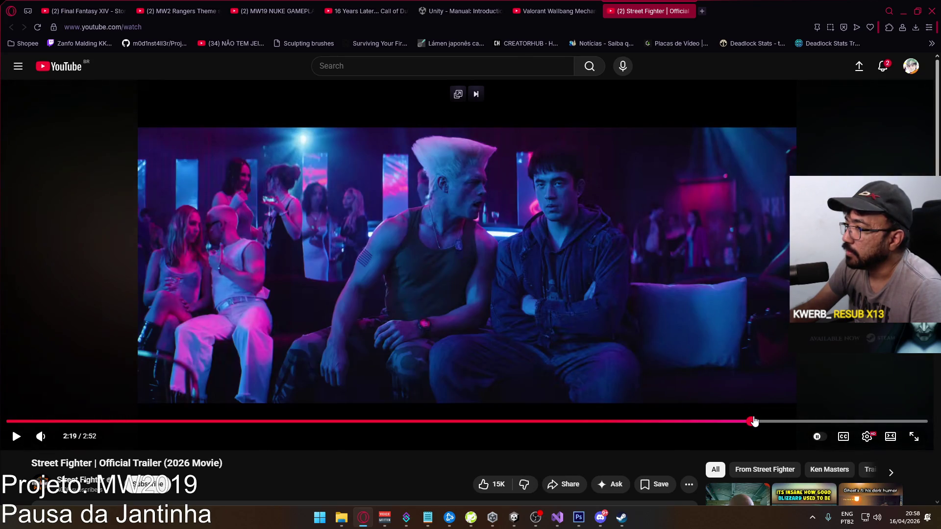
click(914, 437)
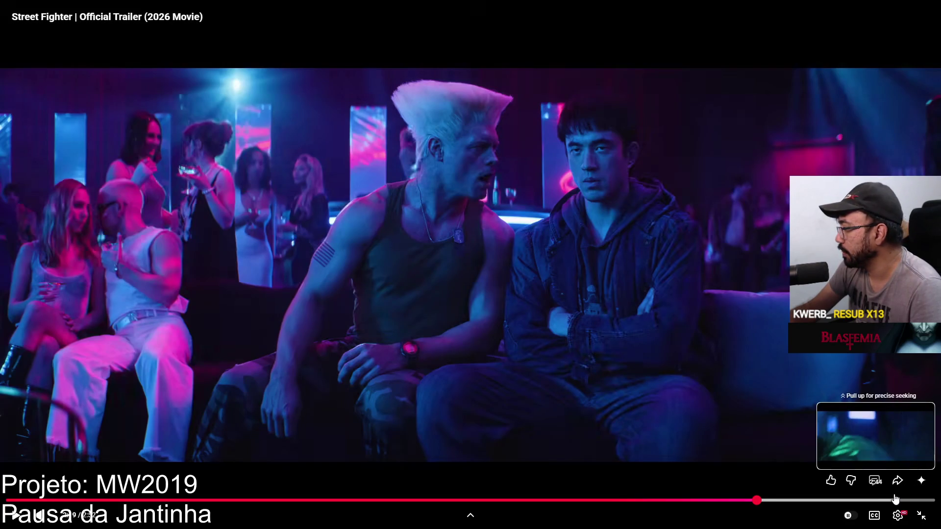
- Skip ahead and back, pause and resume through the Blanka scenes, then exit full screen
click(878, 501)
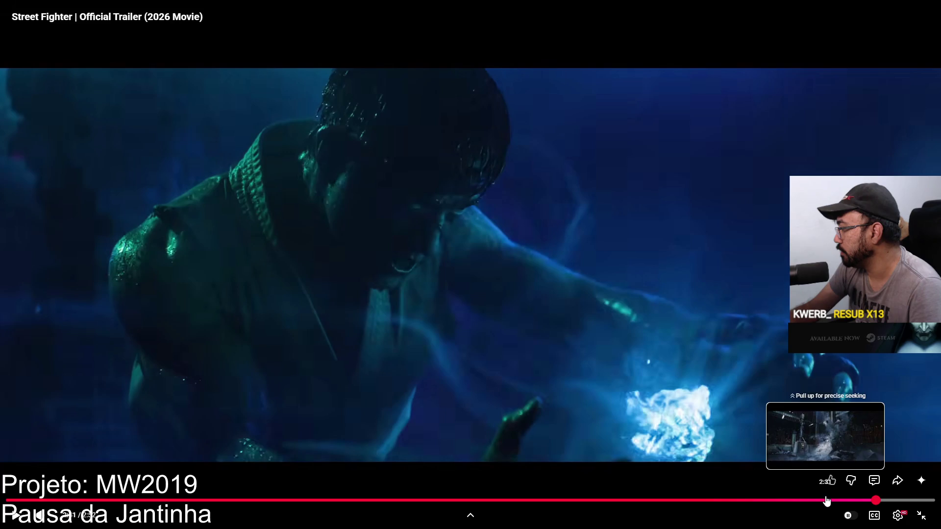
click(825, 501)
click(631, 352)
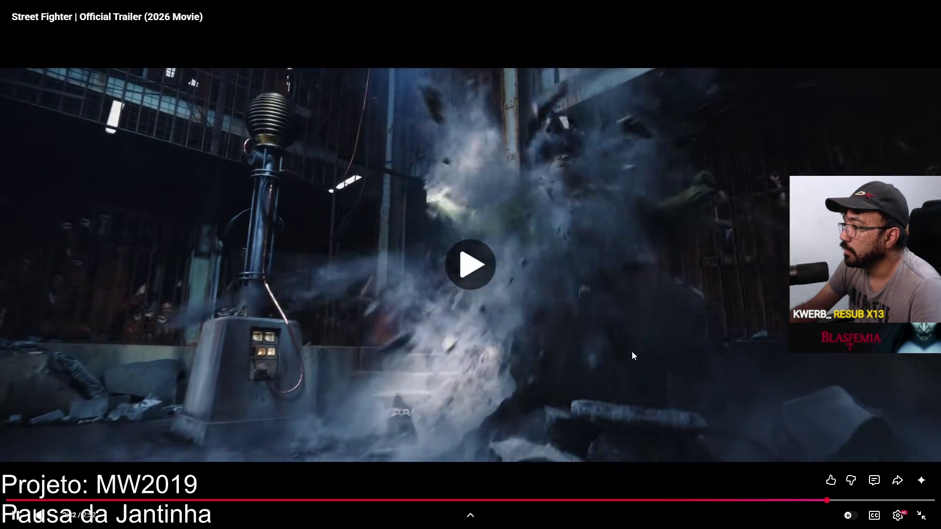
click(711, 339)
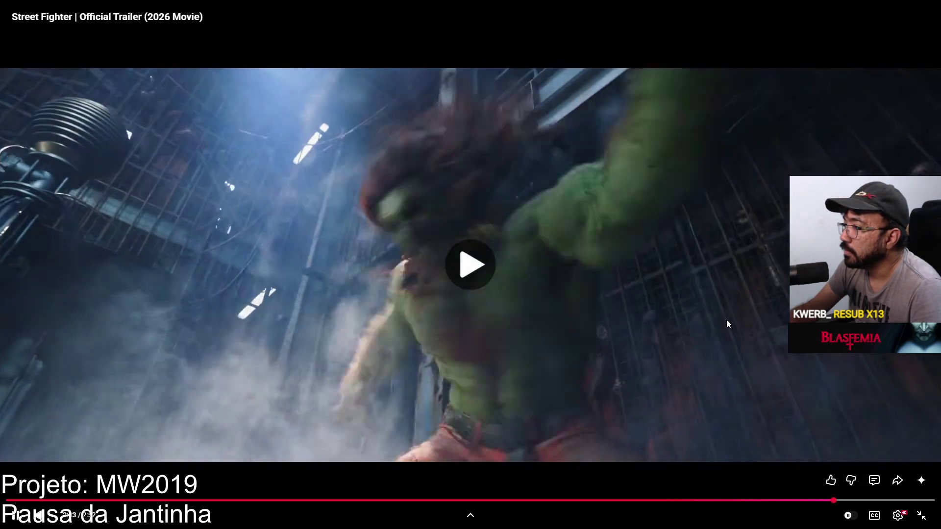
click(715, 323)
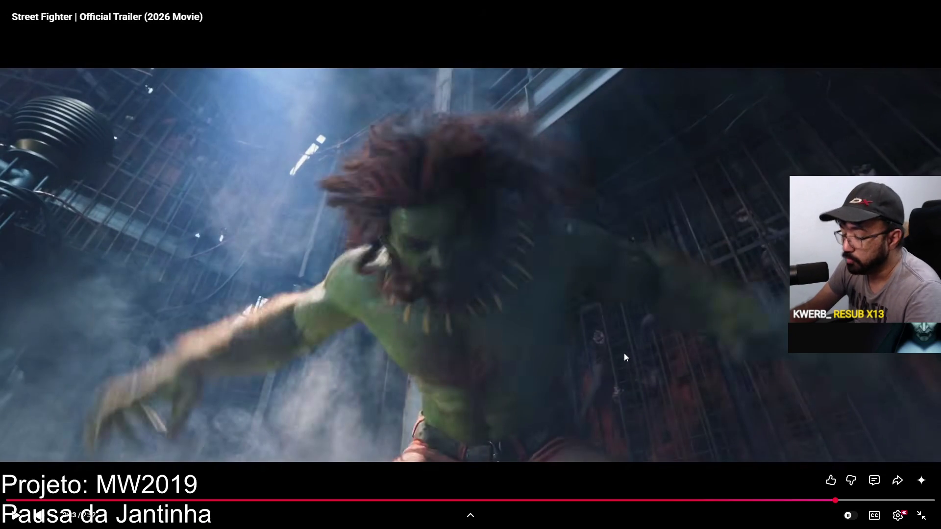
click(625, 353)
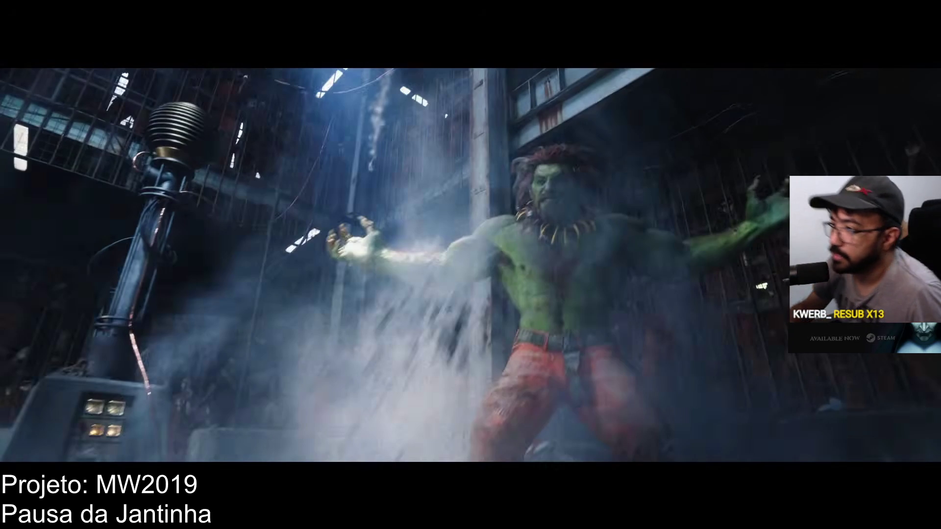
click(923, 519)
scroll(499, 373, down, 6)
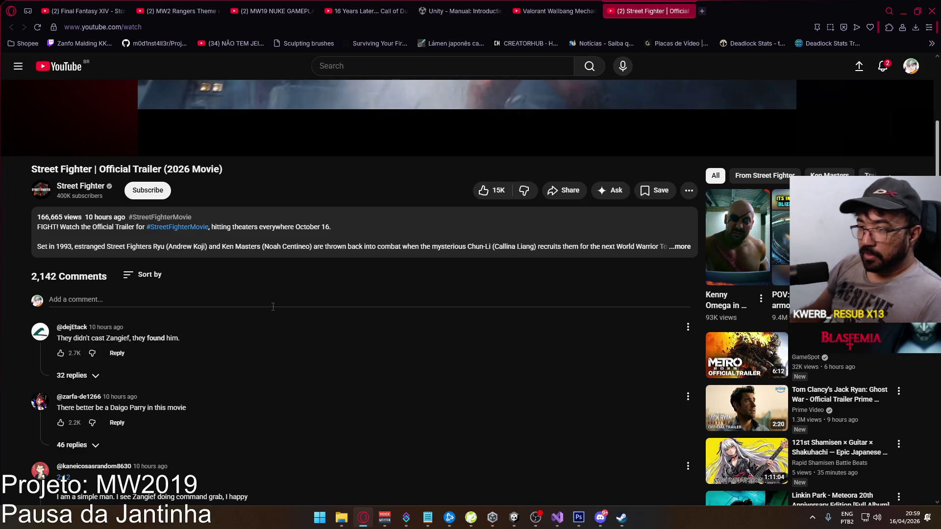
- Select the top comment, scroll far down the comments, then close the Street Fighter tab
drag(216, 338, 56, 340)
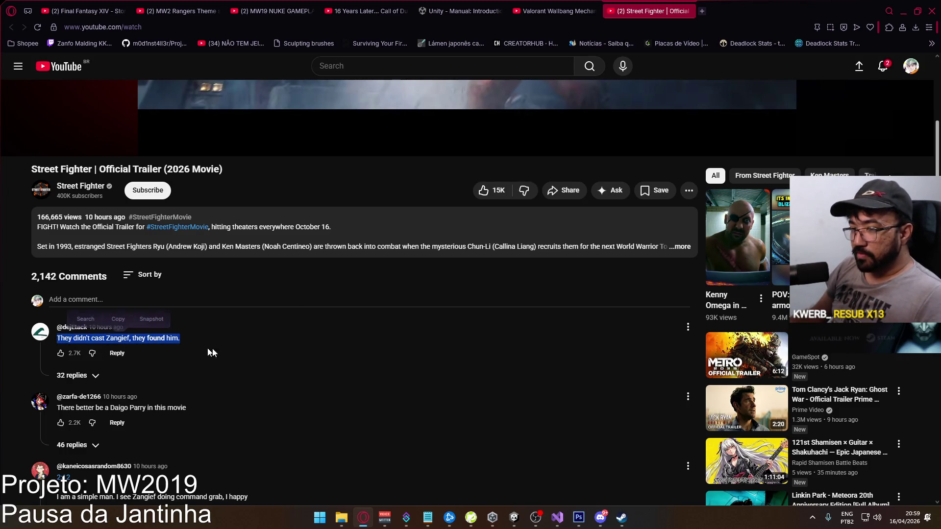
scroll(263, 387, down, 2)
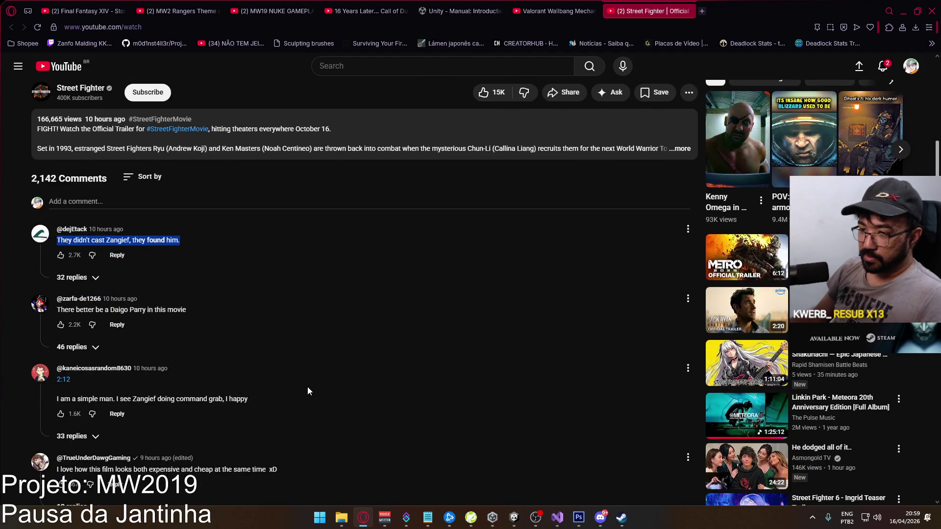
scroll(267, 389, down, 2)
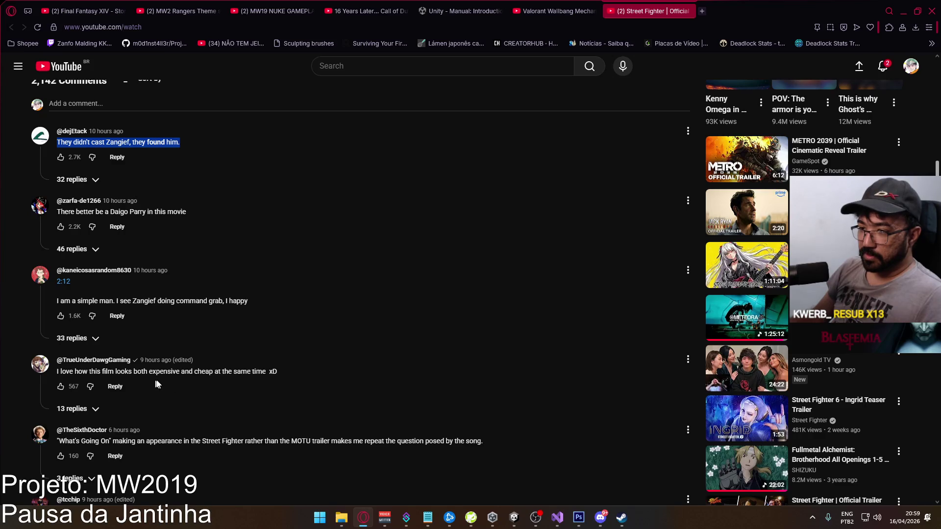
scroll(197, 378, down, 1)
scroll(201, 378, down, 2)
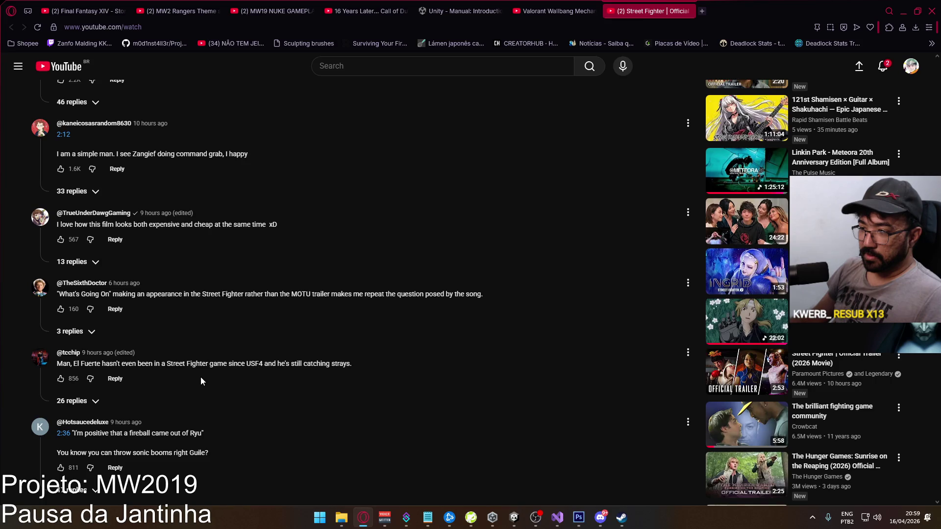
scroll(201, 379, down, 2)
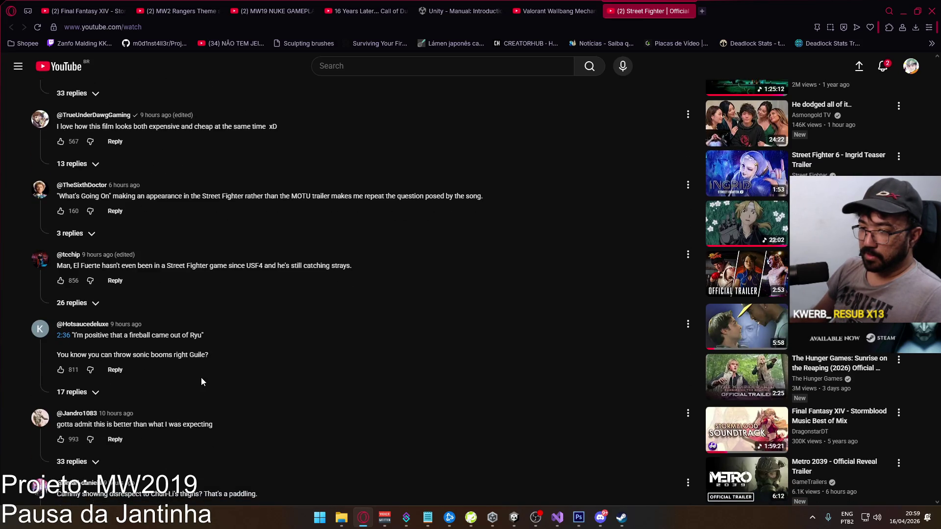
scroll(201, 382, down, 2)
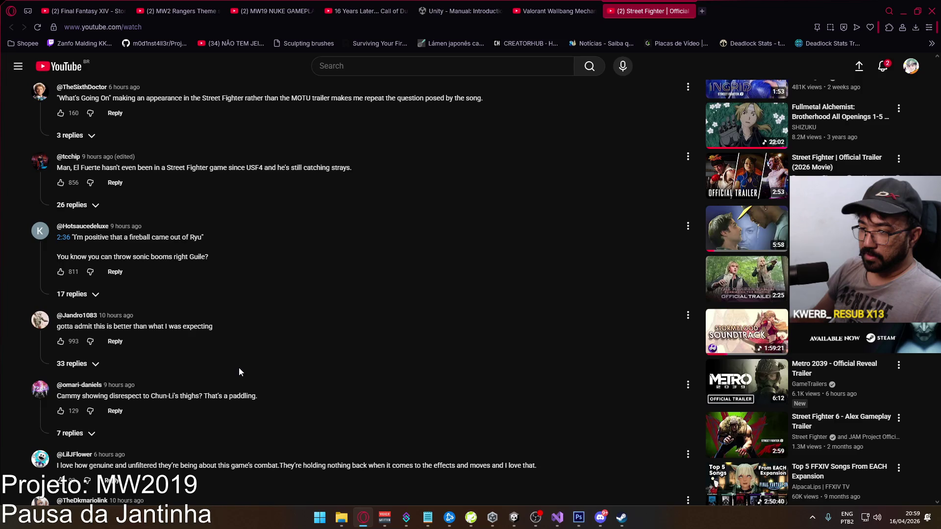
scroll(234, 367, down, 3)
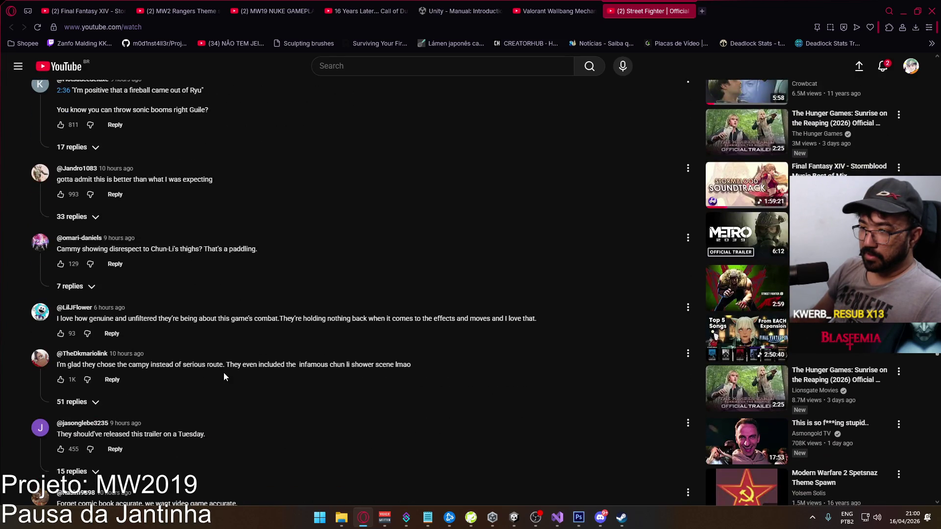
scroll(224, 374, down, 2)
scroll(220, 374, down, 2)
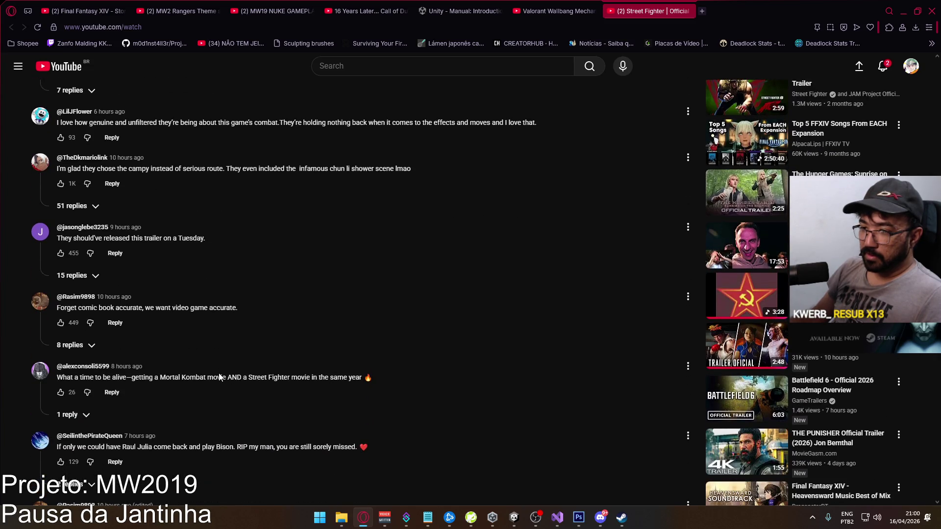
scroll(219, 374, down, 3)
scroll(215, 375, down, 3)
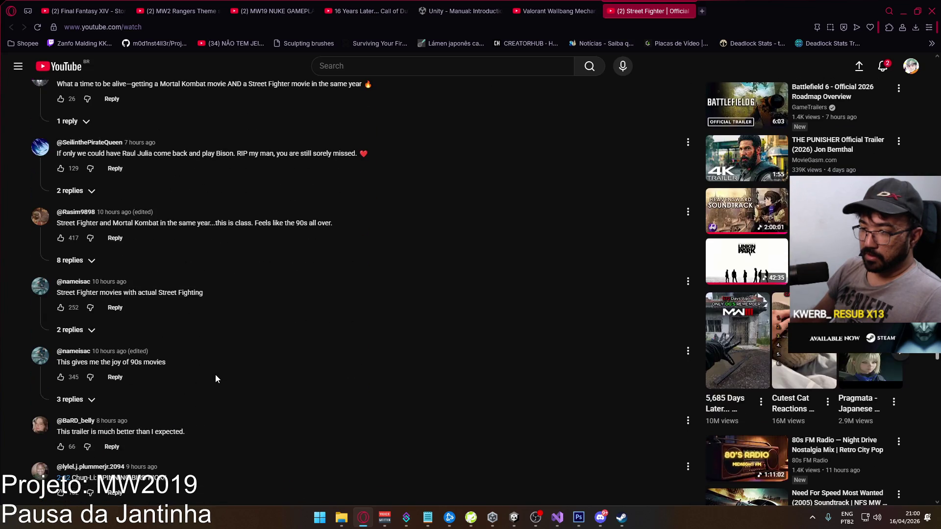
scroll(216, 379, down, 2)
scroll(215, 376, down, 2)
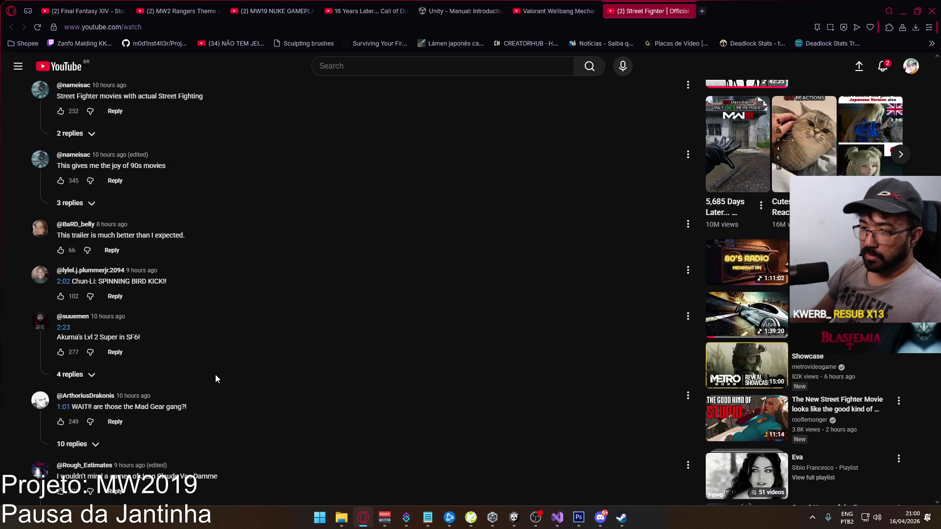
scroll(216, 378, down, 2)
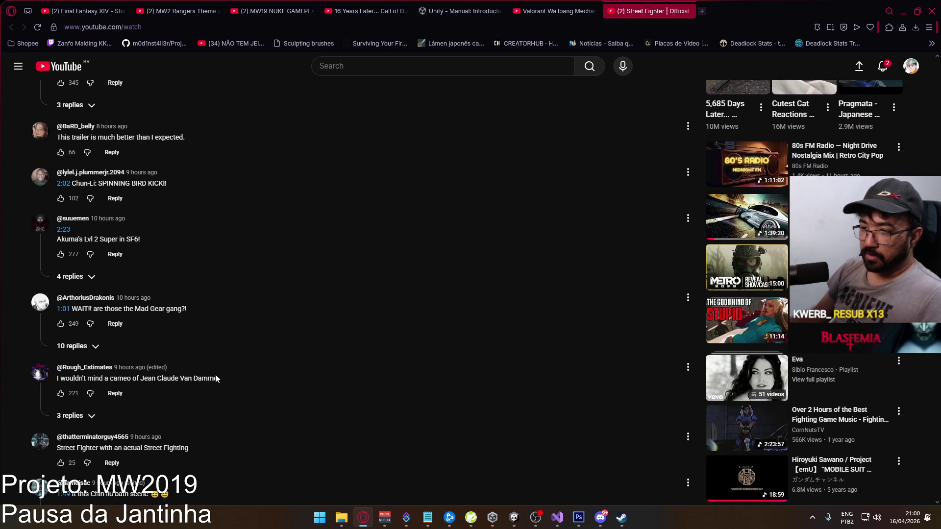
scroll(216, 375, down, 2)
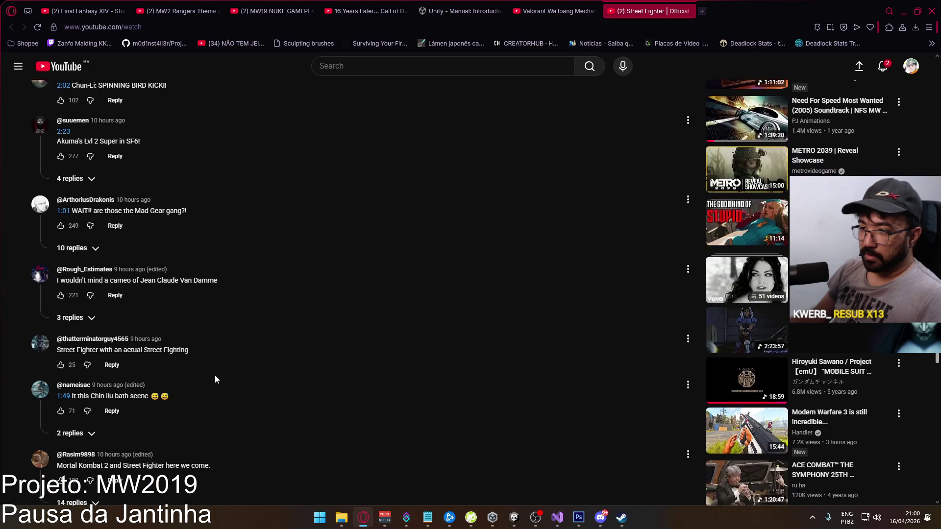
scroll(205, 374, down, 2)
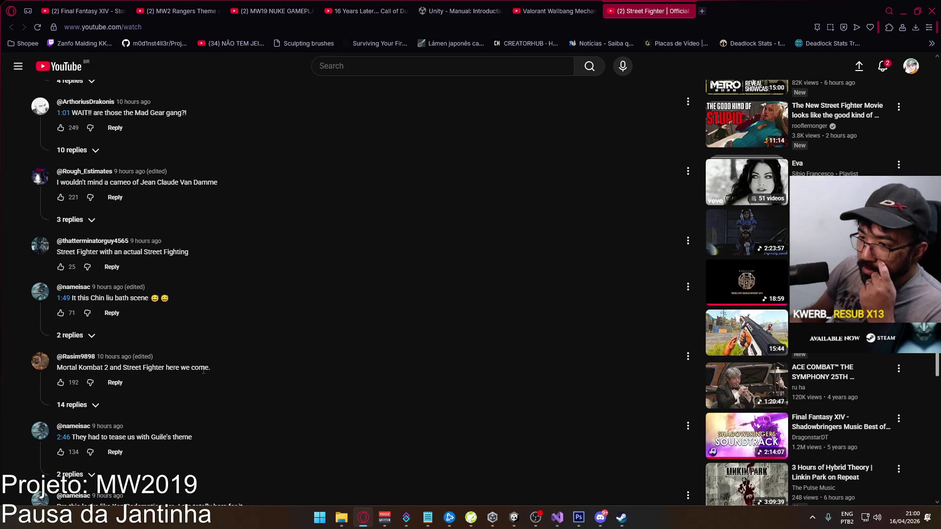
scroll(203, 372, down, 2)
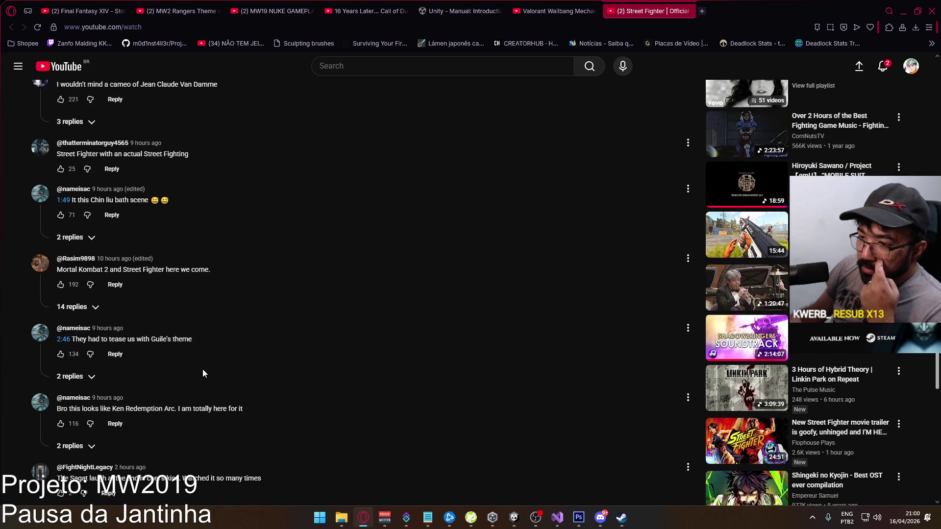
scroll(202, 369, down, 3)
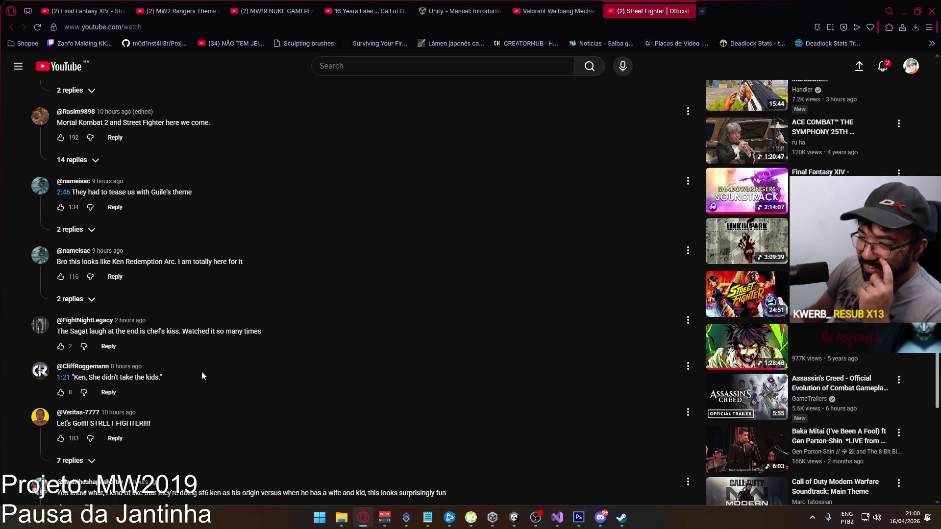
scroll(202, 372, down, 3)
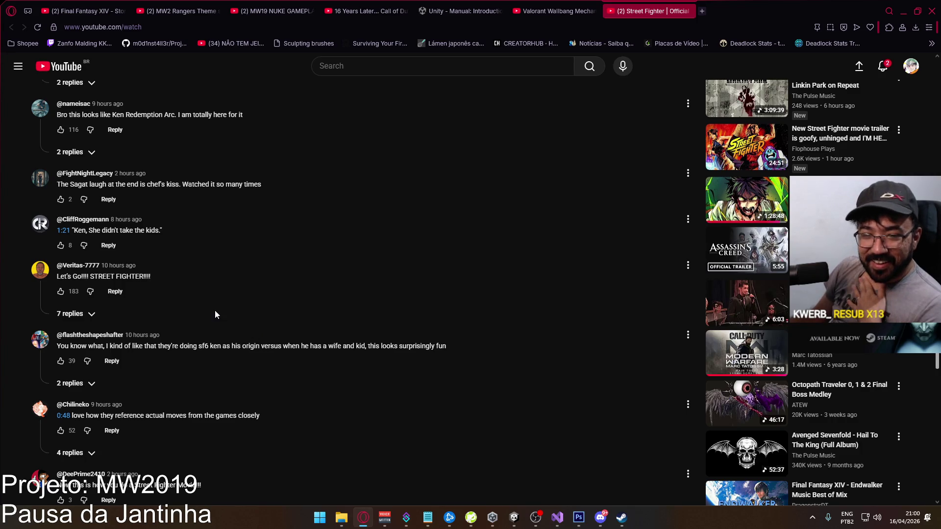
click(691, 13)
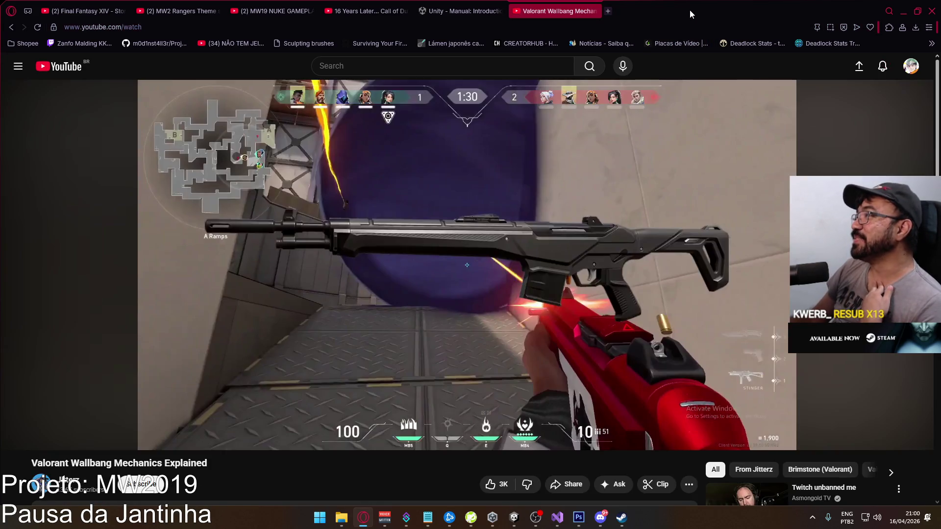
- Minimize Opera, dismiss the Steam gift popup, scroll MatchDirector.cs's nukeTimer logic, then return to Opera
click(903, 11)
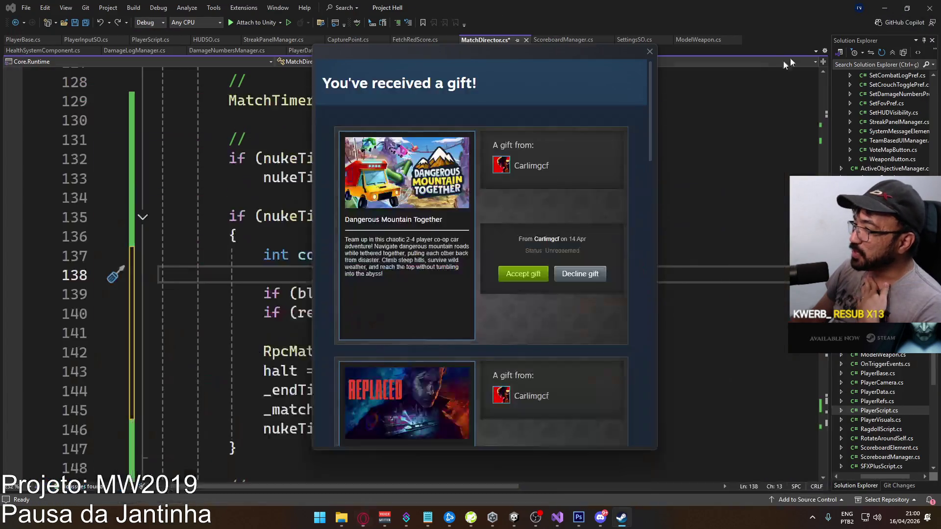
click(650, 52)
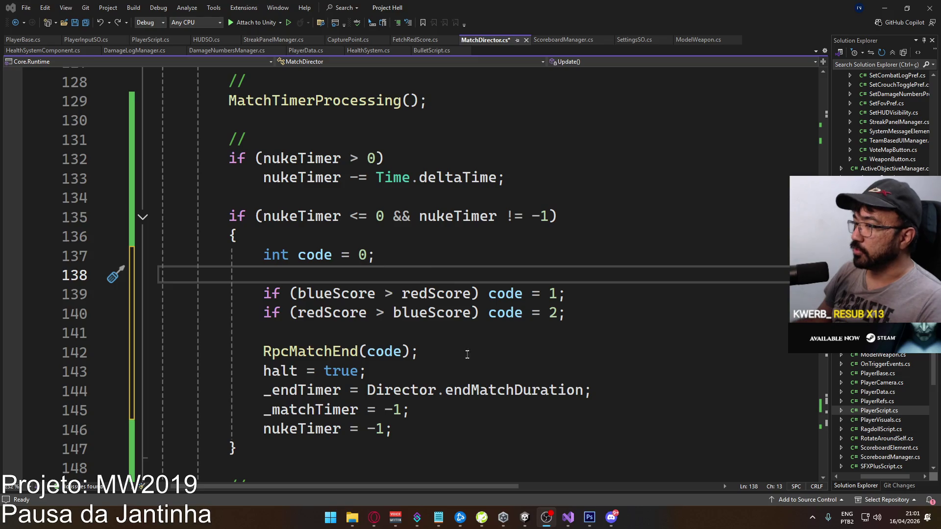
scroll(467, 351, down, 2)
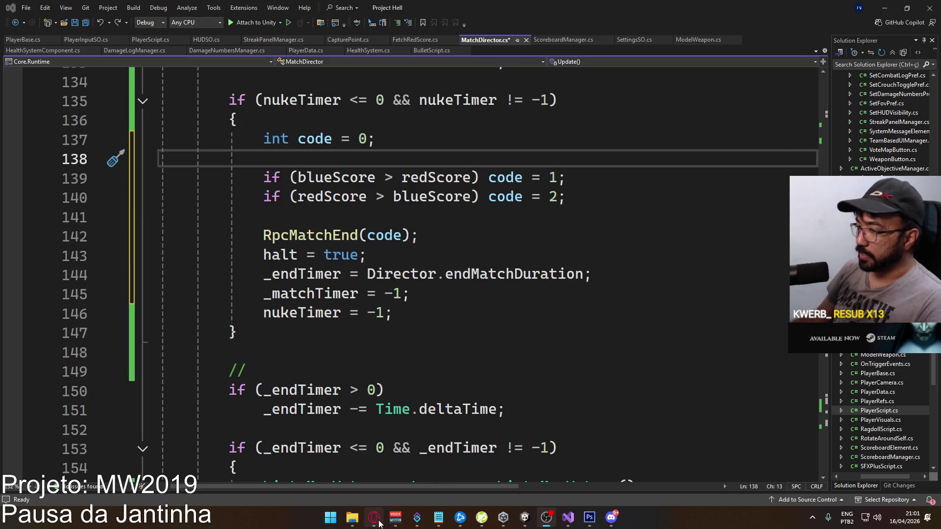
click(375, 520)
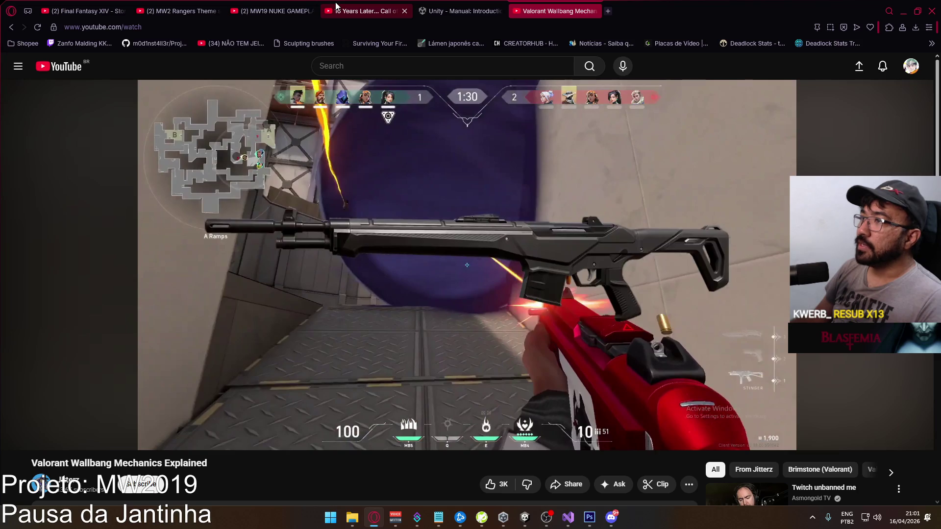
- Open the GameTrailers channel's Videos page in a new tab via the address 'gameui'
click(611, 11)
text(gameui)
key(Return)
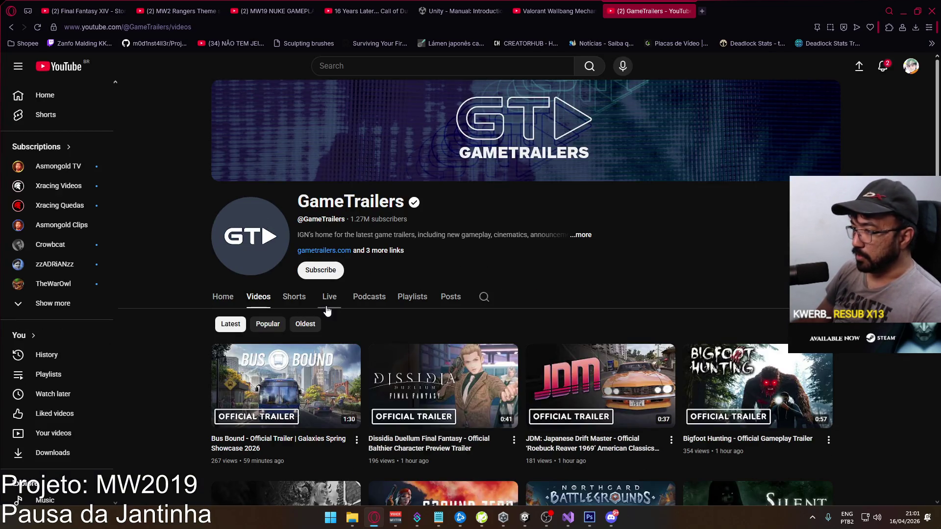
- Scroll far down through GameTrailers' latest trailer uploads, then start another new tab
scroll(414, 339, down, 3)
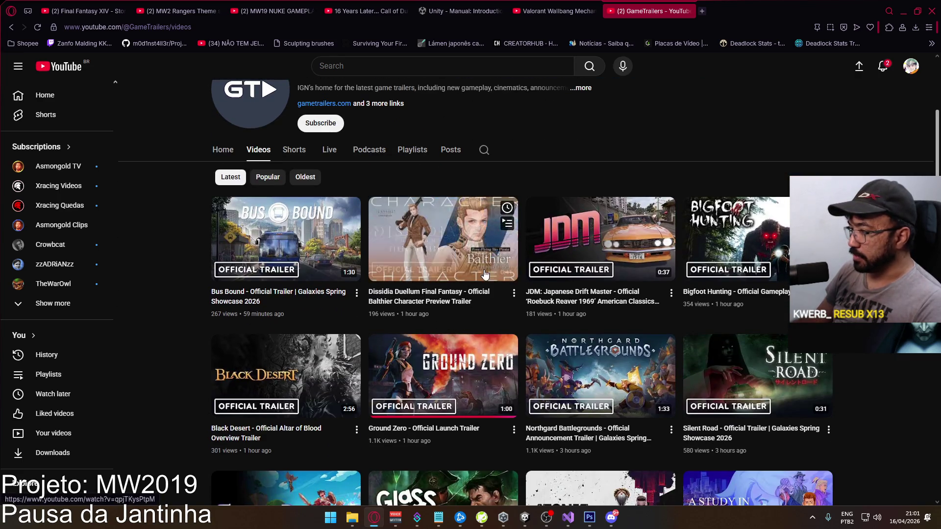
scroll(390, 211, down, 3)
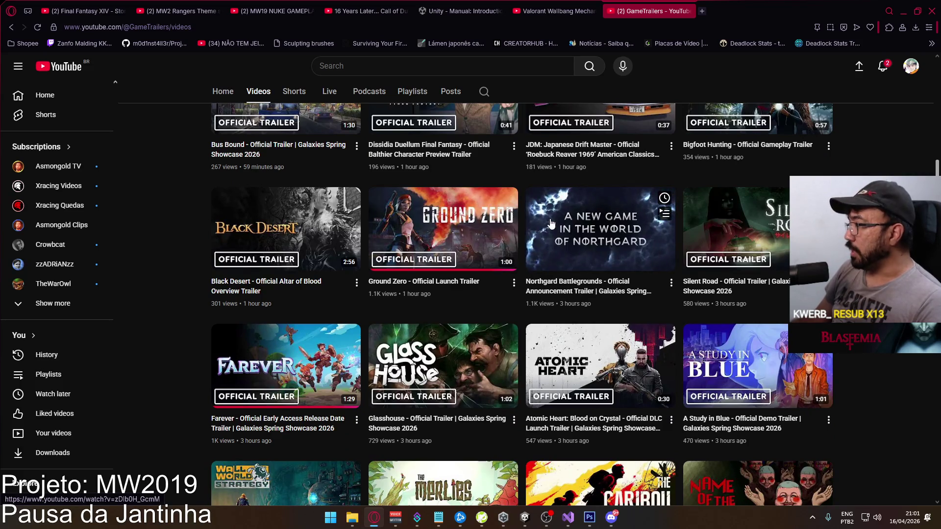
scroll(553, 213, down, 2)
scroll(380, 231, down, 3)
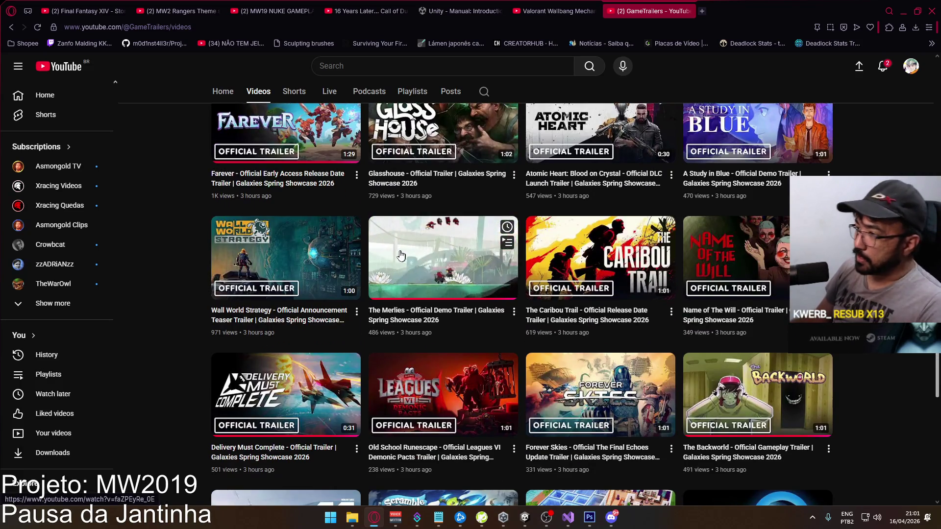
scroll(248, 242, down, 3)
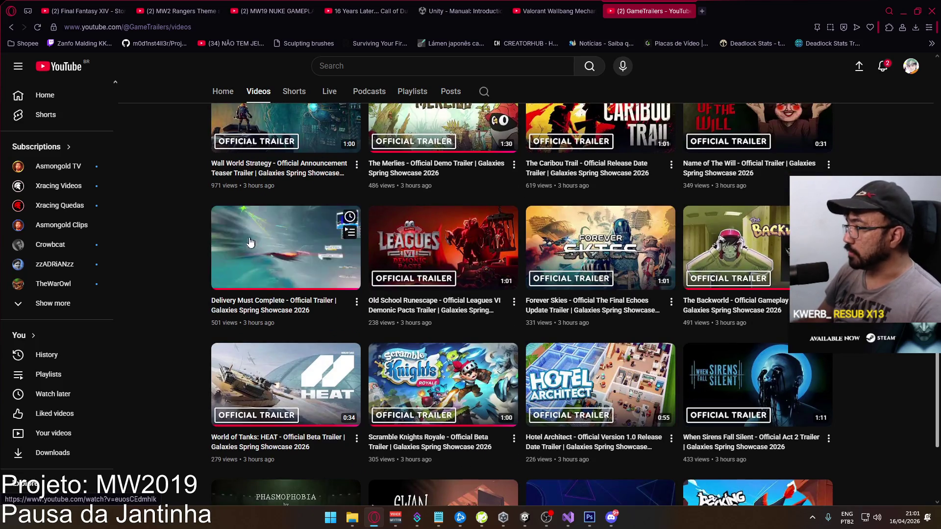
scroll(248, 242, down, 3)
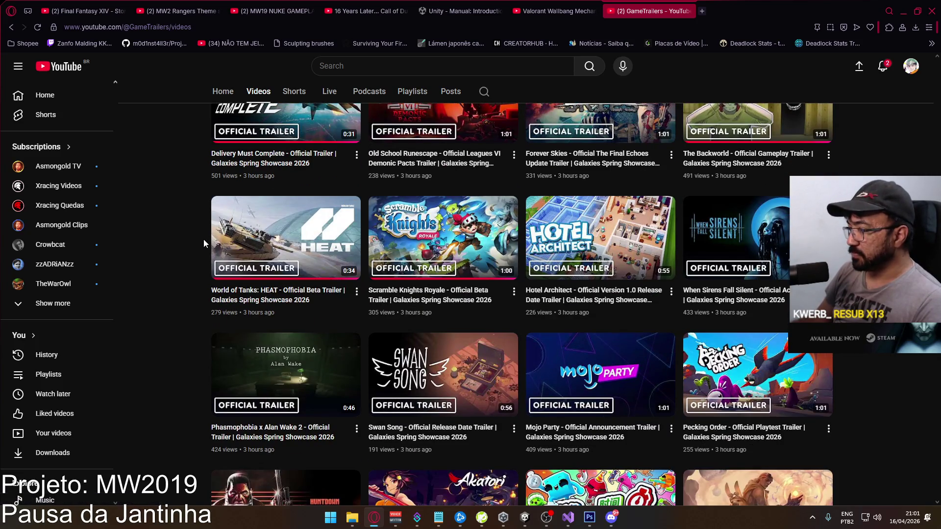
scroll(204, 239, down, 2)
scroll(215, 230, down, 4)
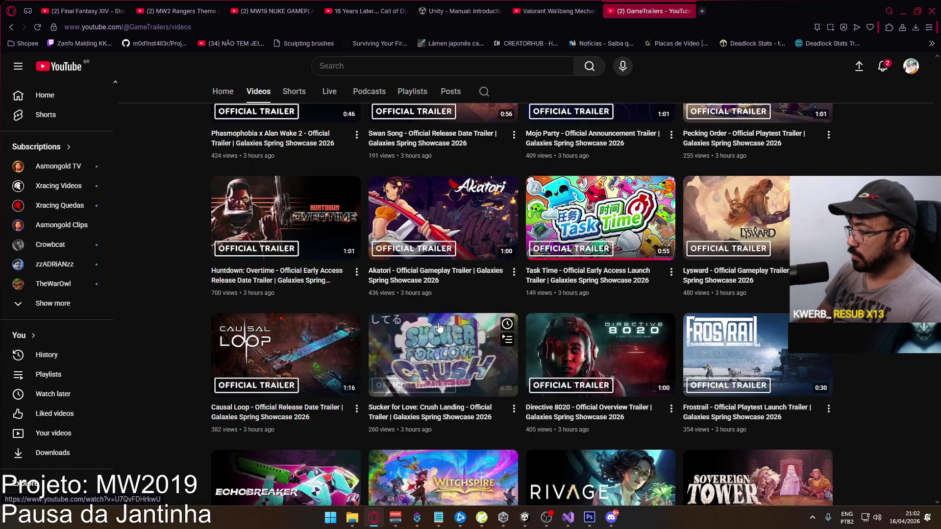
scroll(437, 327, down, 3)
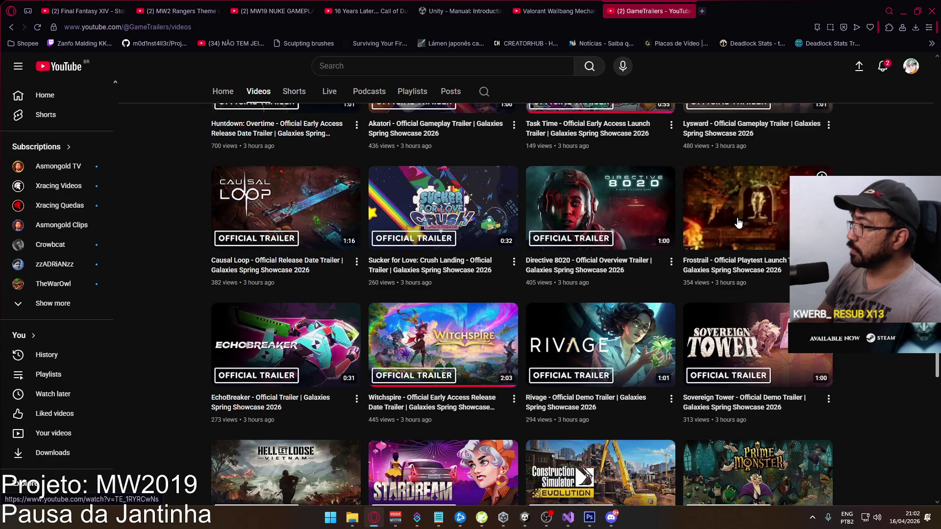
scroll(638, 235, down, 3)
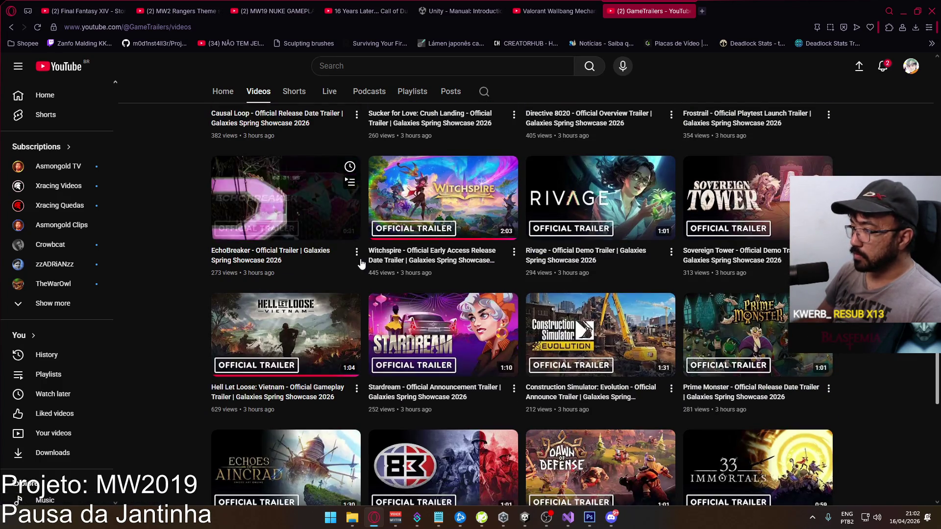
scroll(362, 265, down, 3)
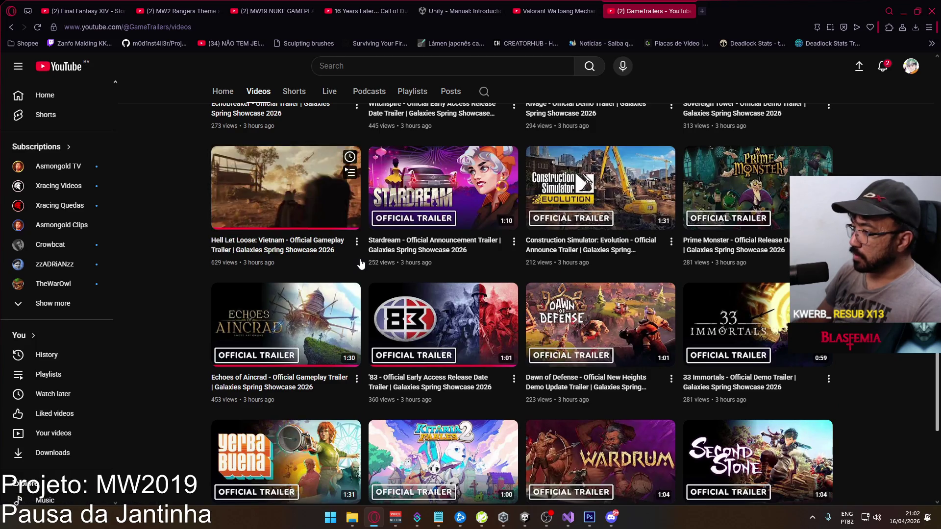
scroll(361, 265, down, 3)
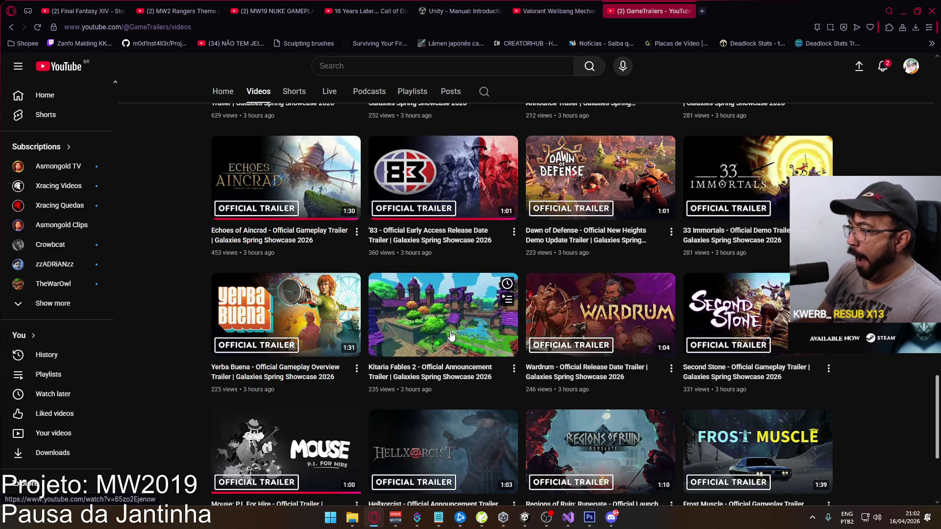
scroll(451, 335, down, 2)
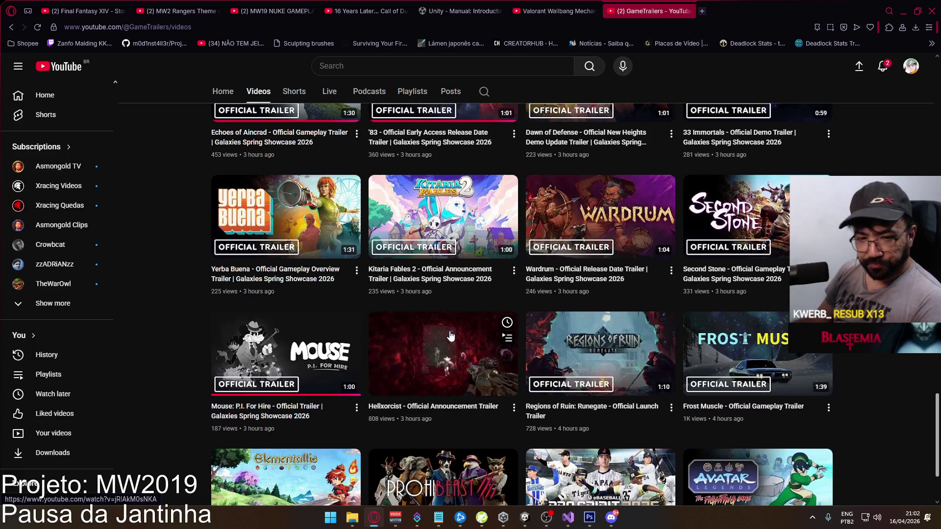
scroll(451, 335, down, 2)
scroll(451, 336, down, 3)
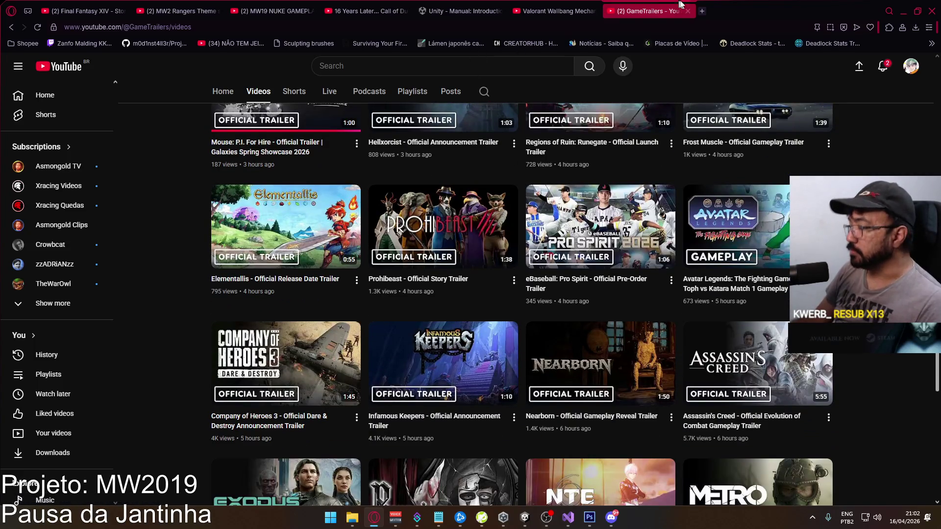
click(702, 11)
text(steam)
click(135, 68)
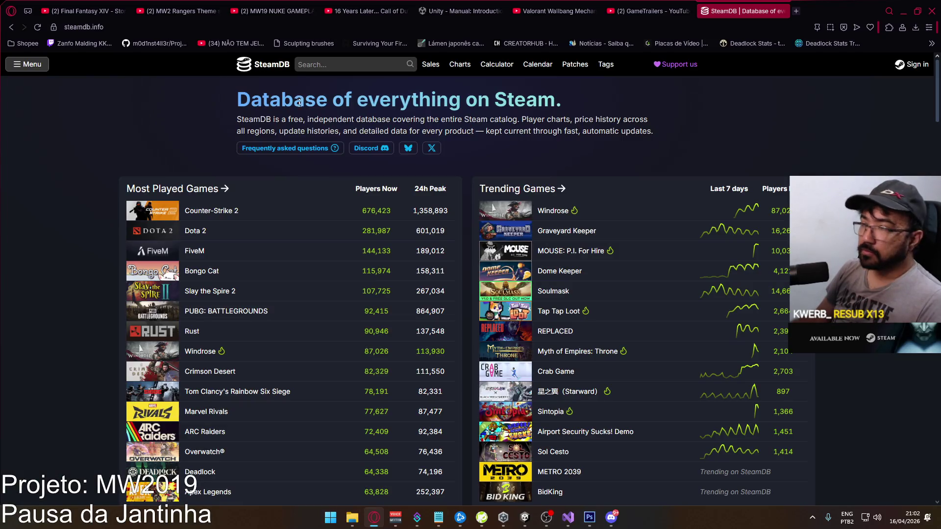
click(335, 65)
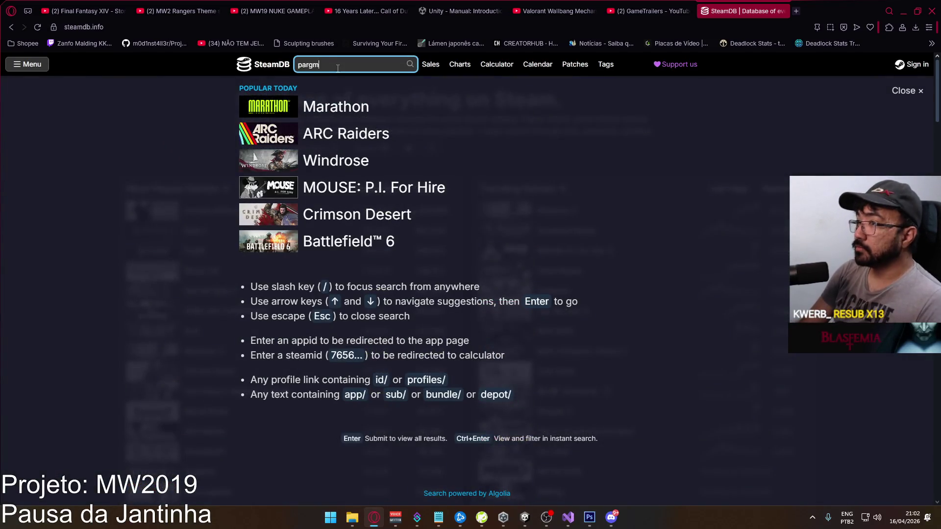
click(346, 93)
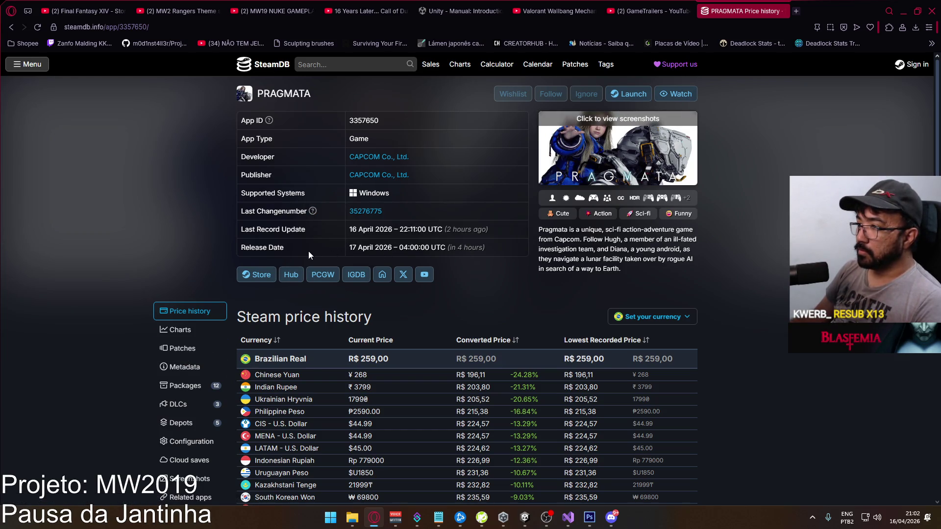
drag(481, 251, 436, 238)
drag(358, 247, 340, 248)
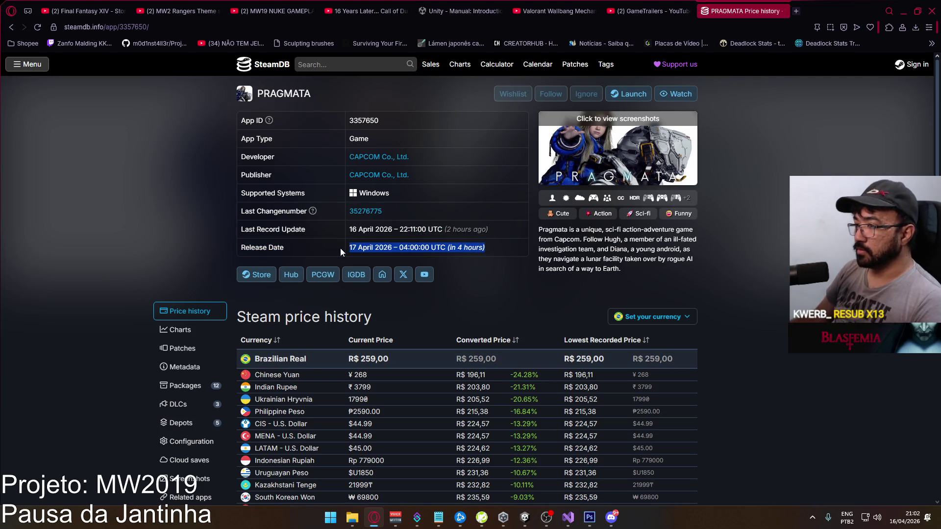
click(221, 328)
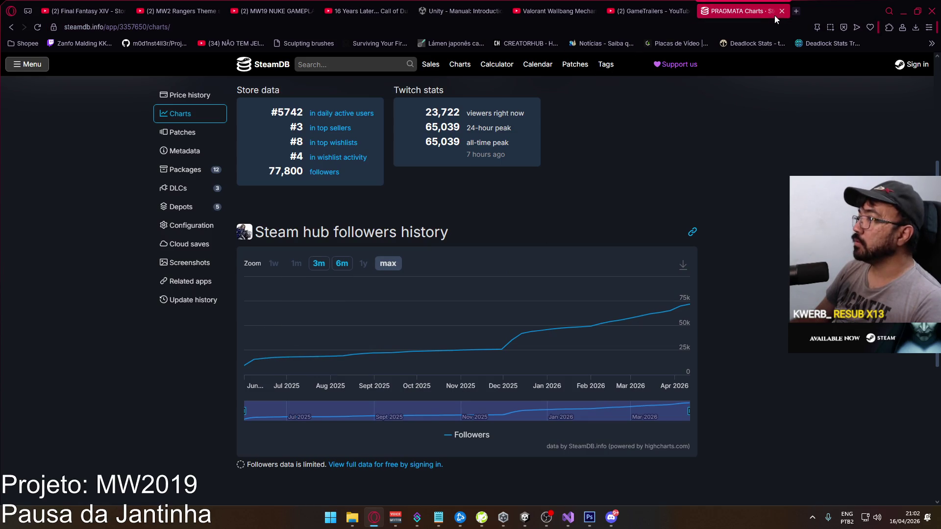
click(784, 12)
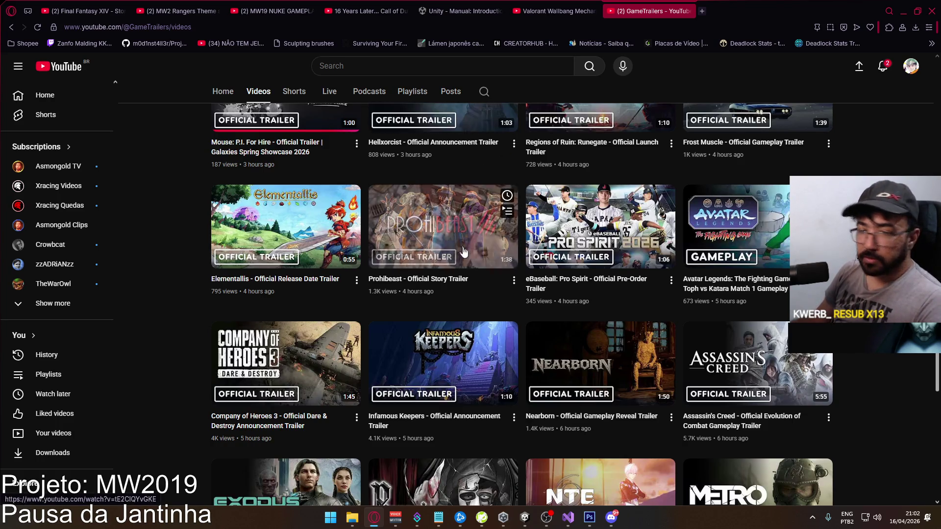
- Search YouTube for 'mortal kombat 2 trailer'
scroll(471, 260, up, 5)
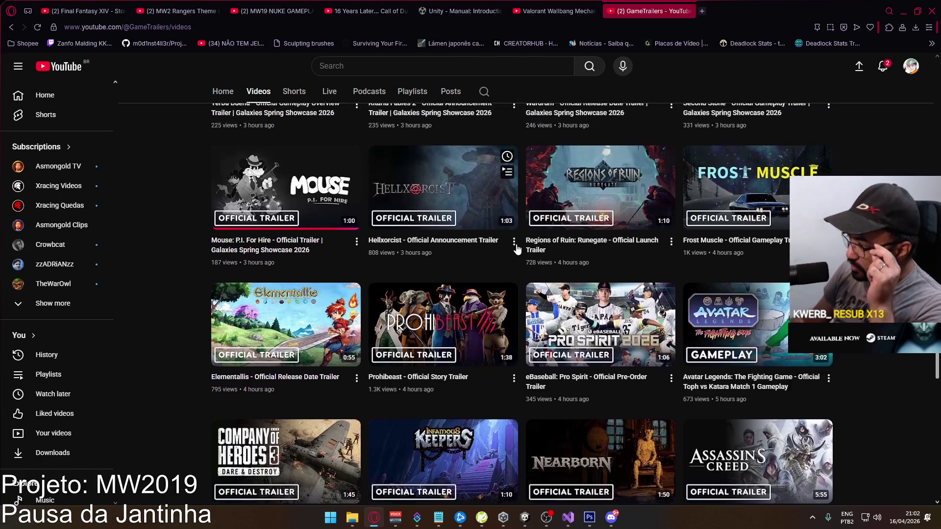
scroll(487, 254, up, 3)
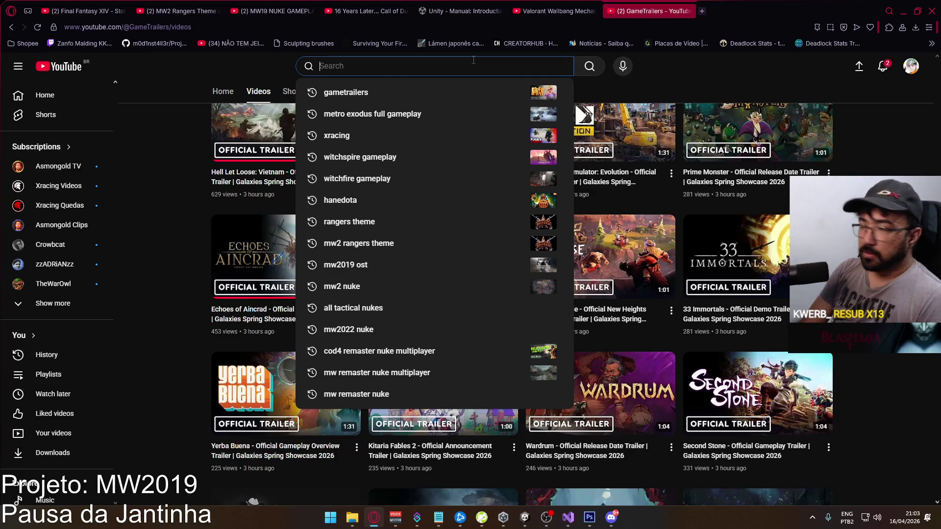
text(mortal komba)
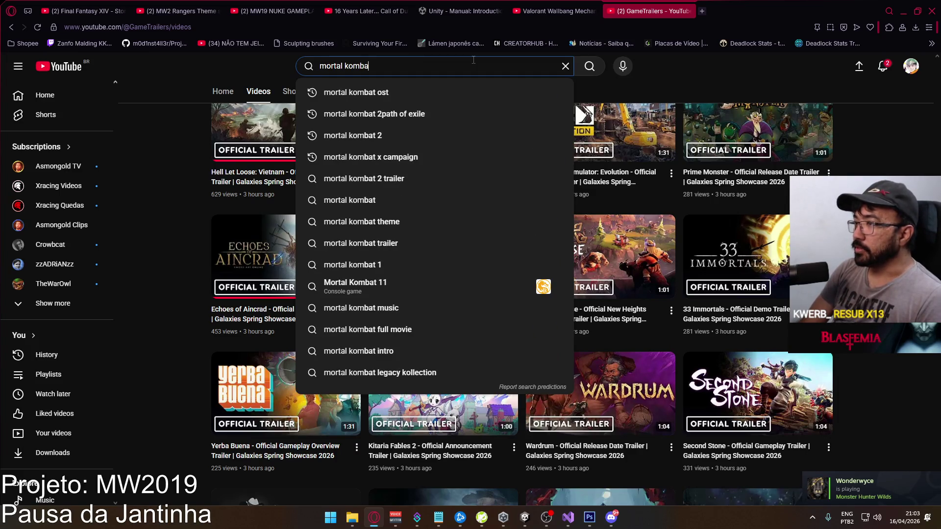
text(t 2 trailer)
key(Return)
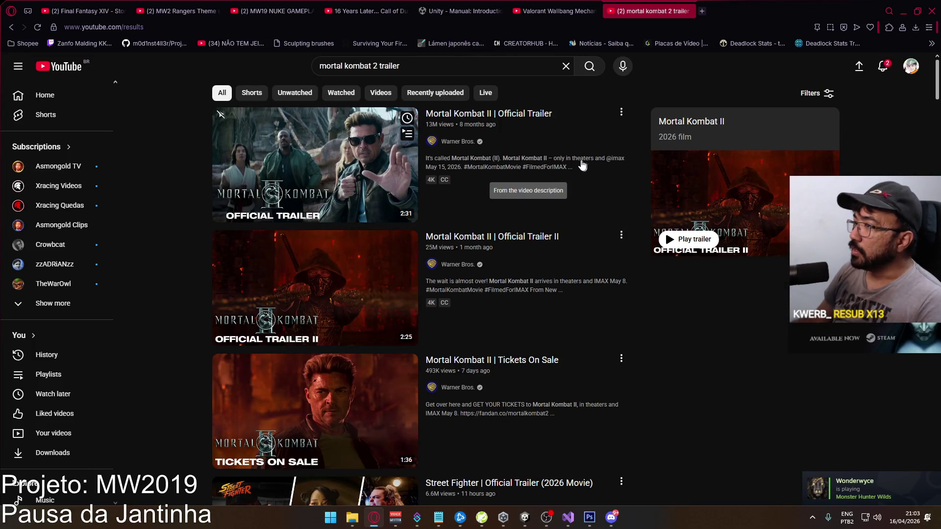
- Play the Mortal Kombat II Official Trailer full screen, pausing and rewinding ten seconds
click(346, 167)
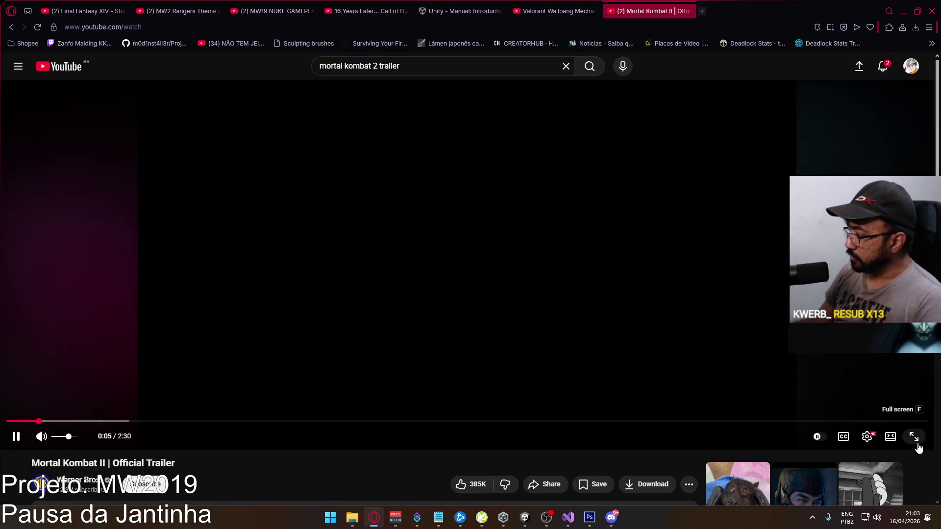
click(915, 439)
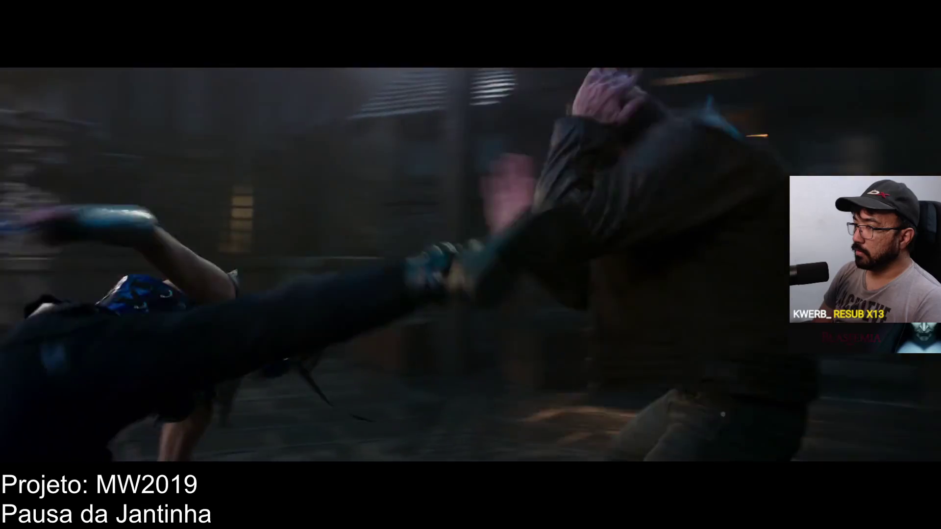
key(space)
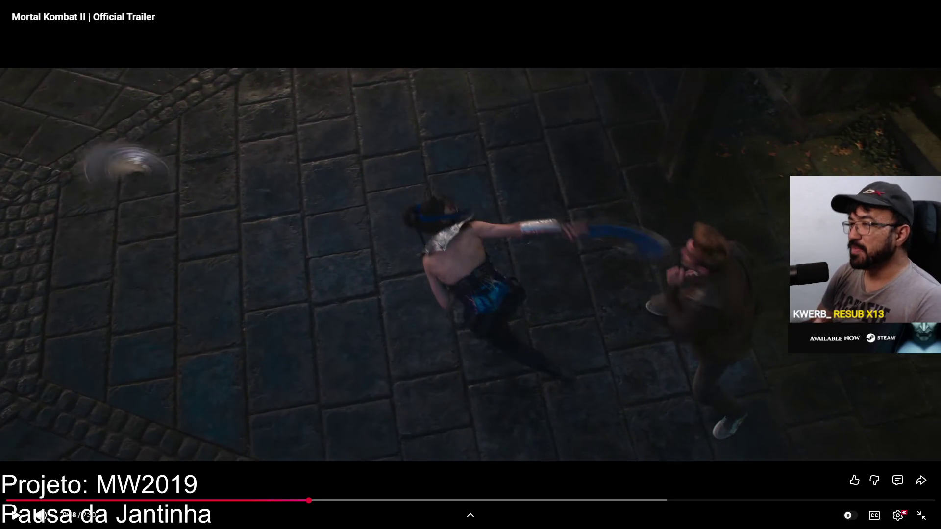
key(Left)
key(Left)
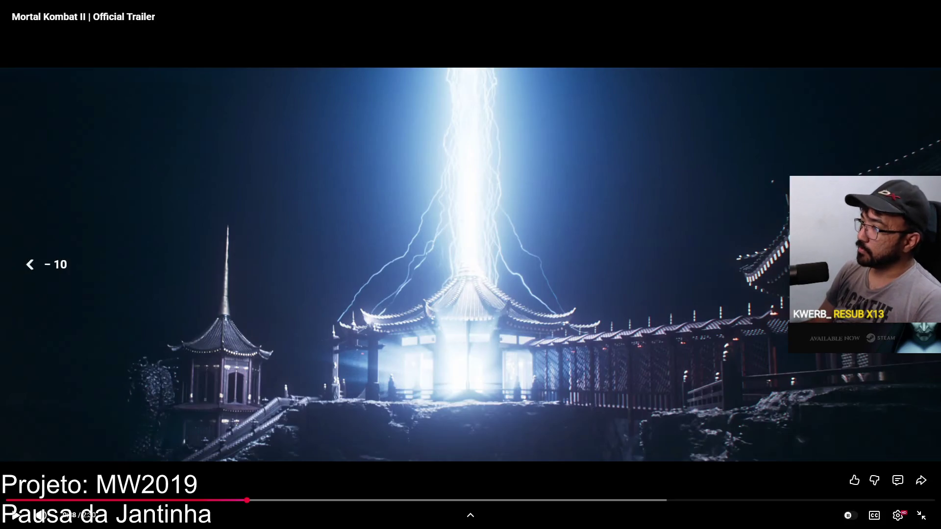
key(space)
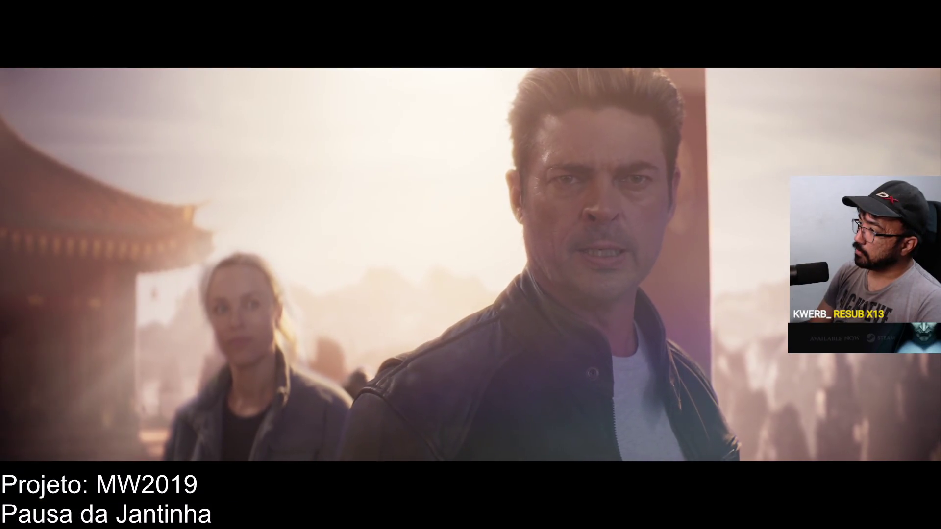
key(space)
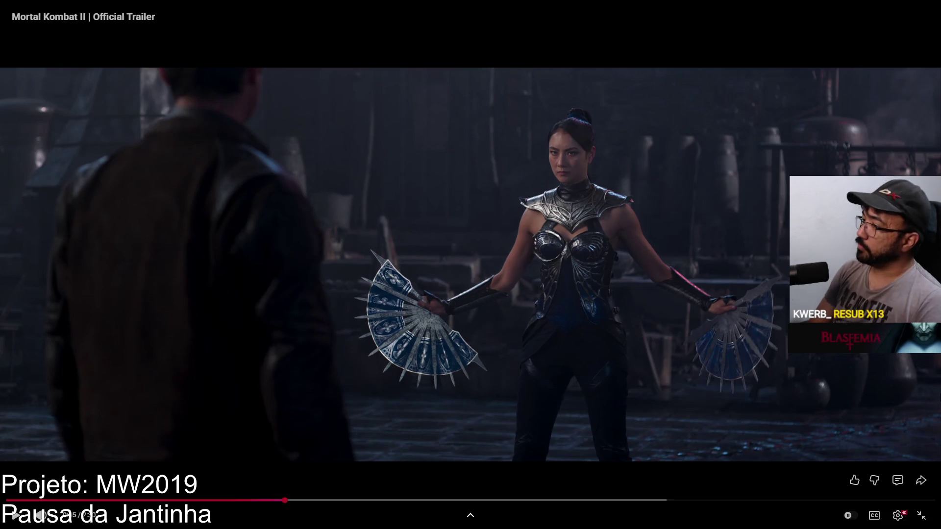
key(space)
key(space)
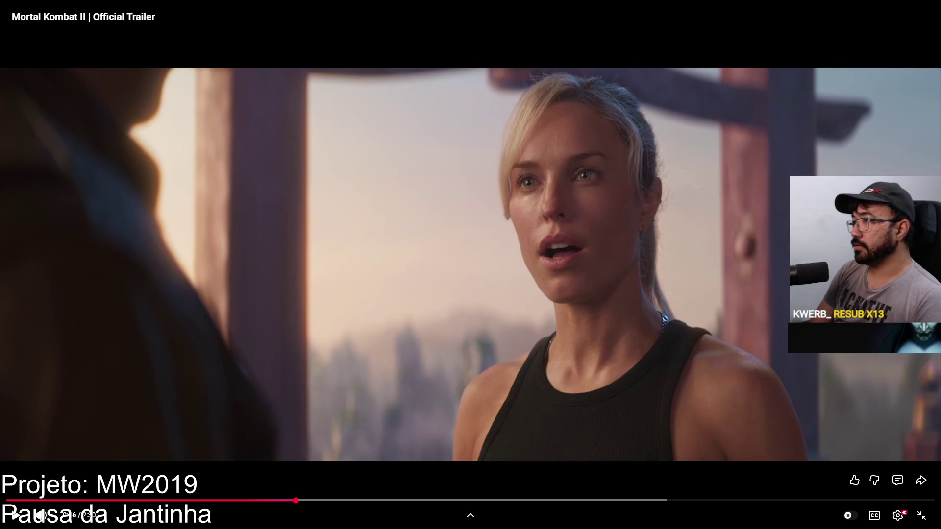
- Watch the trailer to the end with a five-second rewind and pauses, then exit full screen
key(space)
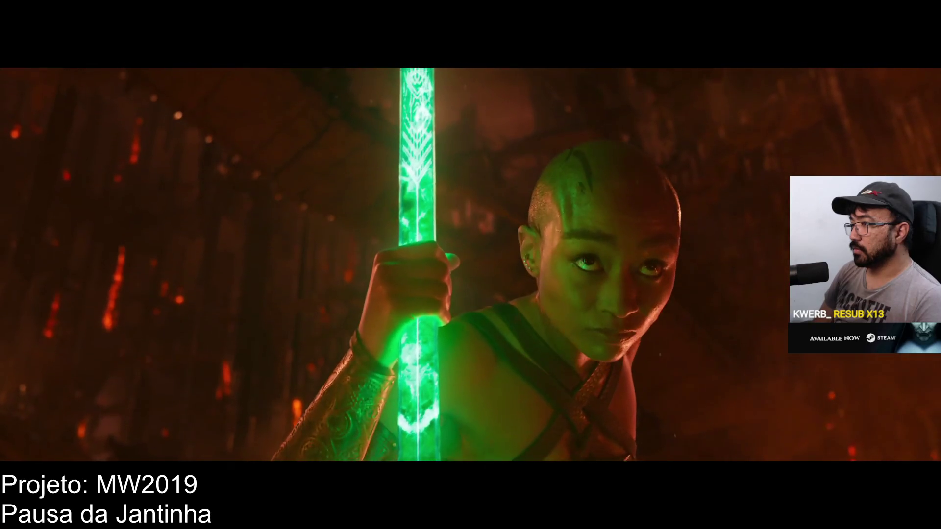
key(space)
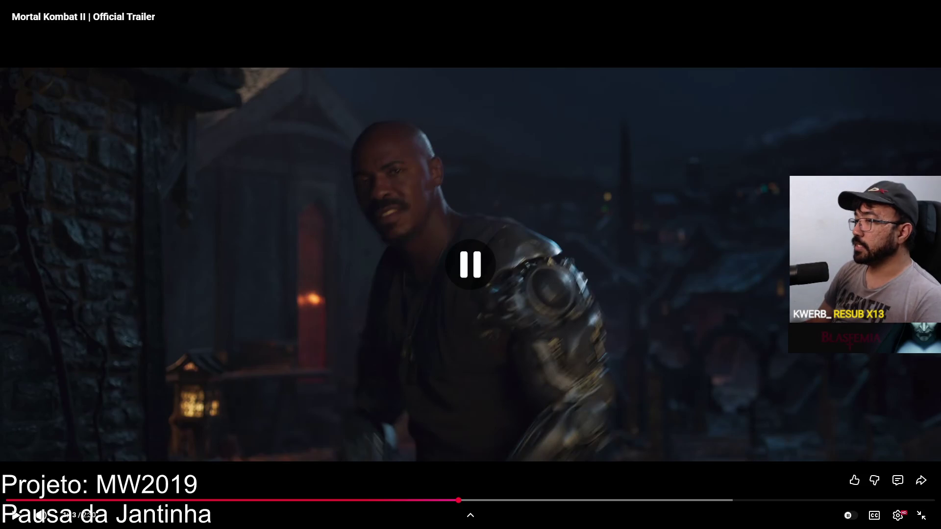
key(Left)
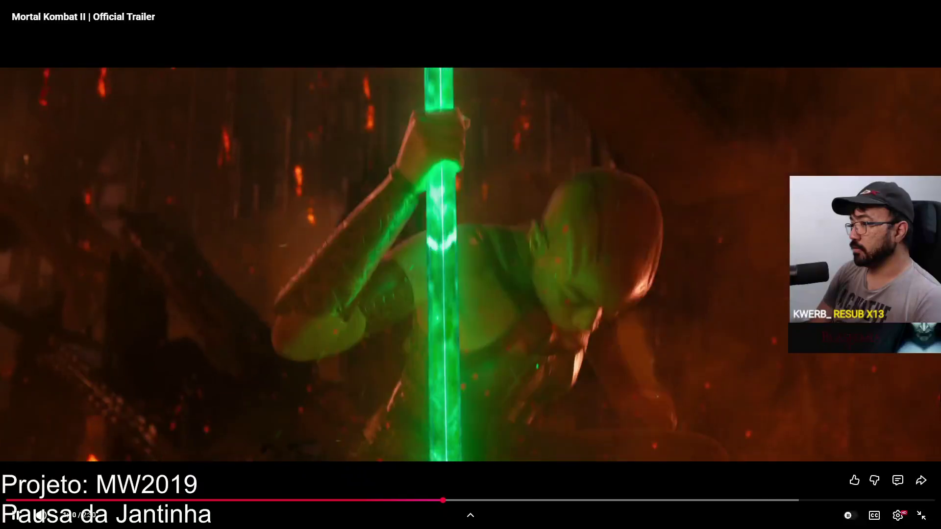
key(space)
key(space)
key(space)
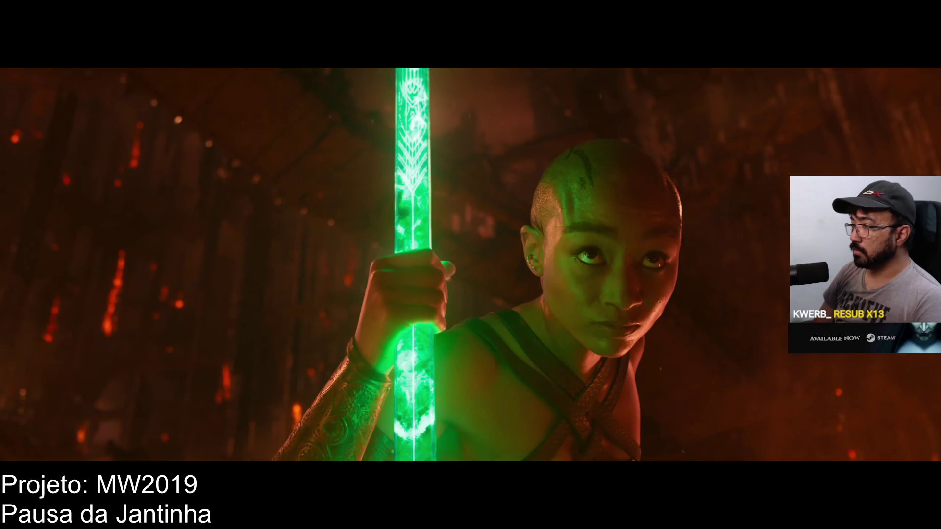
key(space)
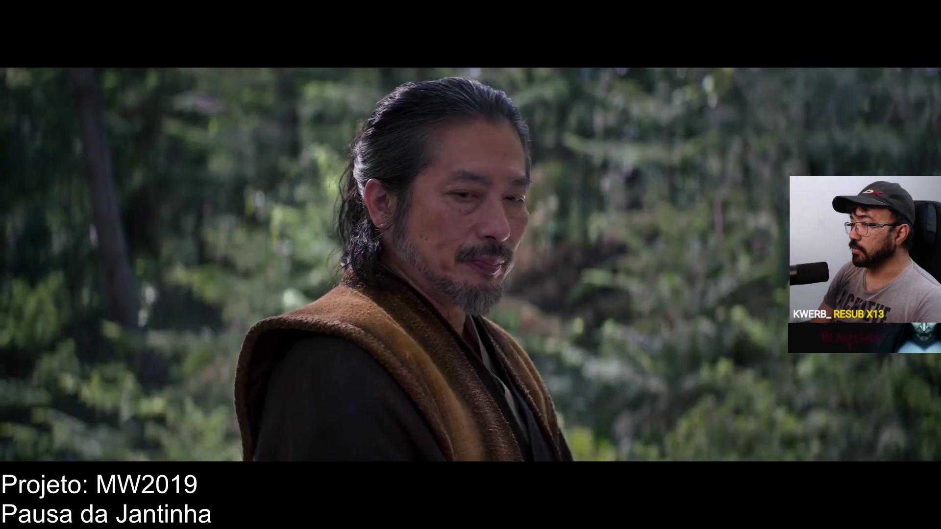
key(space)
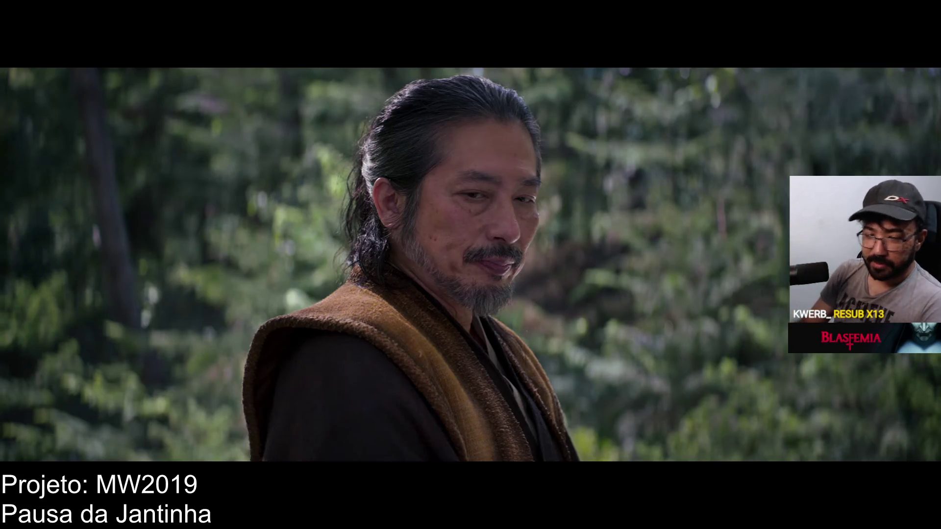
key(space)
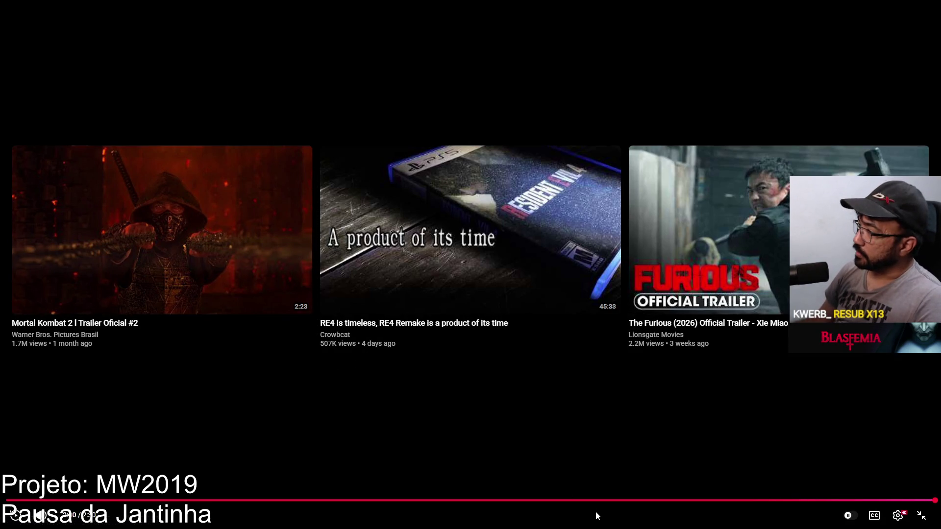
click(922, 522)
- Scroll through the Mortal Kombat II trailer's comments and back, then go to YouTube's home page
scroll(323, 309, down, 1)
scroll(409, 300, down, 4)
scroll(414, 302, down, 3)
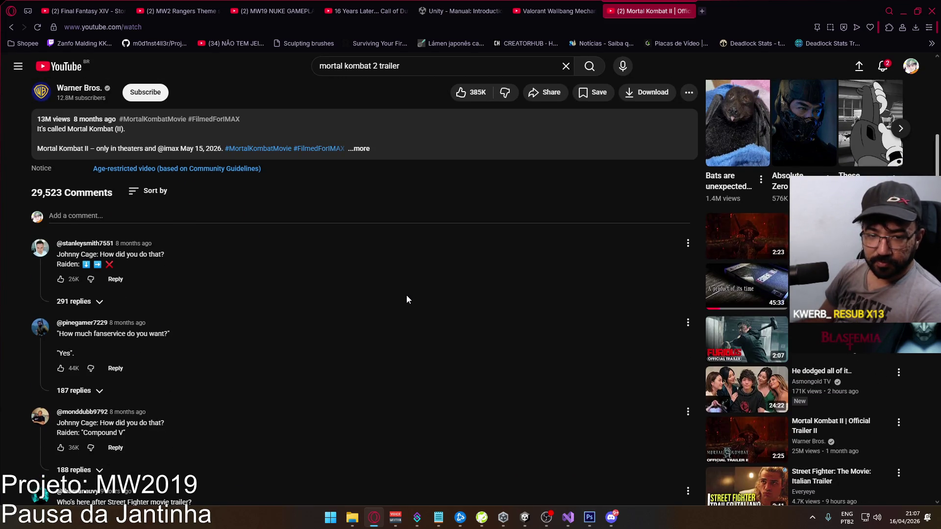
scroll(407, 292, up, 8)
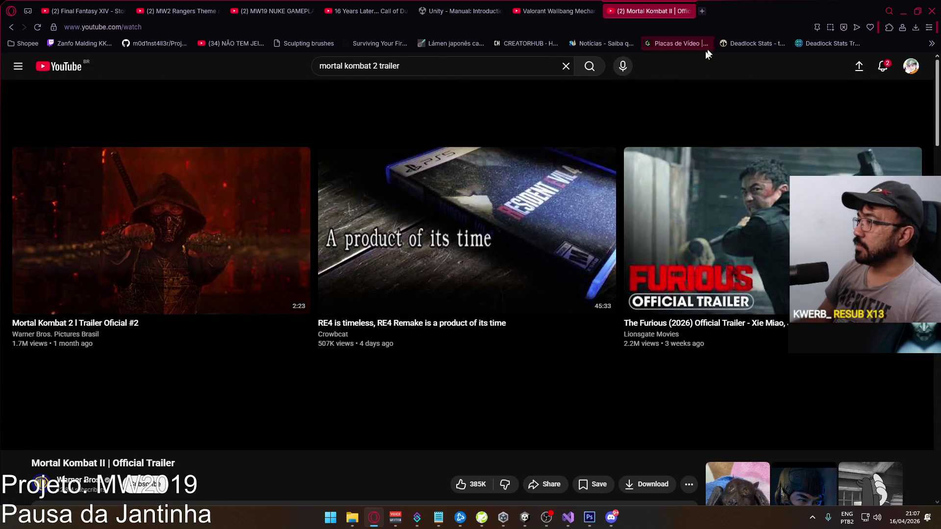
scroll(554, 225, down, 3)
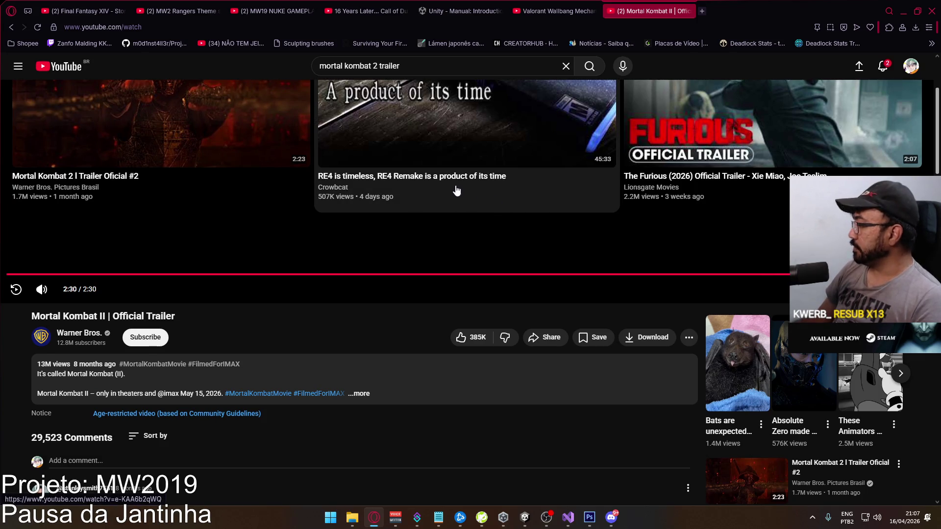
scroll(477, 186, up, 3)
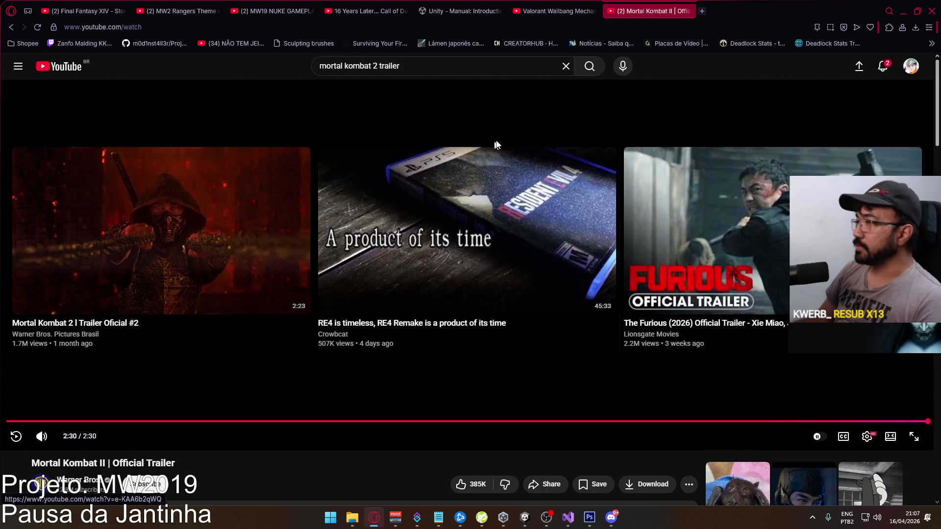
click(59, 67)
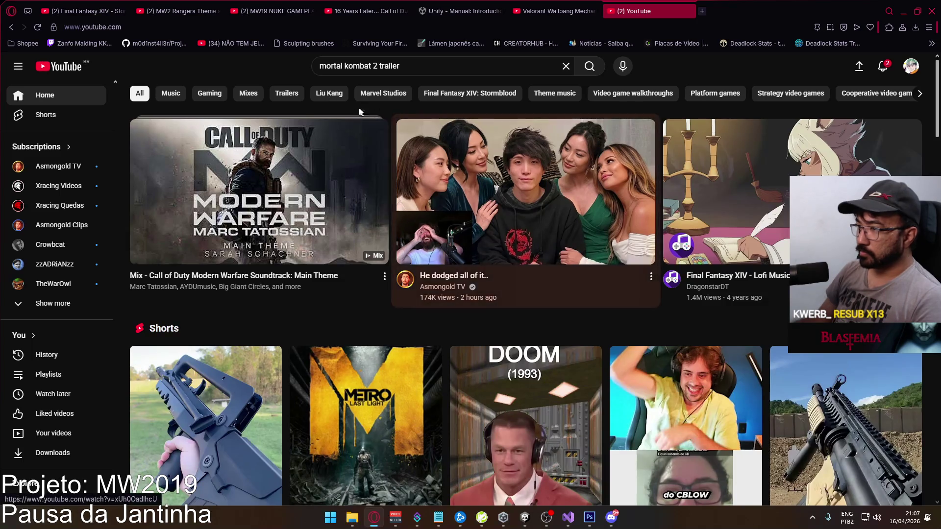
- Browse deep into the YouTube feed, then reload it from Home so an MW2 soundtrack mix leads
scroll(298, 103, down, 4)
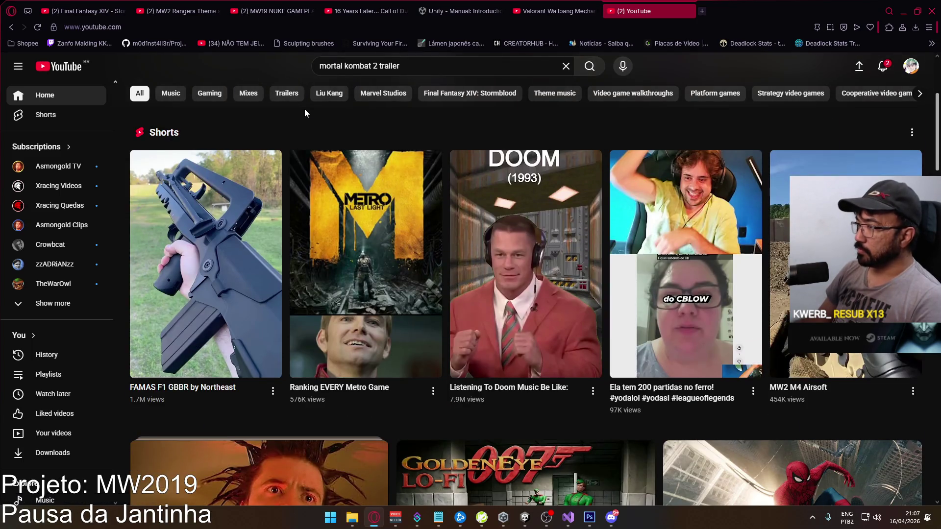
scroll(301, 113, down, 3)
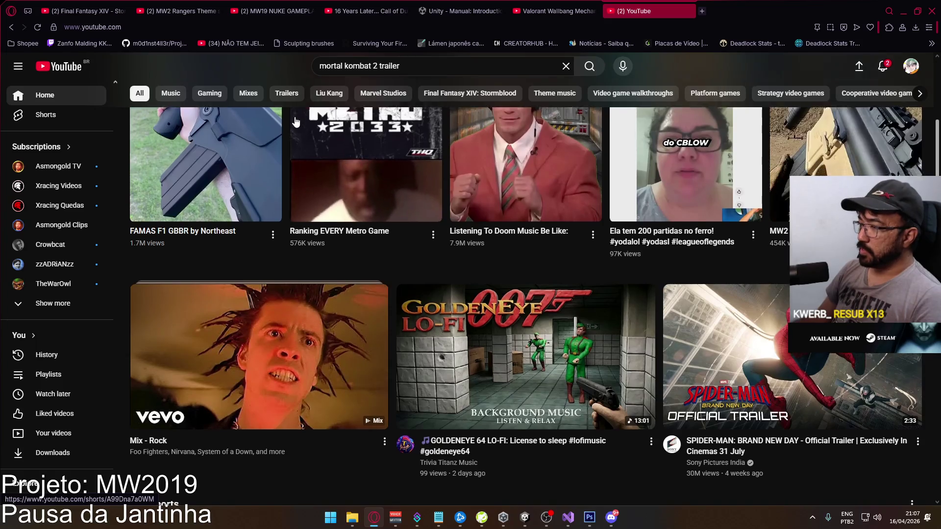
scroll(296, 121, down, 4)
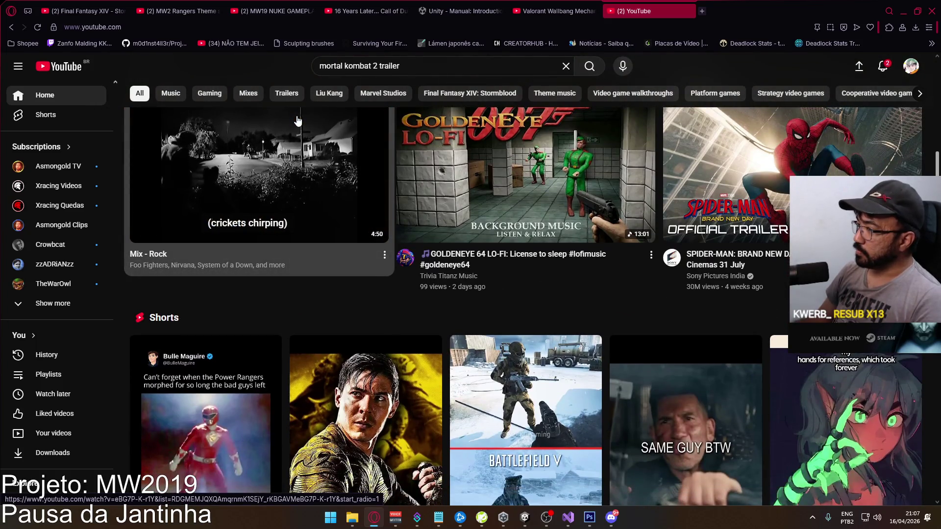
scroll(297, 120, down, 1)
scroll(298, 120, down, 1)
scroll(298, 117, up, 4)
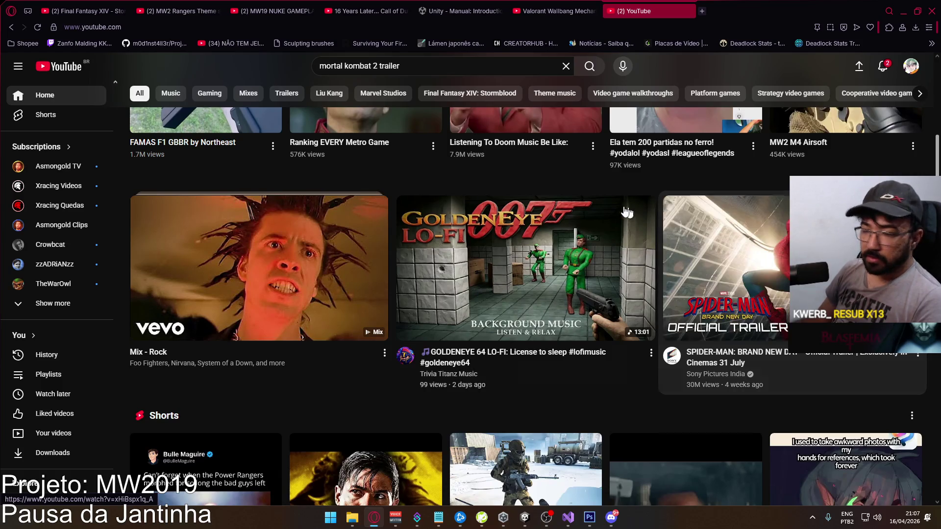
scroll(636, 213, down, 12)
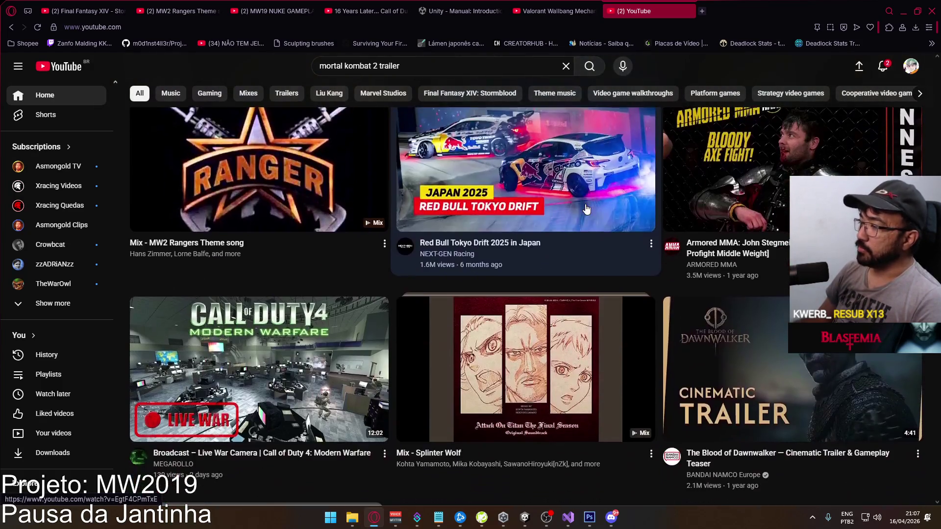
scroll(587, 209, down, 3)
scroll(583, 205, down, 3)
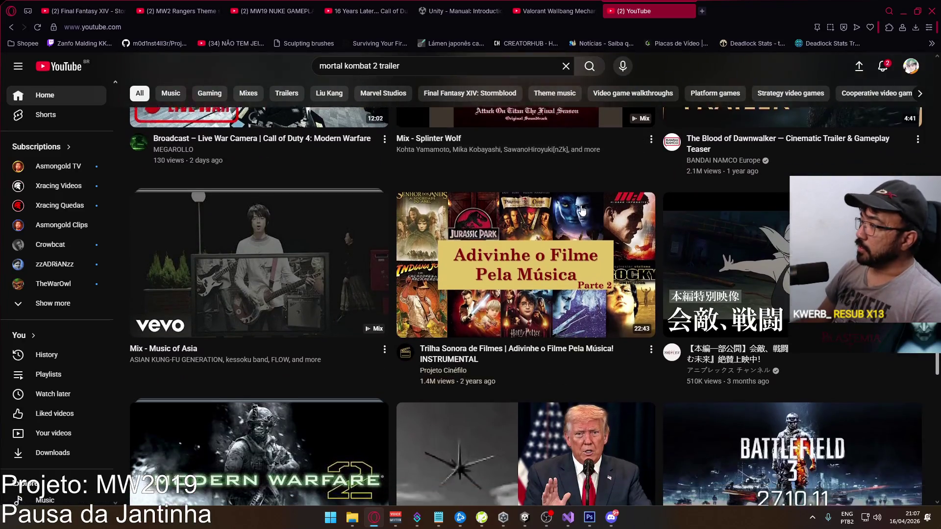
scroll(584, 205, down, 7)
scroll(649, 225, down, 2)
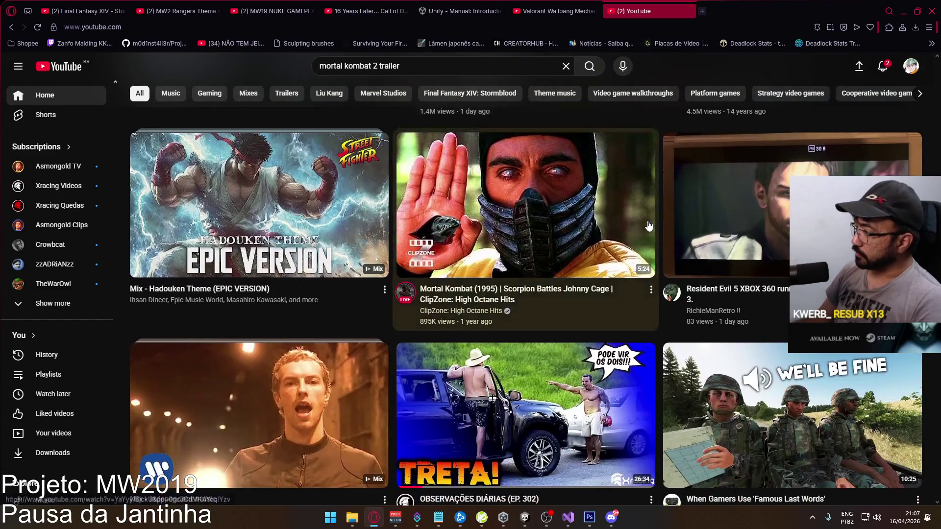
scroll(648, 225, down, 3)
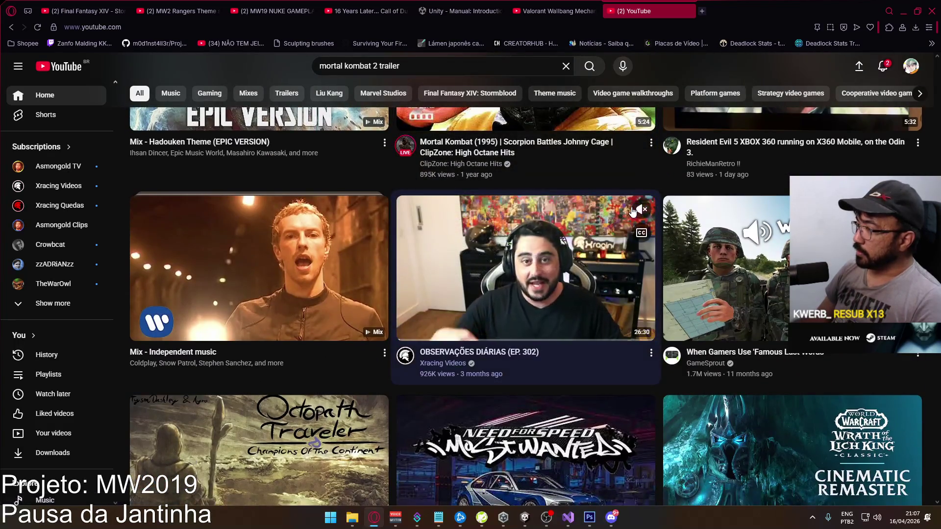
scroll(633, 210, down, 10)
scroll(608, 191, down, 4)
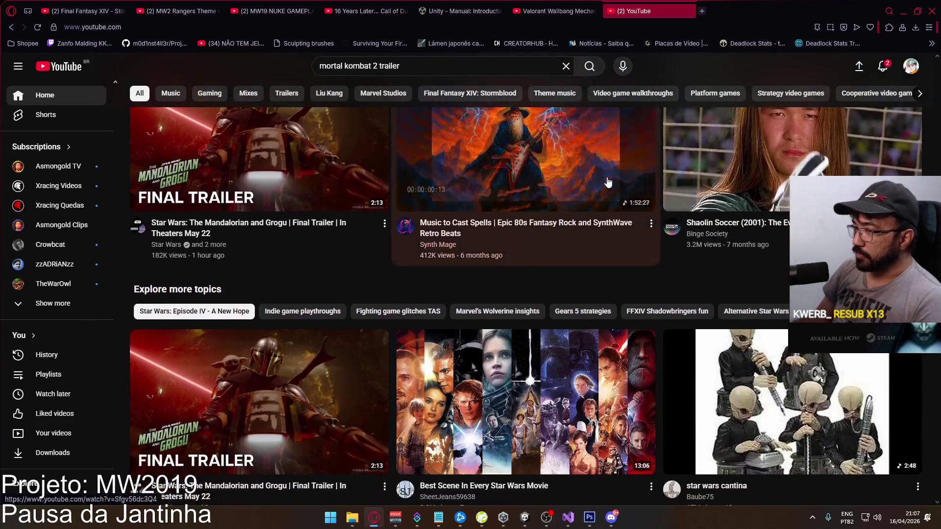
scroll(608, 187, down, 4)
scroll(598, 216, up, 5)
scroll(593, 219, up, 15)
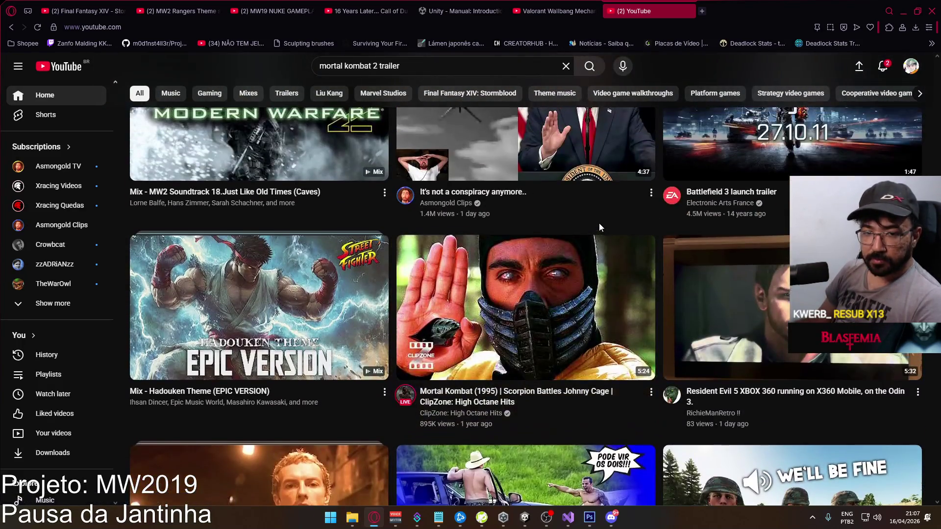
scroll(599, 223, up, 9)
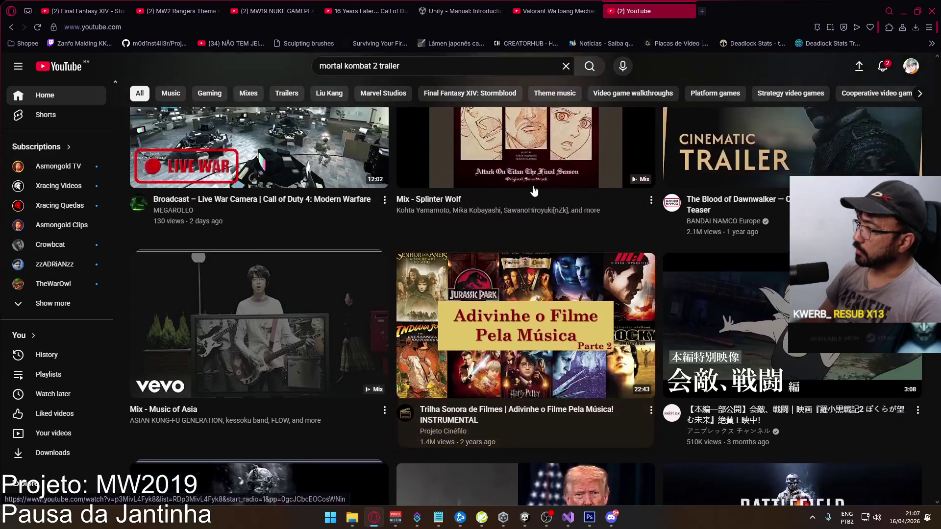
scroll(534, 191, up, 3)
scroll(529, 182, up, 9)
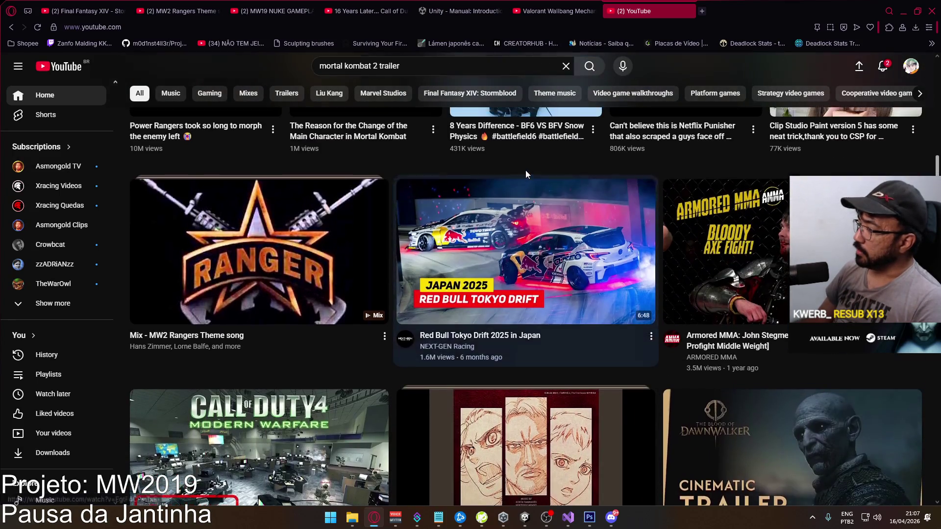
scroll(533, 179, up, 4)
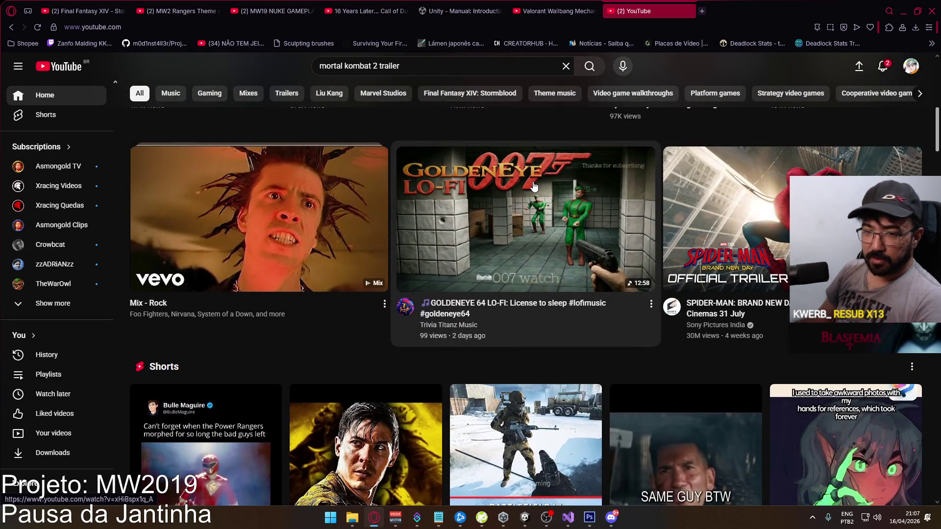
scroll(534, 187, down, 20)
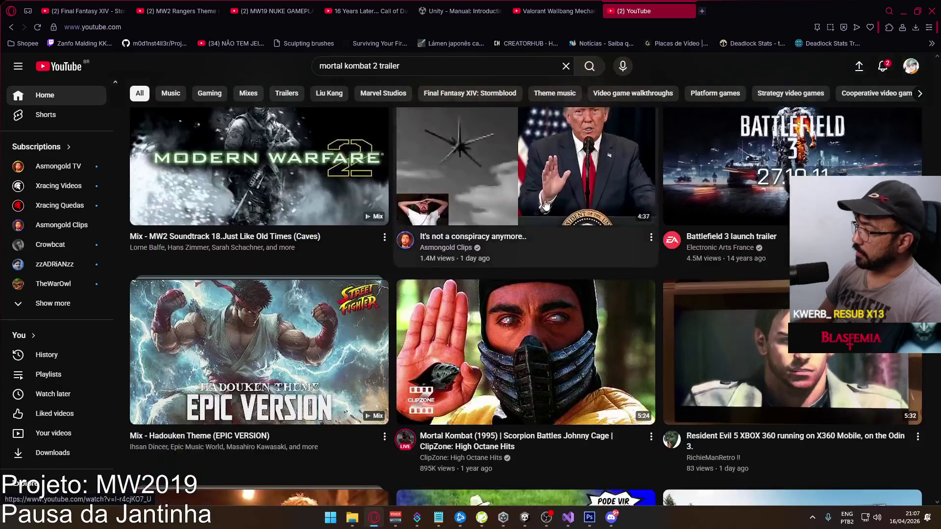
scroll(545, 205, down, 16)
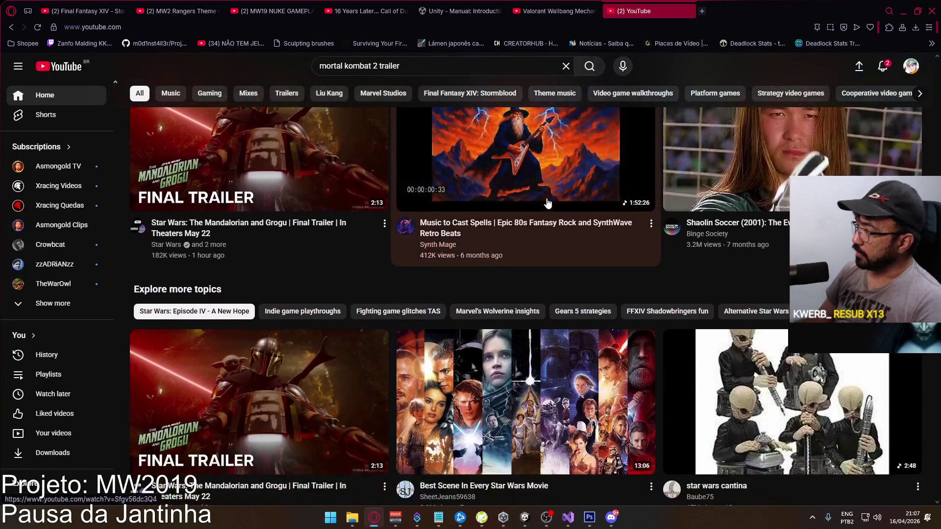
scroll(547, 203, down, 4)
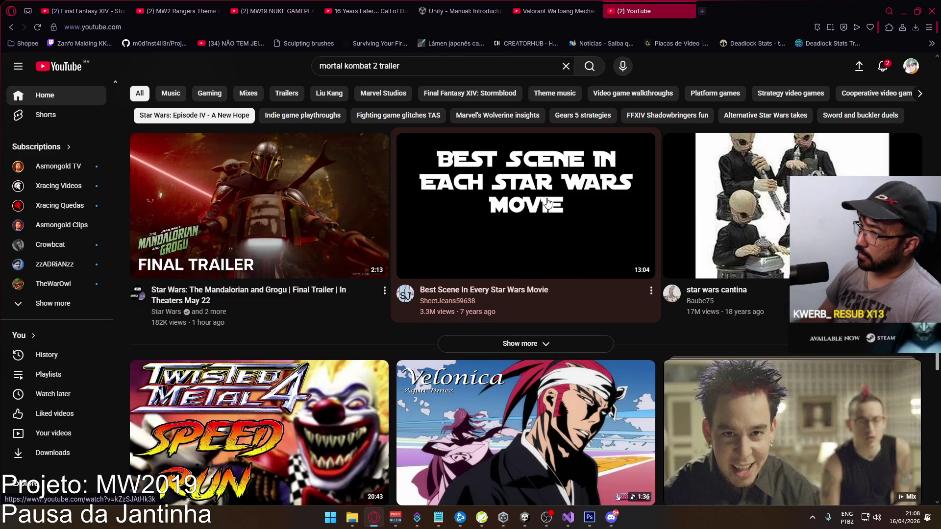
scroll(548, 203, down, 4)
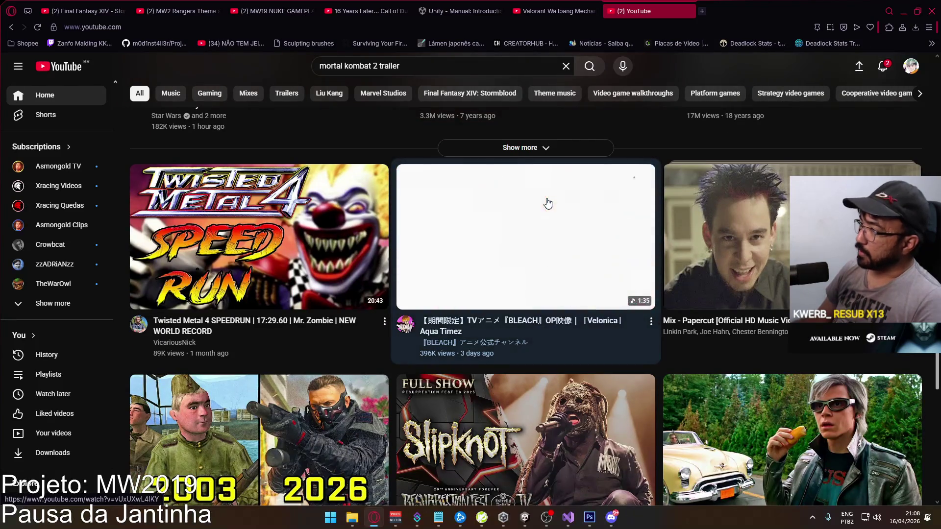
scroll(548, 203, down, 4)
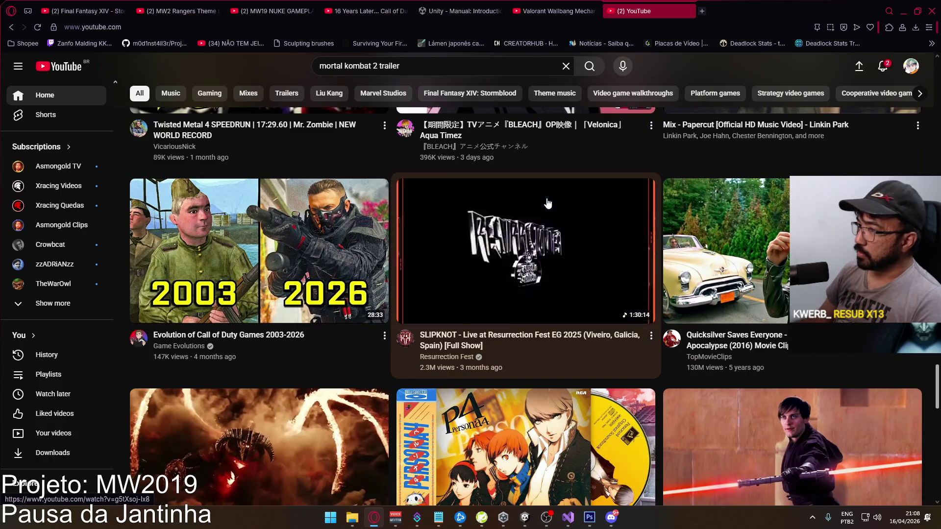
scroll(548, 203, down, 4)
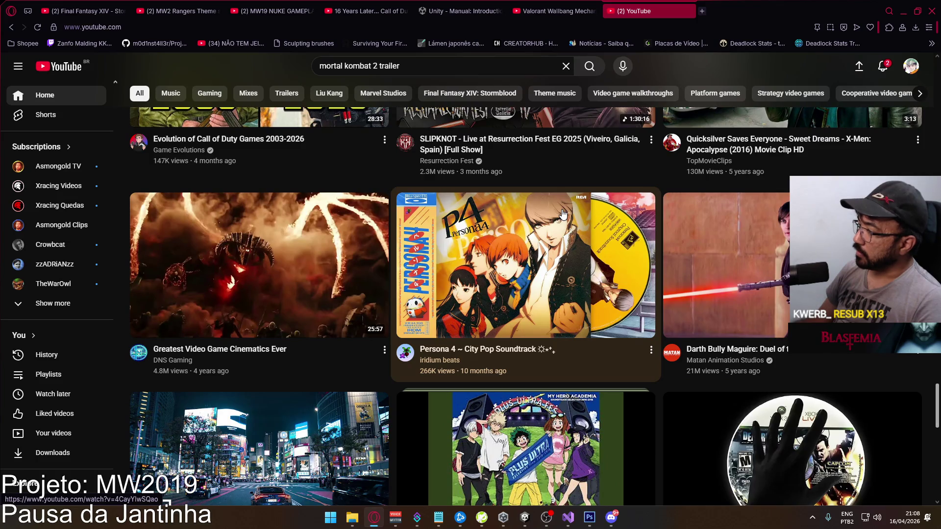
scroll(562, 209, down, 8)
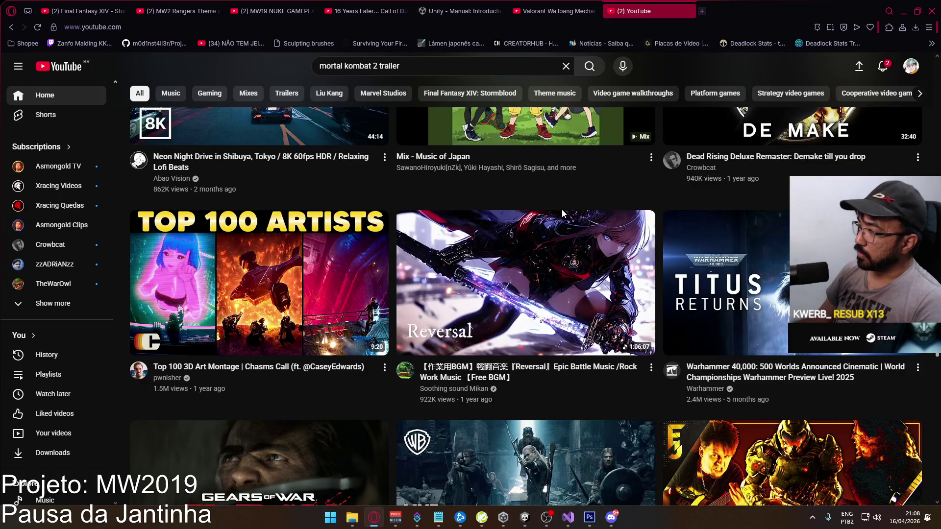
scroll(562, 209, down, 3)
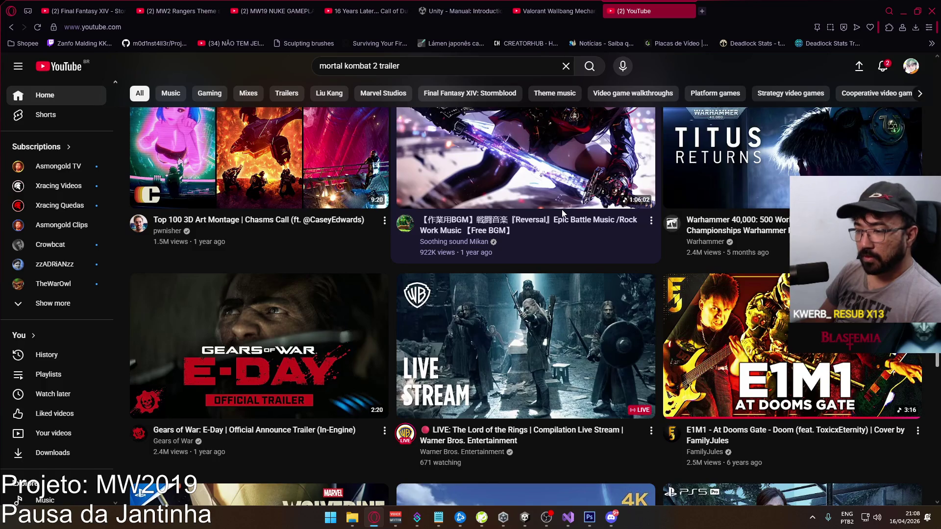
scroll(560, 215, down, 4)
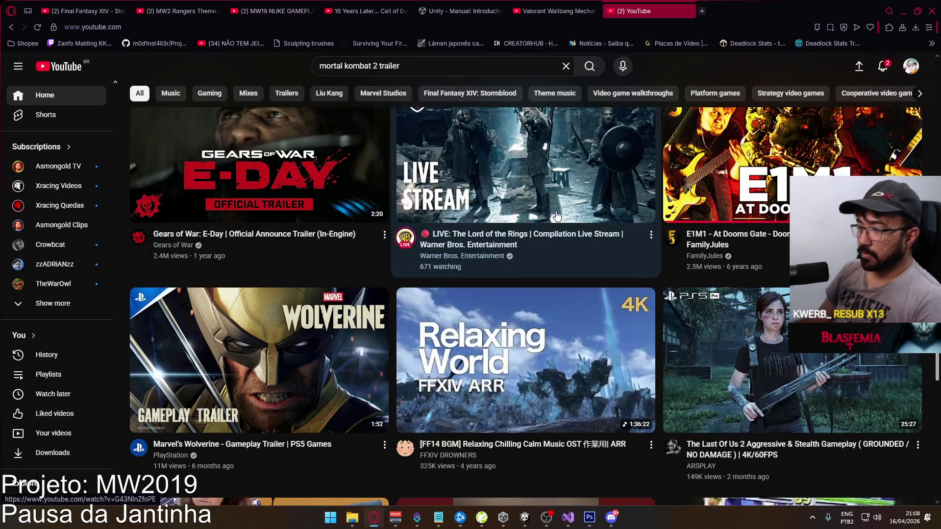
scroll(557, 216, down, 4)
mouse_move(553, 217)
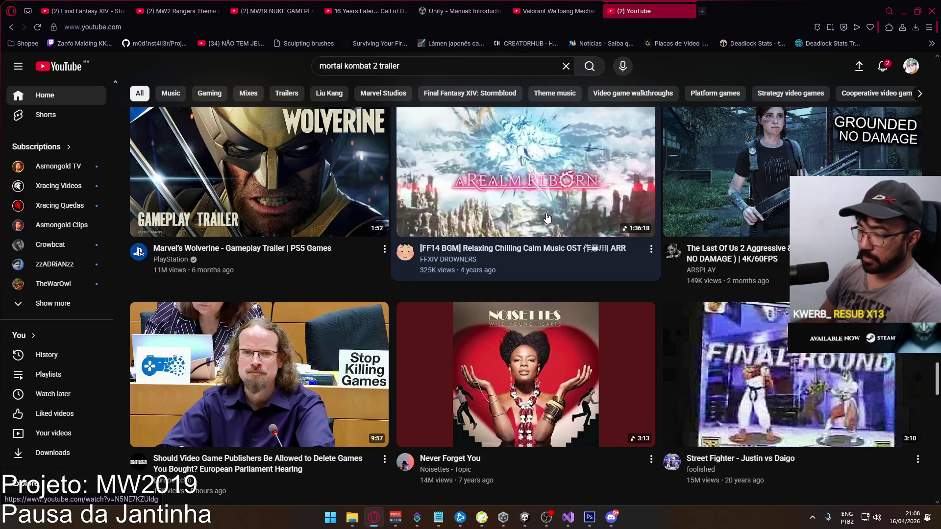
scroll(548, 217, down, 4)
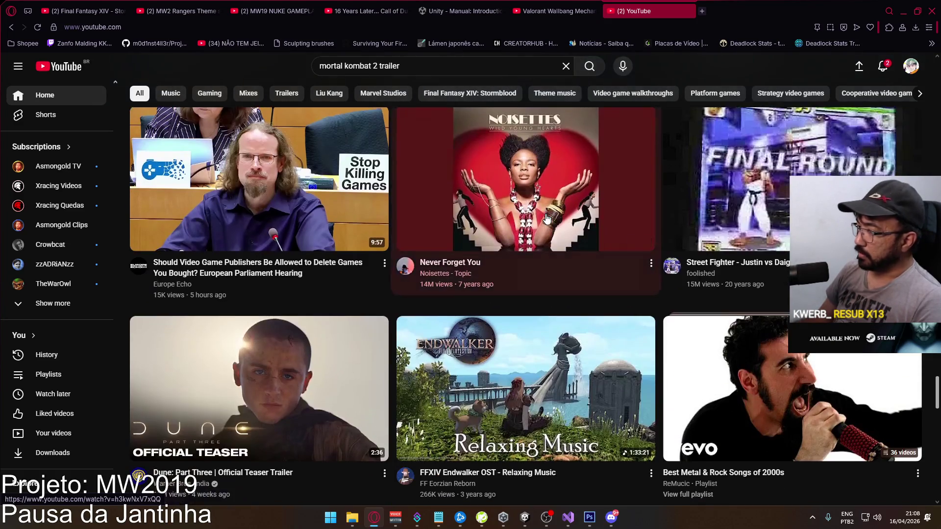
scroll(547, 218, down, 4)
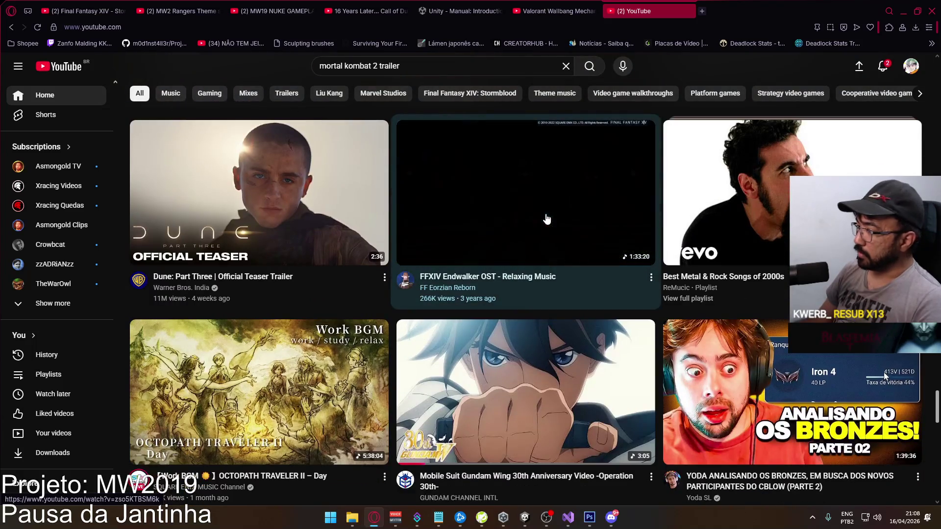
scroll(548, 218, down, 4)
scroll(548, 218, down, 4)
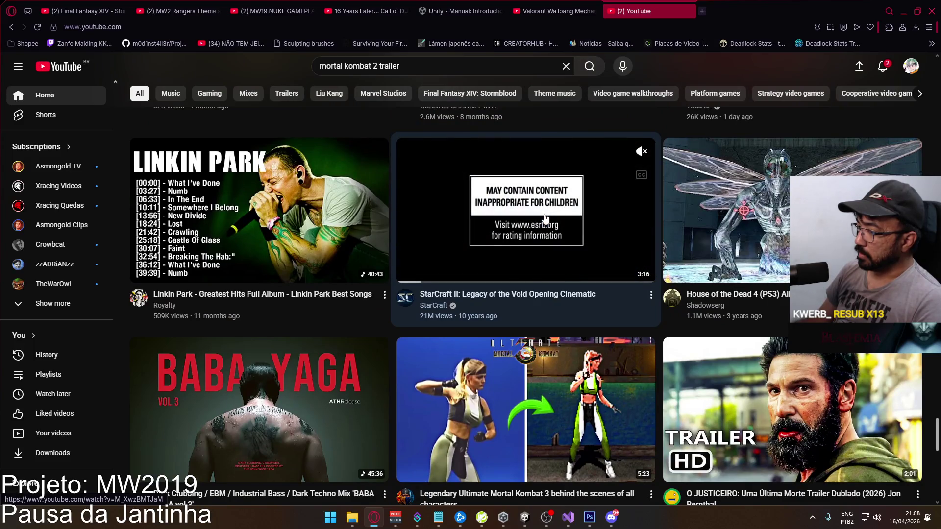
scroll(545, 218, down, 3)
scroll(544, 217, down, 4)
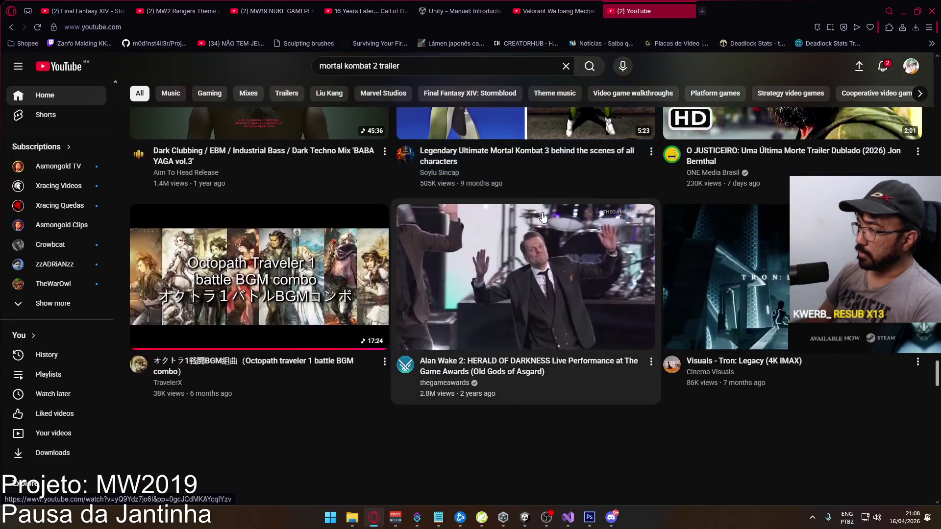
scroll(542, 216, down, 4)
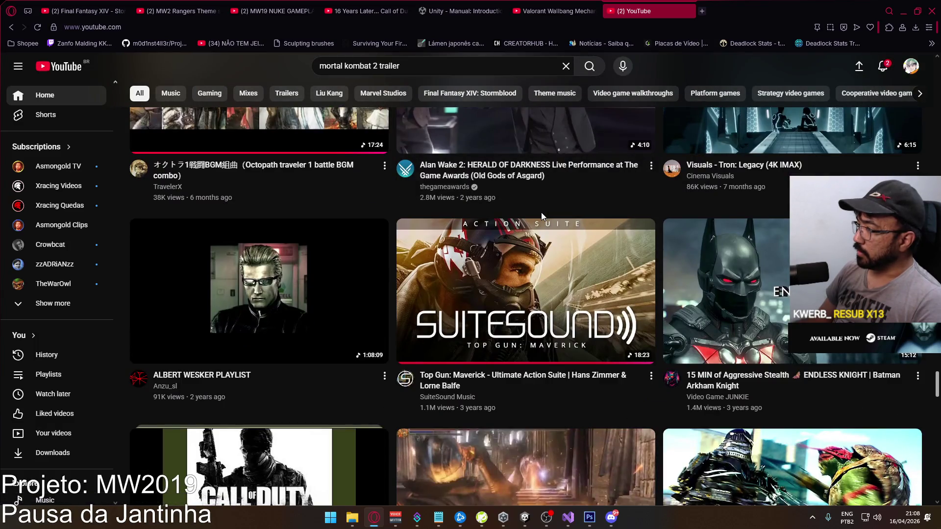
scroll(541, 212, down, 4)
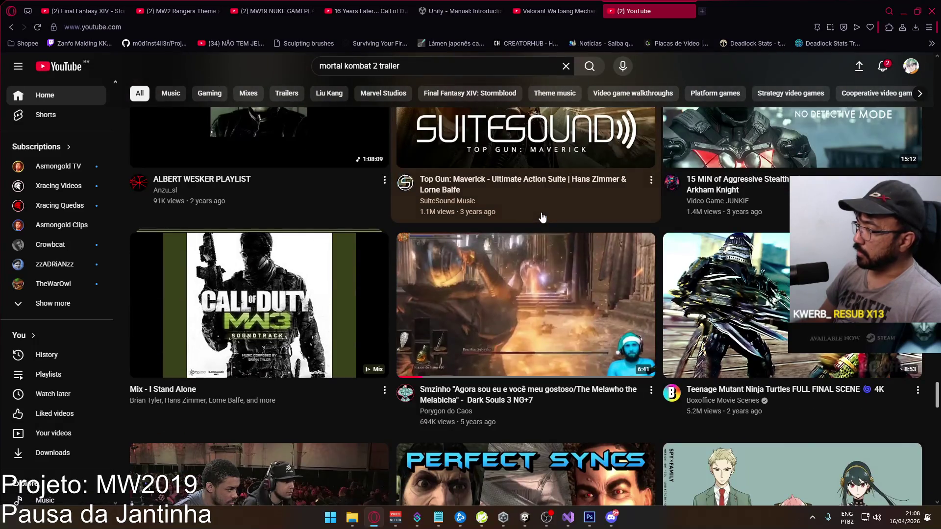
scroll(542, 217, down, 3)
scroll(543, 220, down, 5)
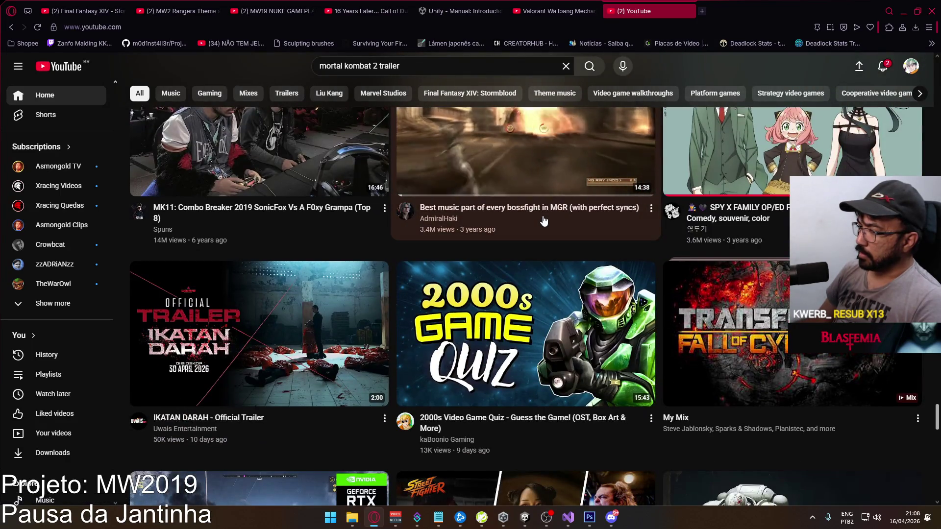
scroll(543, 221, down, 4)
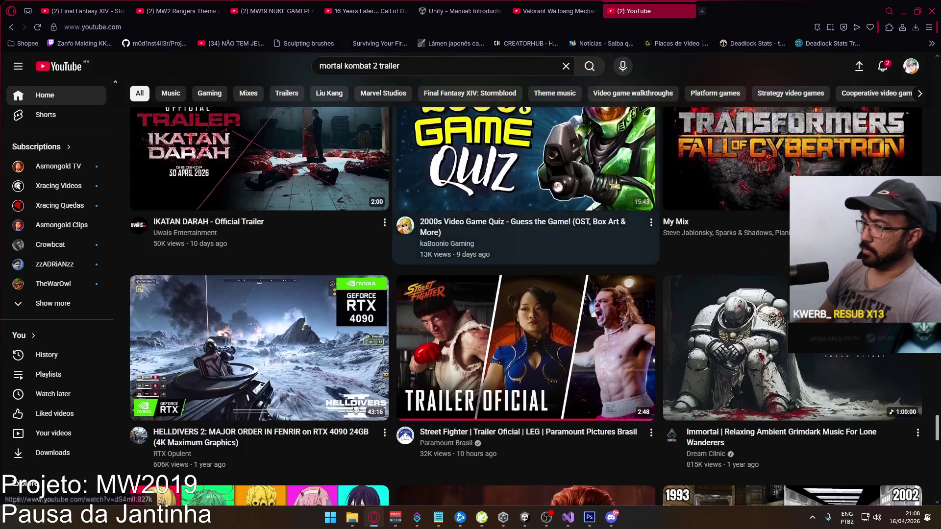
scroll(542, 223, down, 4)
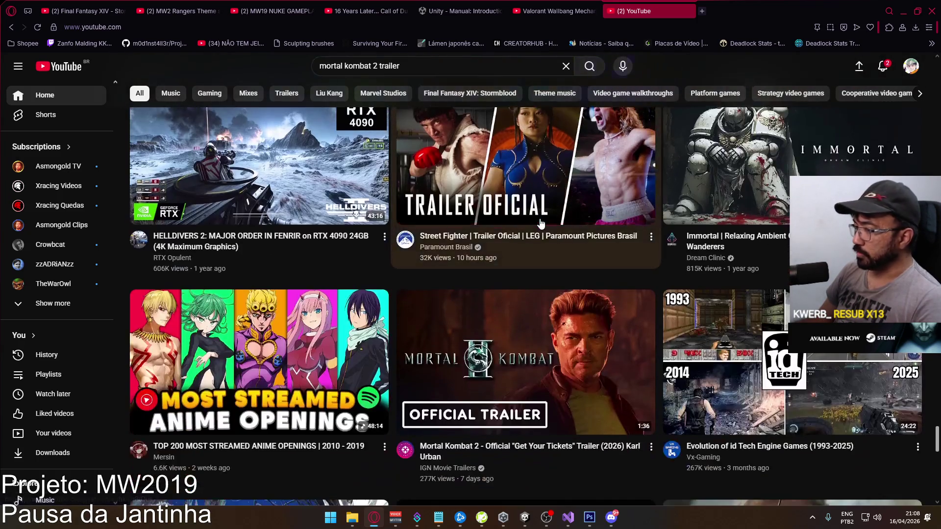
scroll(541, 223, down, 4)
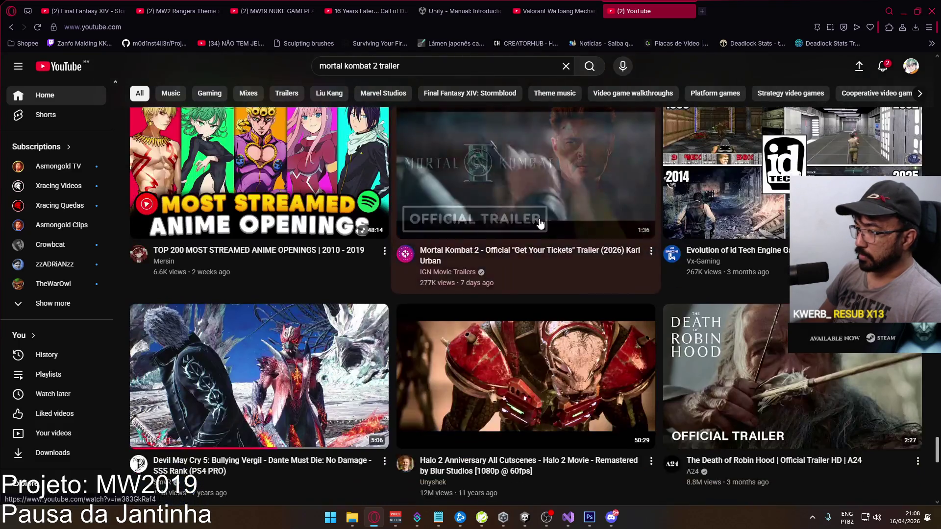
scroll(541, 223, down, 4)
scroll(541, 223, down, 4)
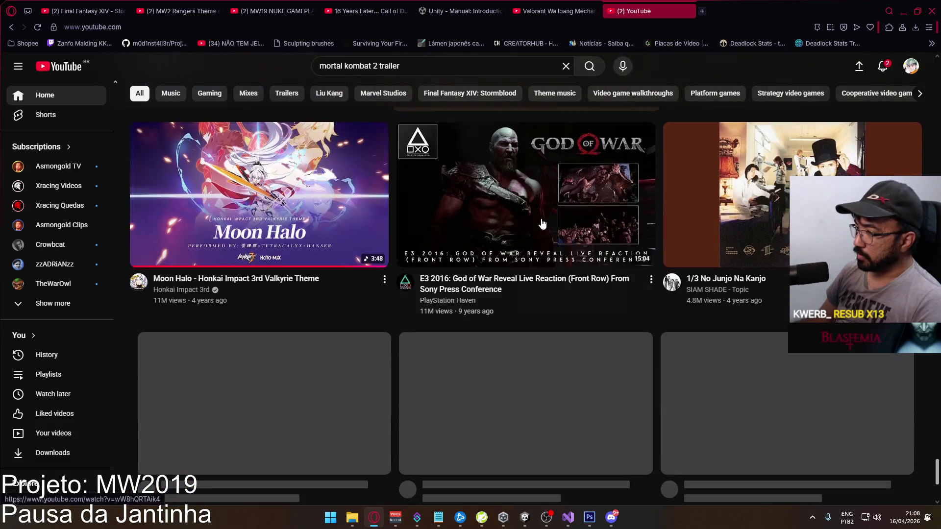
scroll(542, 223, down, 4)
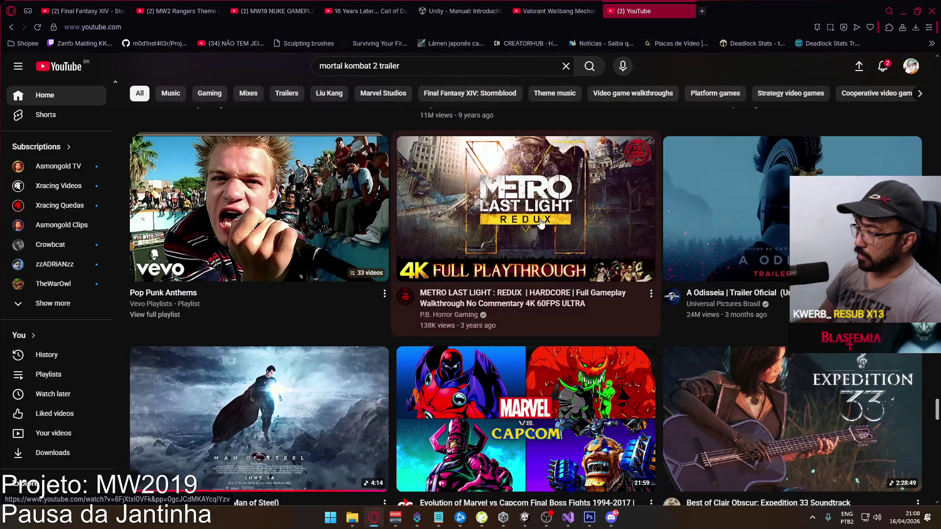
scroll(542, 223, down, 5)
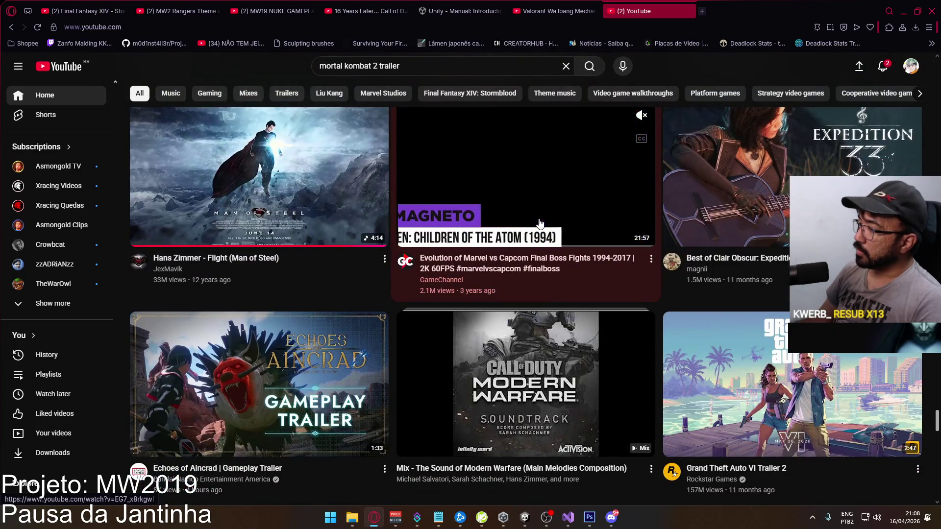
scroll(541, 223, down, 2)
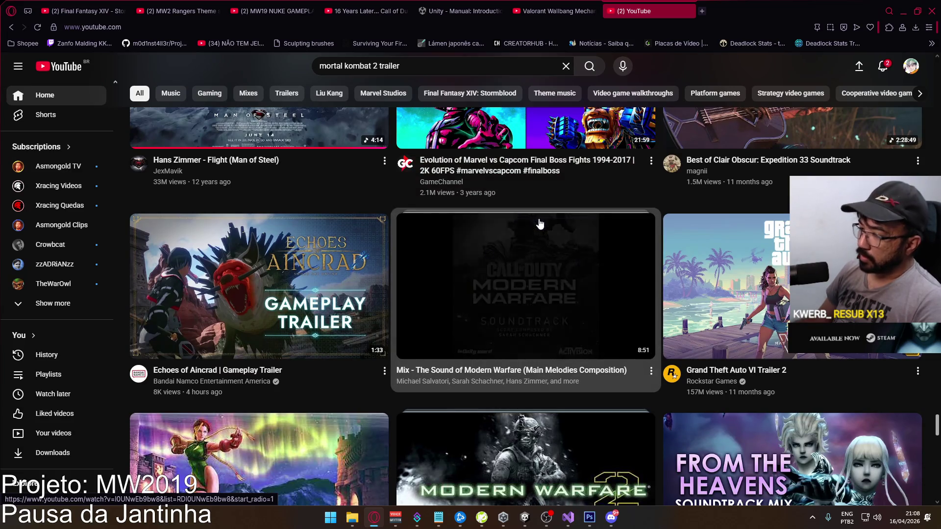
scroll(540, 223, down, 3)
scroll(540, 222, down, 4)
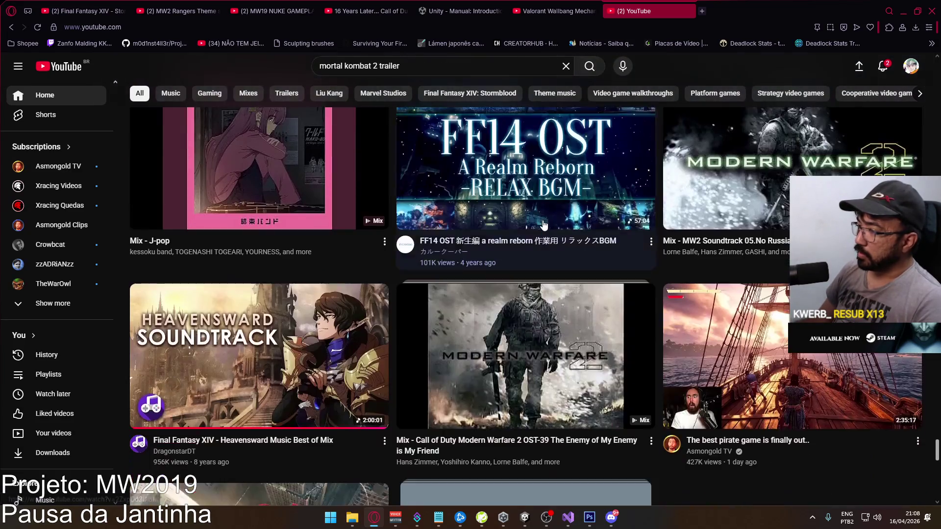
click(61, 114)
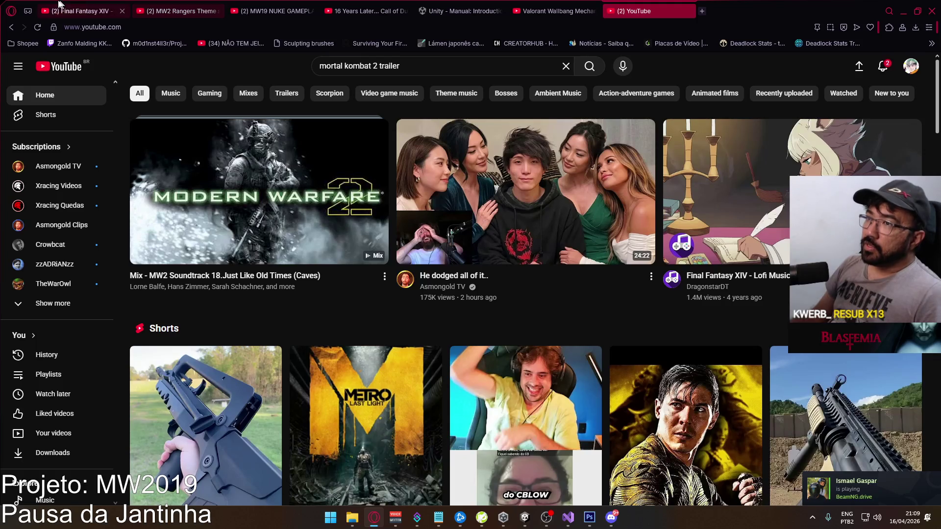
- Leave the YouTube video and bring Visual Studio back to the front
click(688, 11)
click(83, 10)
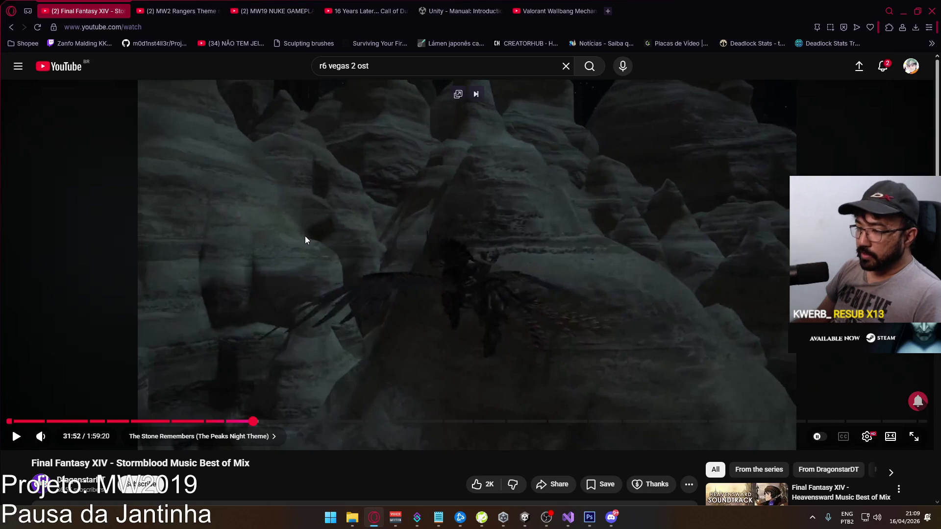
click(305, 237)
click(568, 517)
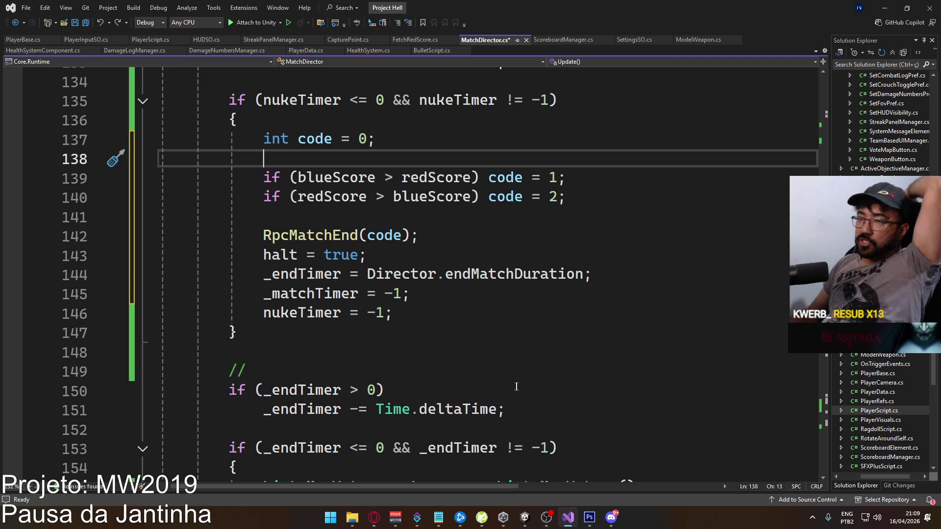
- Scroll MatchDirector.cs to the nukeTimer block in Update() and place the caret there
scroll(378, 269, up, 11)
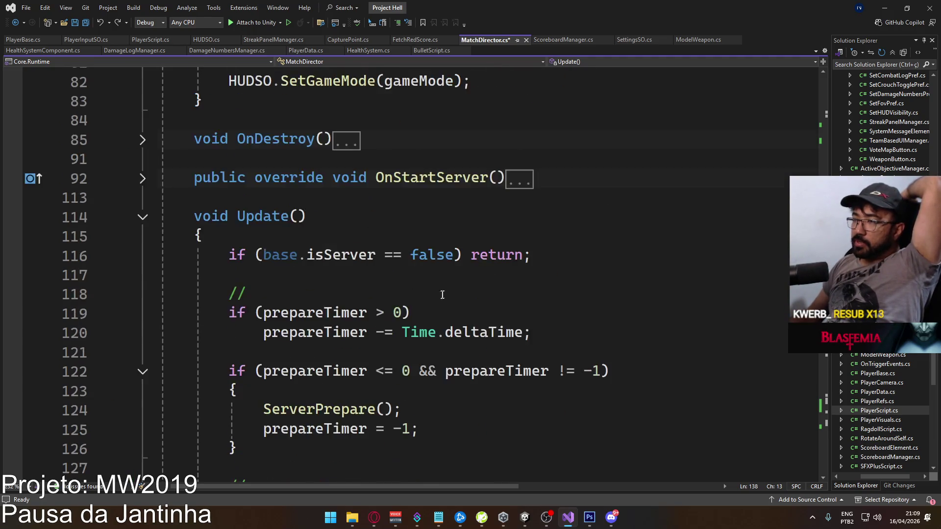
scroll(330, 283, down, 8)
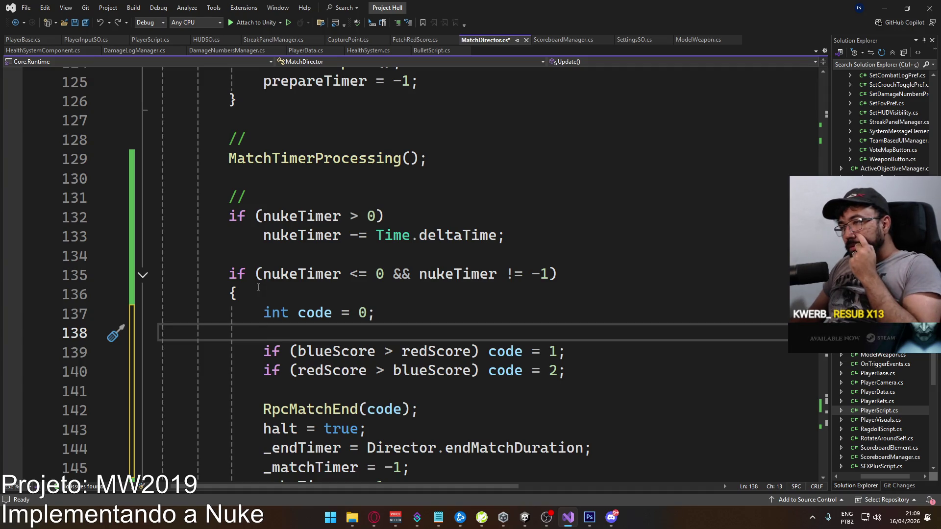
scroll(254, 269, down, 2)
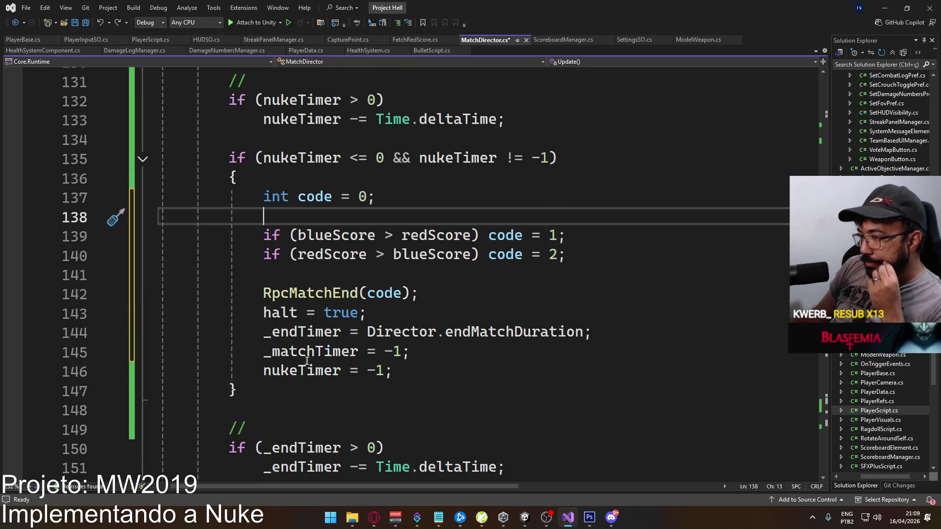
mouse_move(509, 403)
mouse_down()
mouse_move(167, 178)
mouse_move(228, 158)
mouse_up()
click(370, 275)
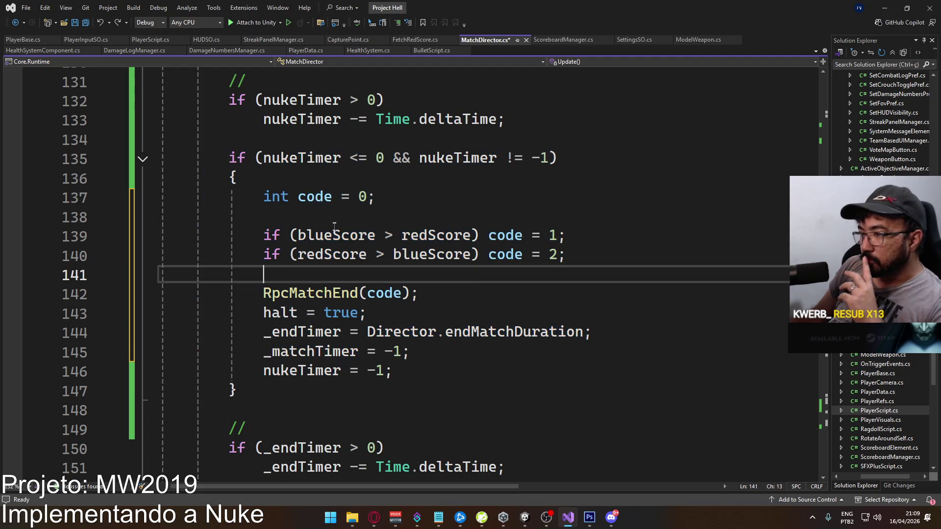
scroll(370, 223, down, 3)
scroll(370, 223, up, 20)
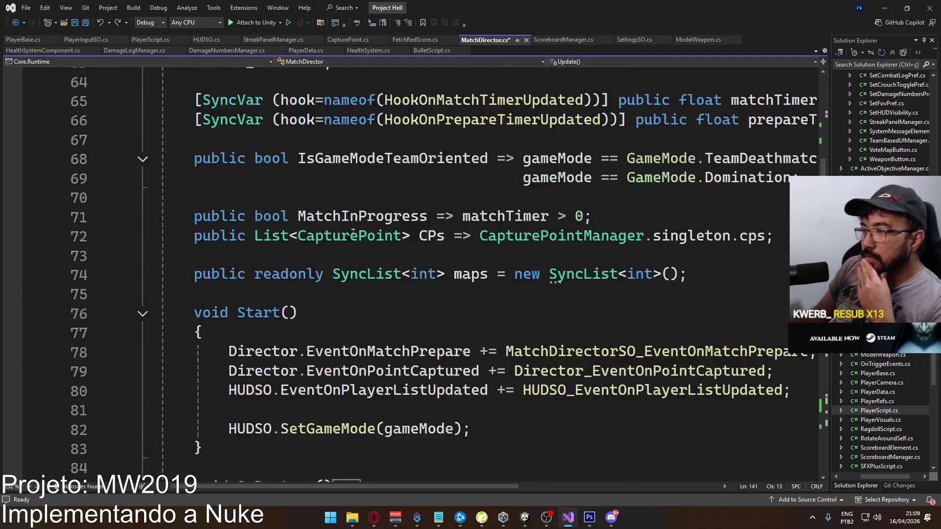
scroll(348, 239, up, 4)
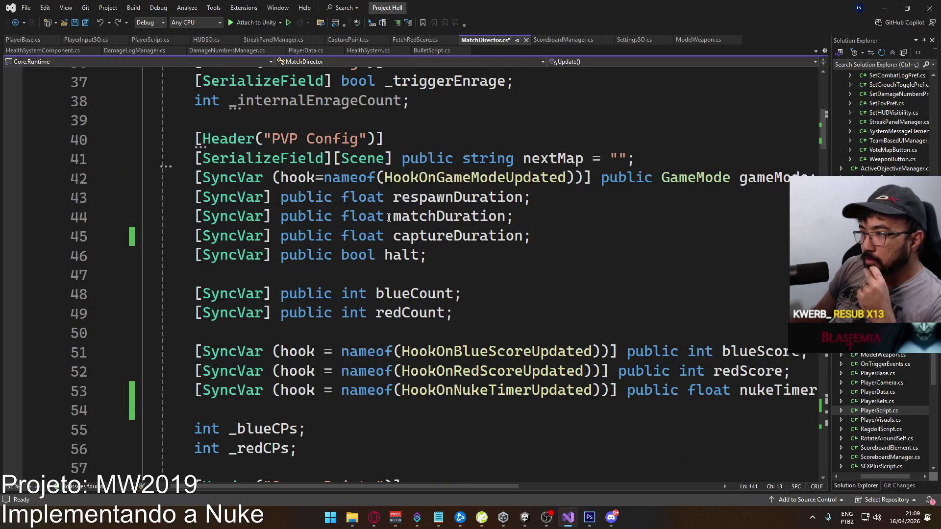
scroll(384, 216, down, 3)
scroll(399, 217, up, 2)
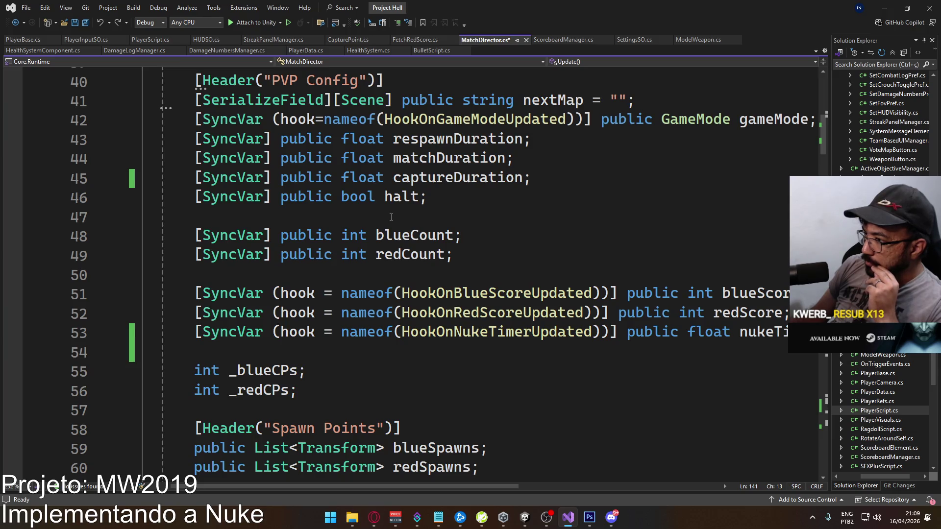
scroll(386, 218, up, 1)
scroll(390, 218, down, 1)
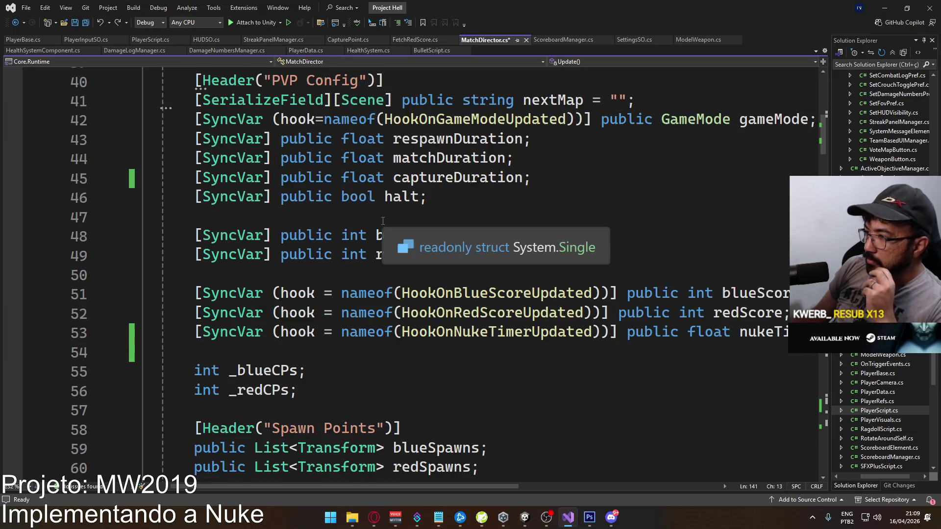
scroll(436, 203, down, 3)
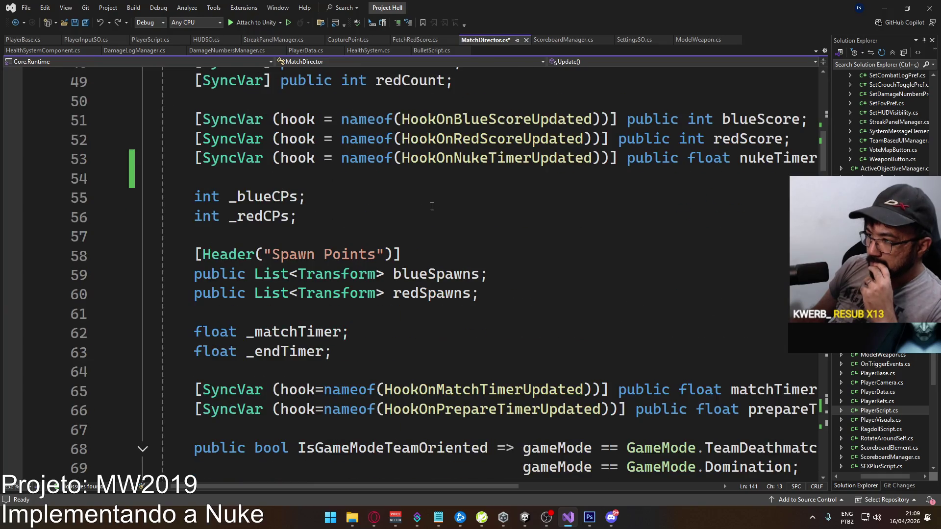
scroll(368, 232, down, 2)
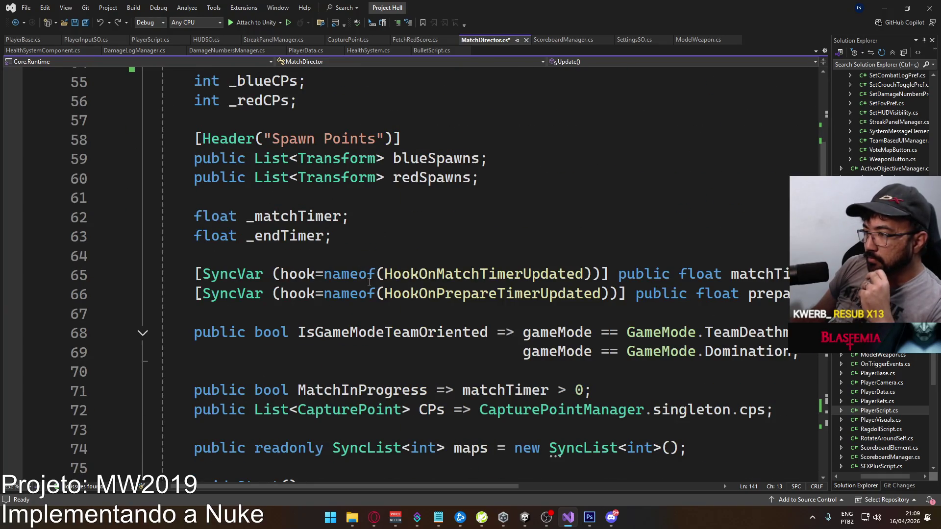
scroll(370, 282, up, 2)
scroll(345, 234, down, 5)
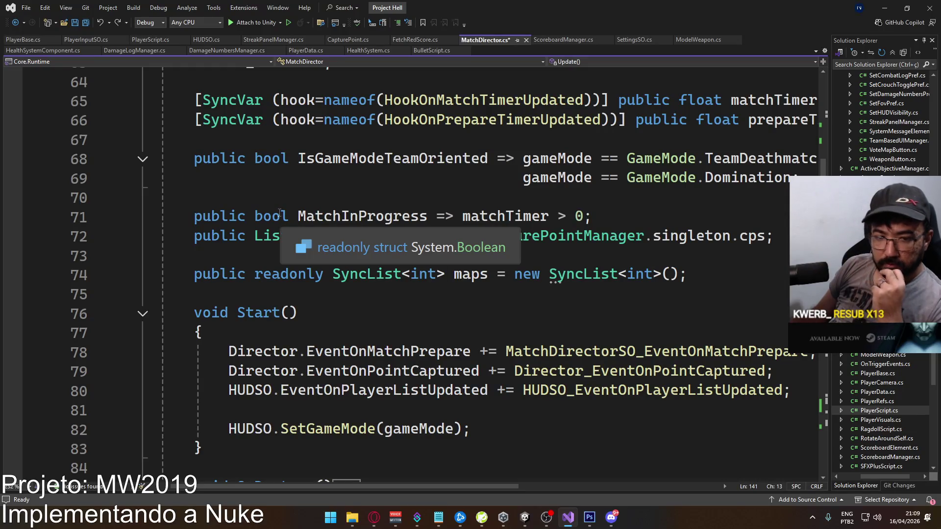
scroll(524, 256, up, 1)
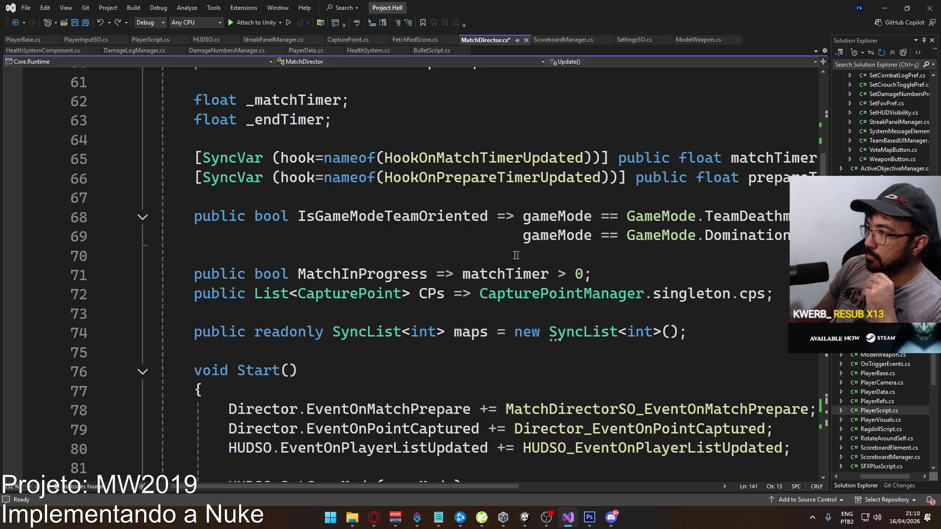
scroll(447, 322, up, 2)
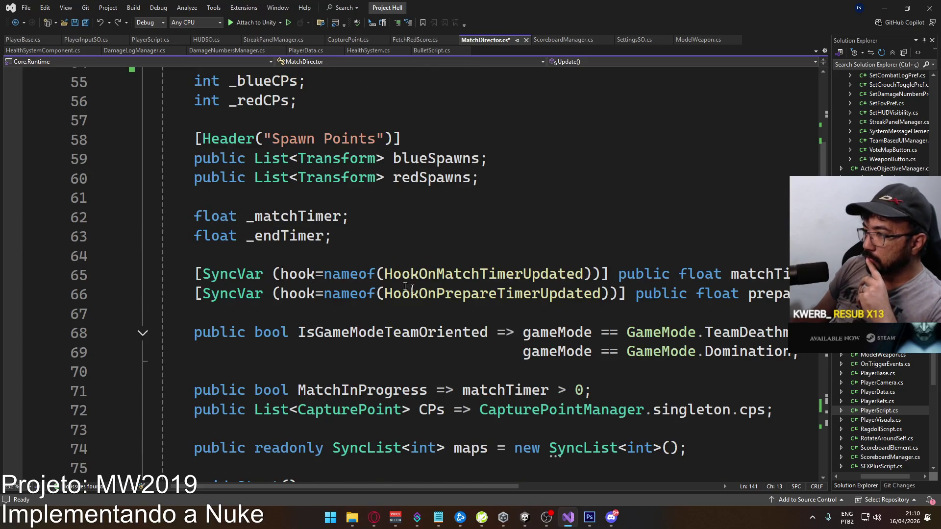
scroll(260, 335, up, 3)
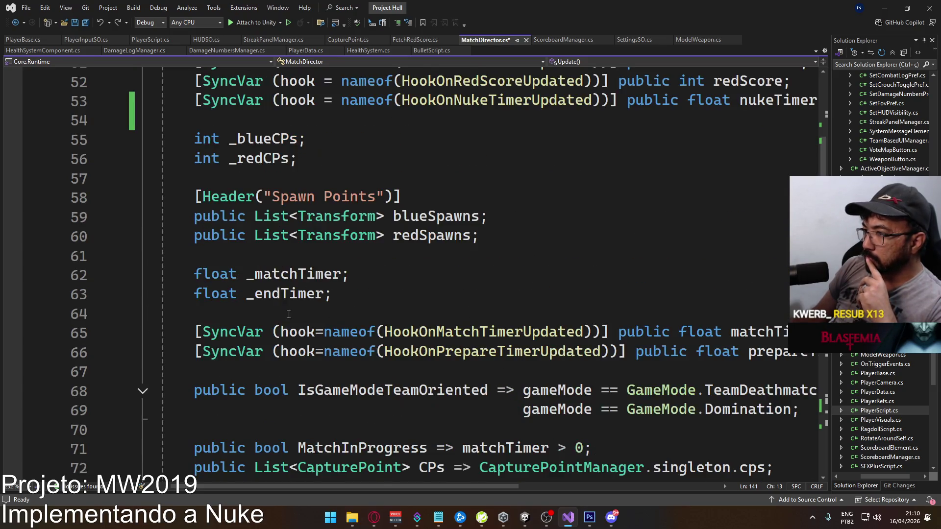
scroll(351, 318, up, 4)
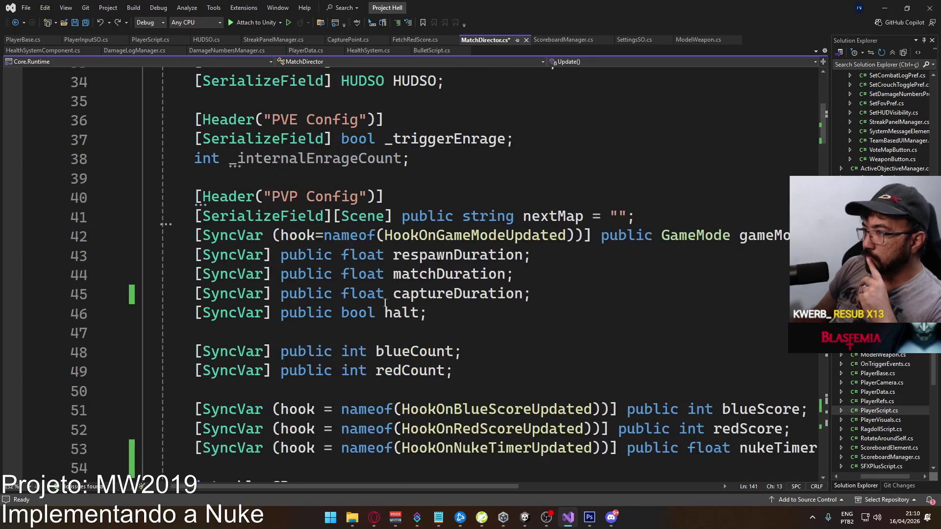
scroll(465, 322, up, 2)
- Open blank lines above and below the nukeTimer SyncVar declaration
scroll(311, 267, up, 1)
scroll(316, 272, down, 7)
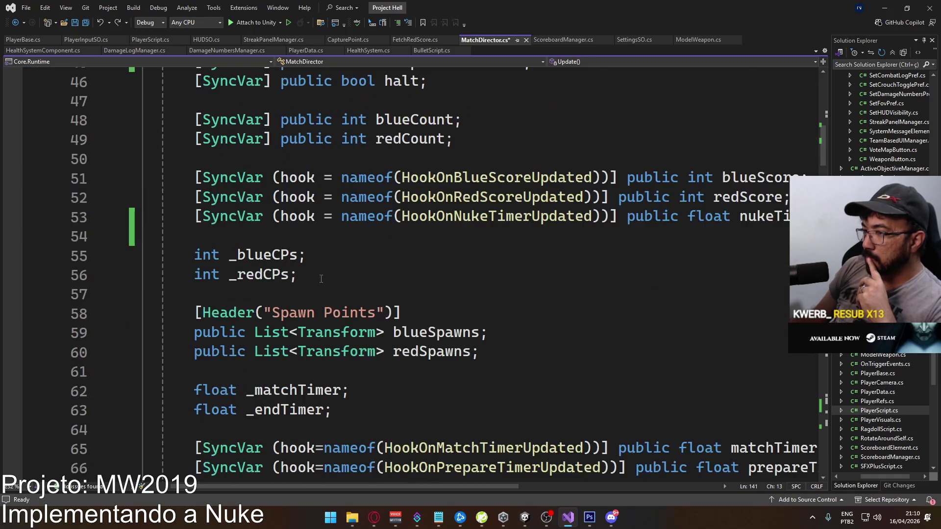
scroll(412, 291, down, 2)
scroll(400, 288, down, 1)
scroll(419, 293, up, 1)
scroll(461, 293, up, 2)
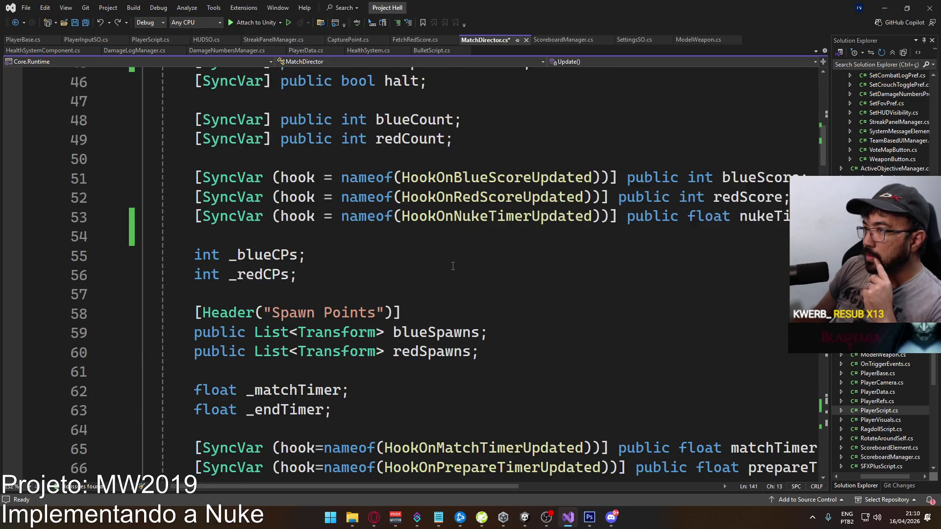
scroll(407, 263, down, 1)
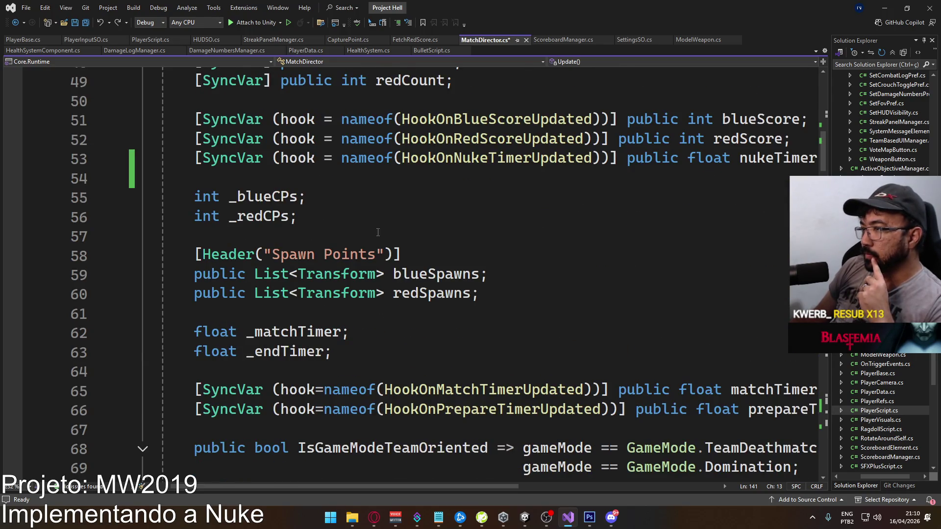
click(183, 164)
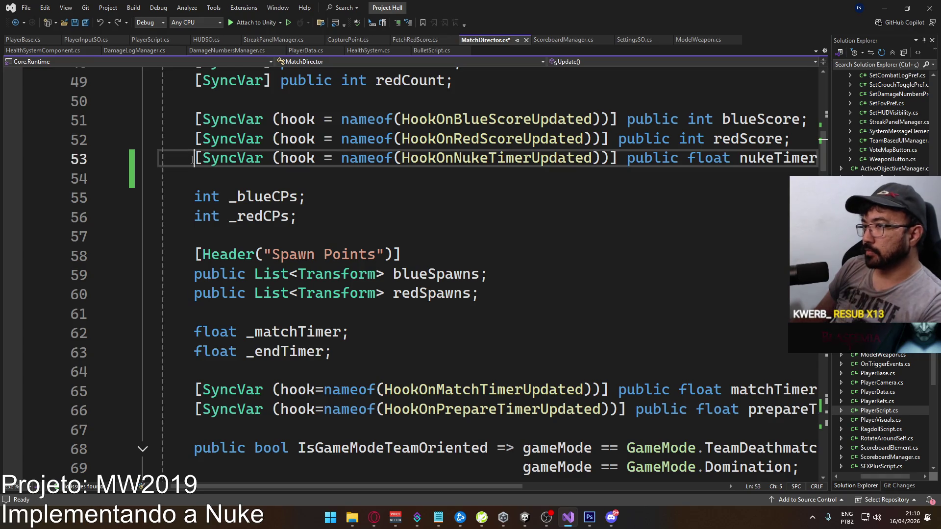
key(Return)
key(End)
key(Return)
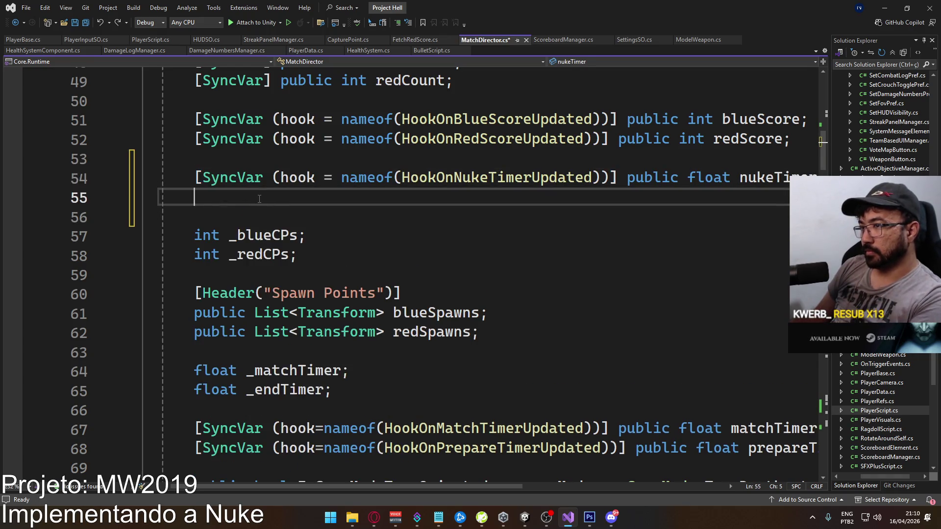
- Declare 'PlayerData _nukeCaller;' on the new line and save MatchDirector.cs
text(Playerda)
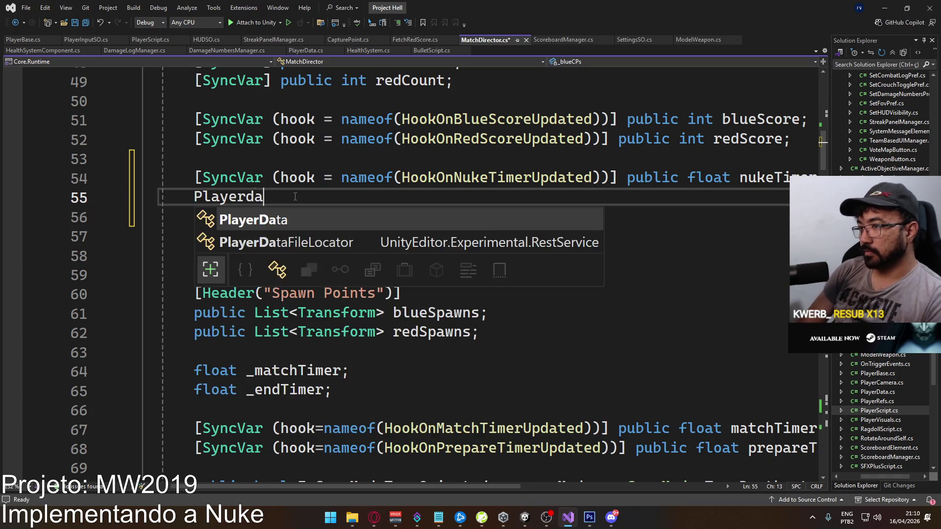
text( _nuke)
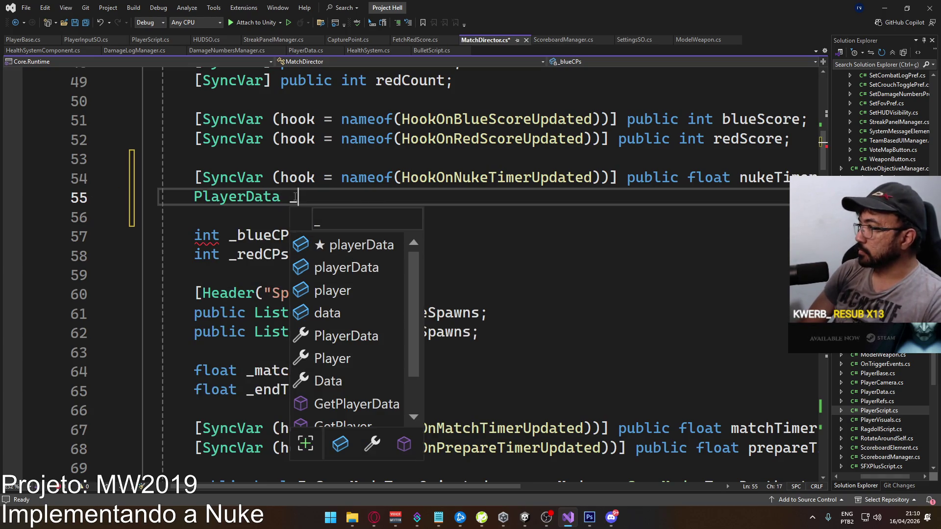
text(Caller;)
key(ctrl+s)
scroll(411, 192, down, 3)
scroll(412, 192, down, 18)
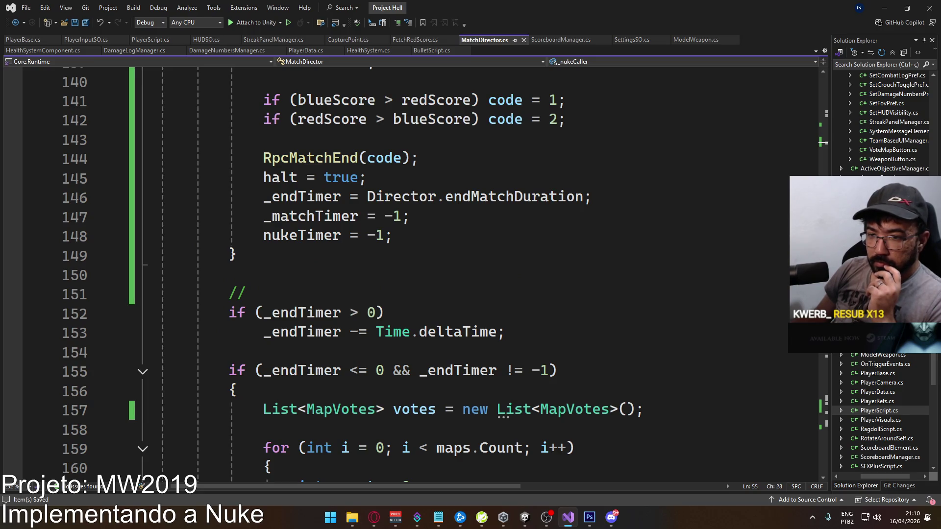
- Make room for a new line inside MatchDirector's Start() method
key(alt+Tab)
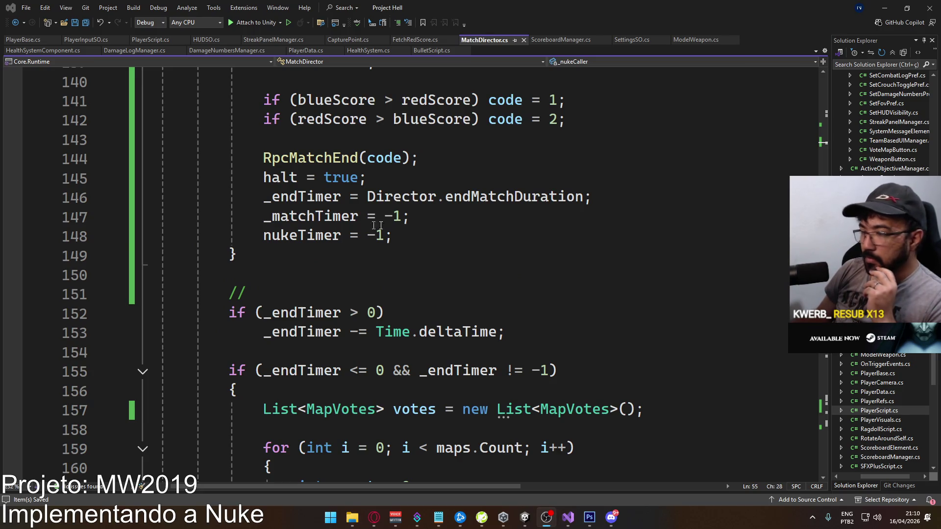
scroll(345, 225, down, 15)
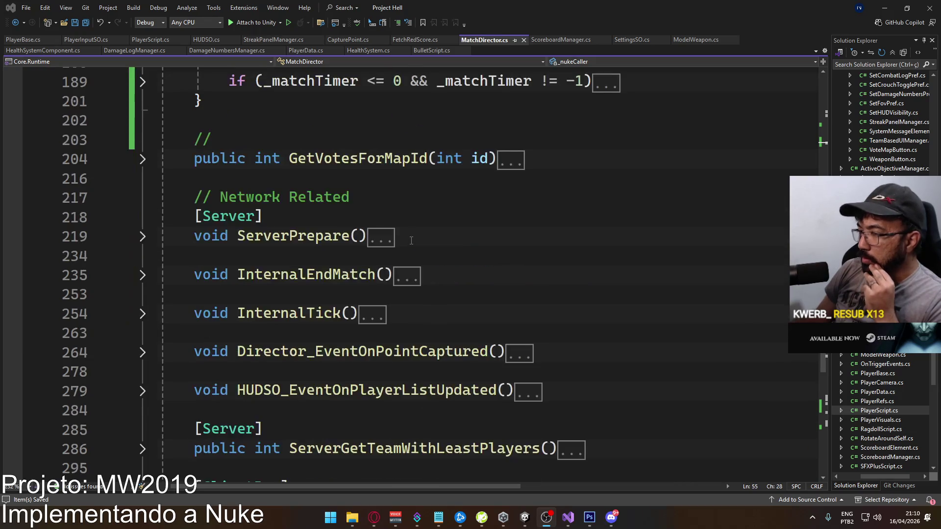
scroll(408, 237, down, 10)
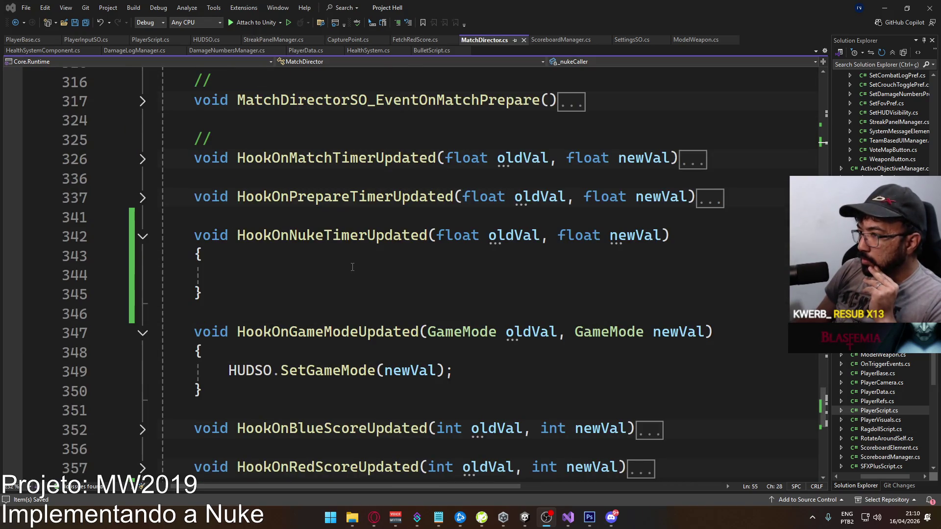
scroll(348, 260, down, 3)
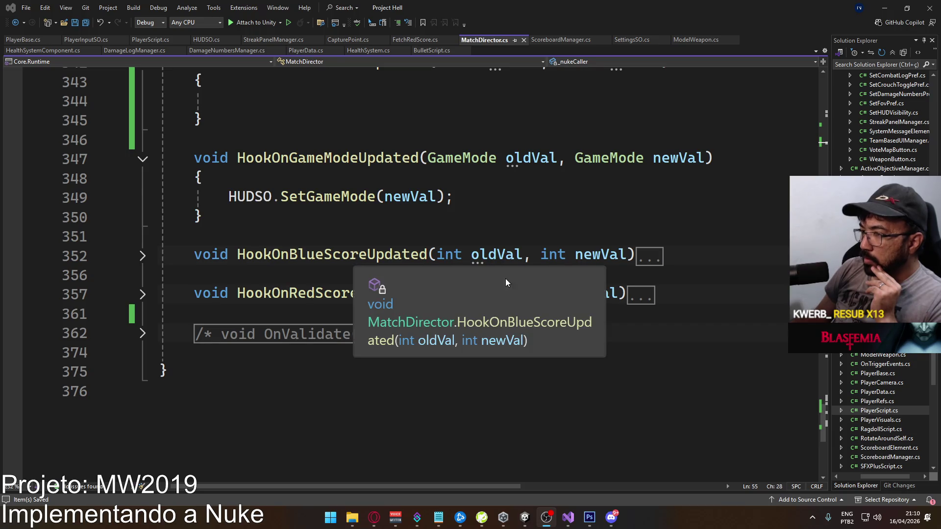
scroll(505, 284, up, 20)
scroll(412, 290, up, 20)
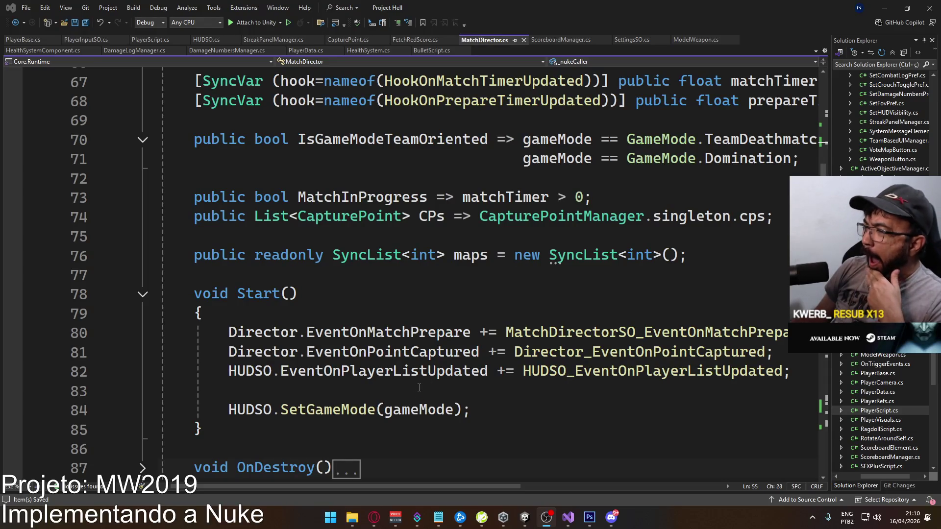
scroll(433, 323, down, 1)
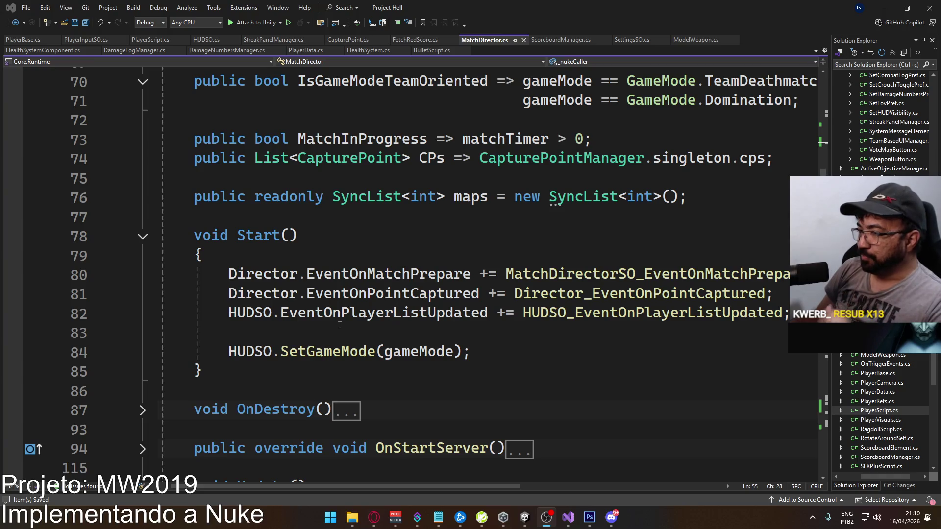
click(420, 328)
key(Return)
key(Up)
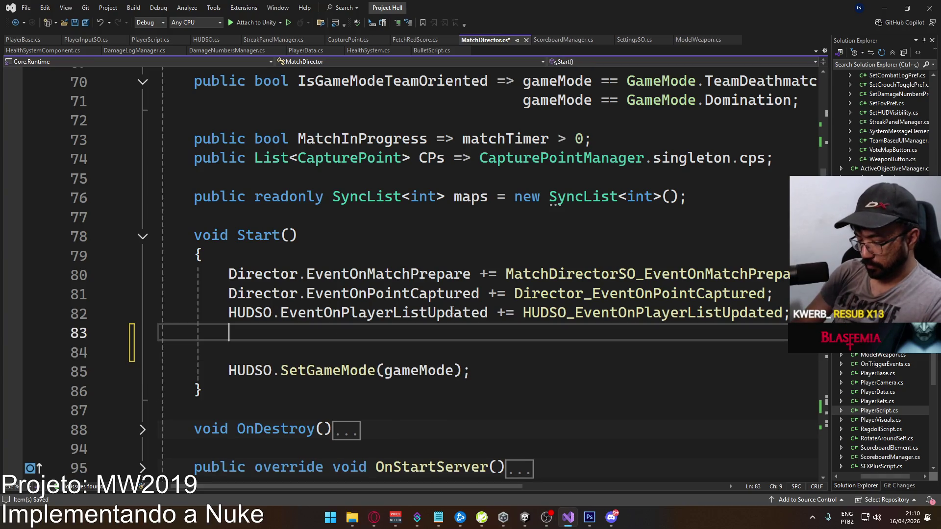
- Add the HUDSO.EventOnNukeDeployed += HUDSO_EventOnNukeDeployed subscription, generating the handler
text(HUDSO.onnu)
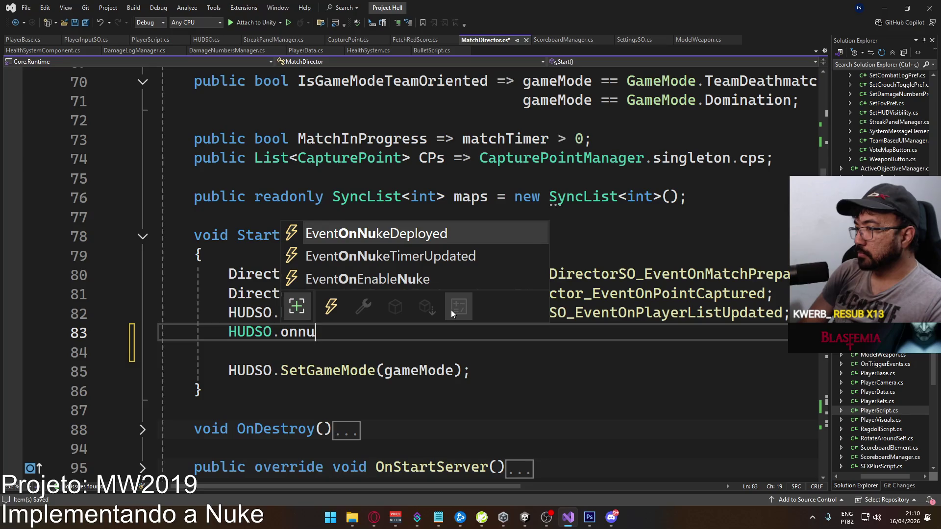
key(Up)
key(Up)
key(Up)
key(Tab)
text(+=)
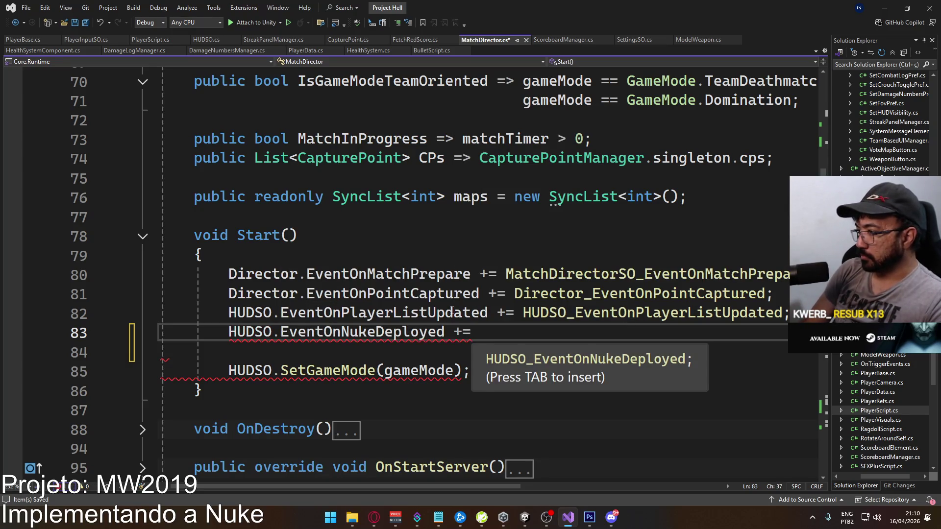
key(Tab)
- Remove the auto-generated handler stub and the leftover blank lines
scroll(260, 342, down, 2)
drag(203, 372, 160, 314)
key(Delete)
key(BackSpace)
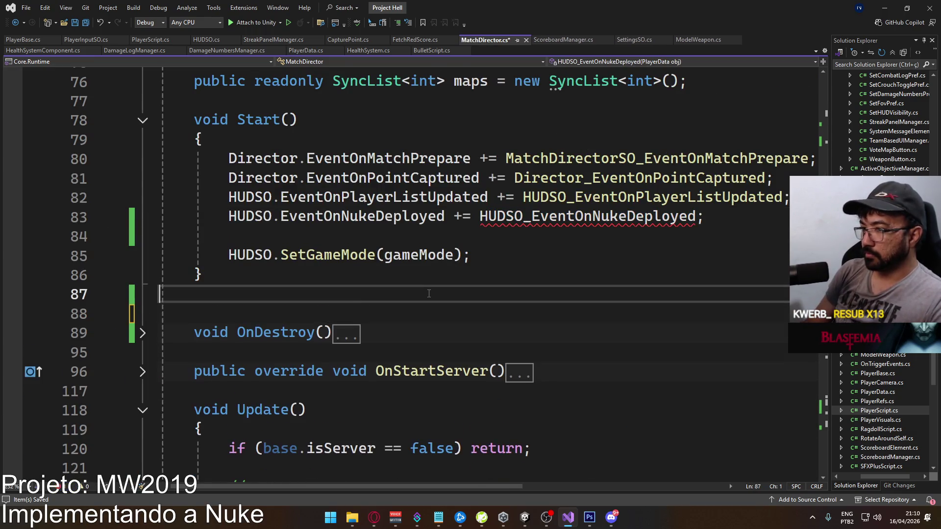
key(Delete)
- Paste the HUDSO_EventOnNukeDeployed stub above the timer hooks and drop its private modifier
scroll(426, 299, down, 20)
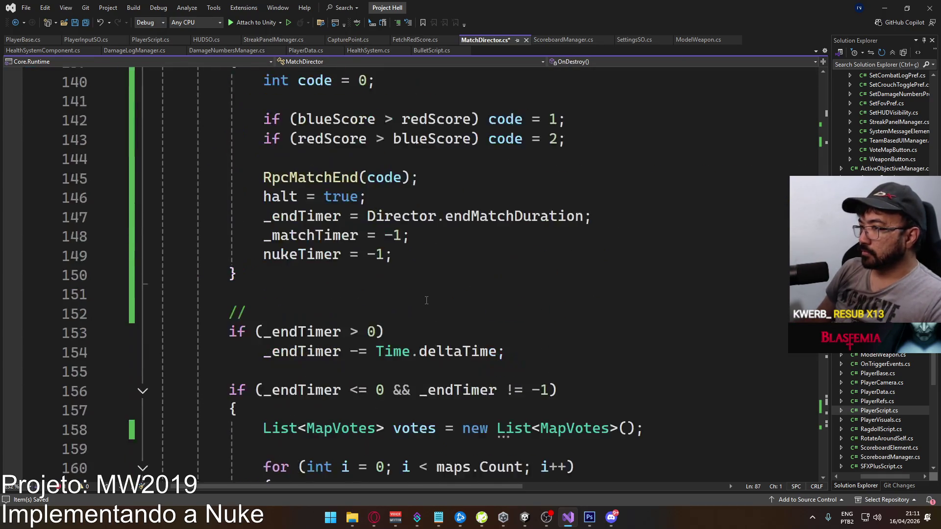
scroll(426, 301, down, 12)
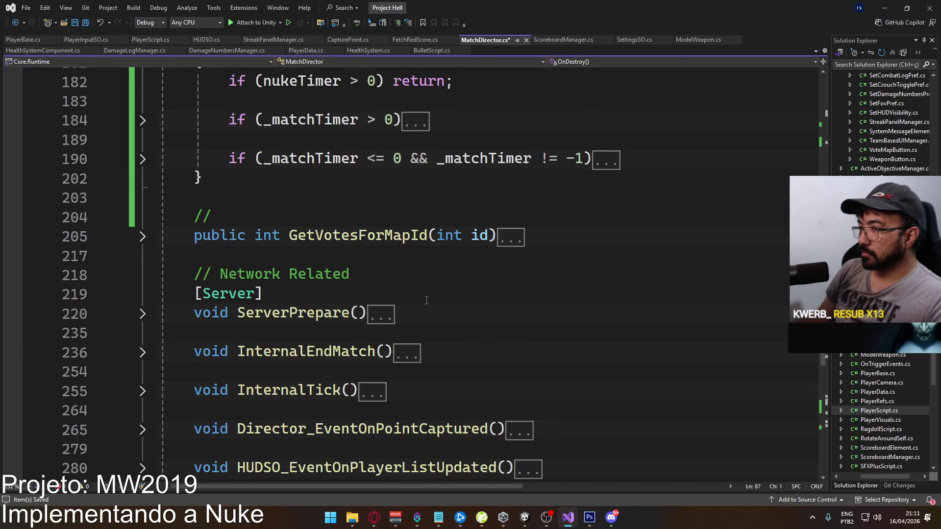
scroll(430, 301, down, 7)
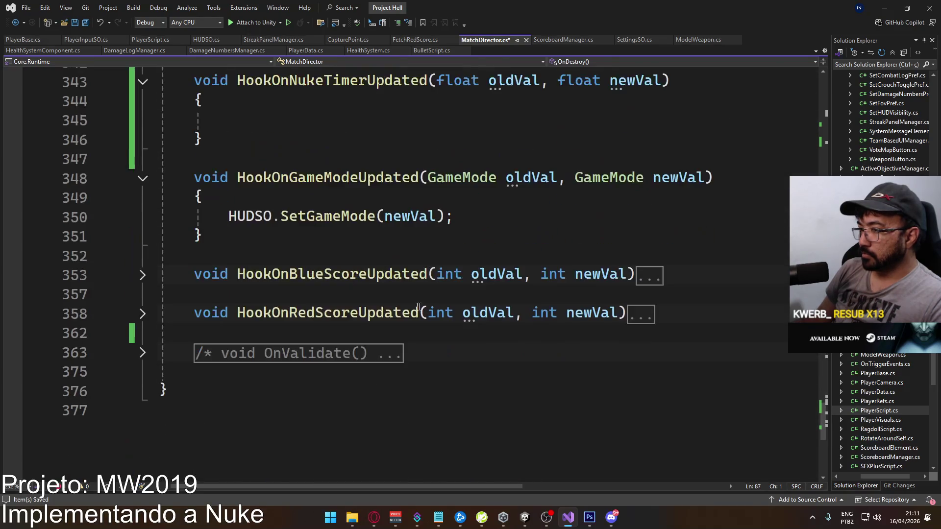
scroll(247, 314, up, 2)
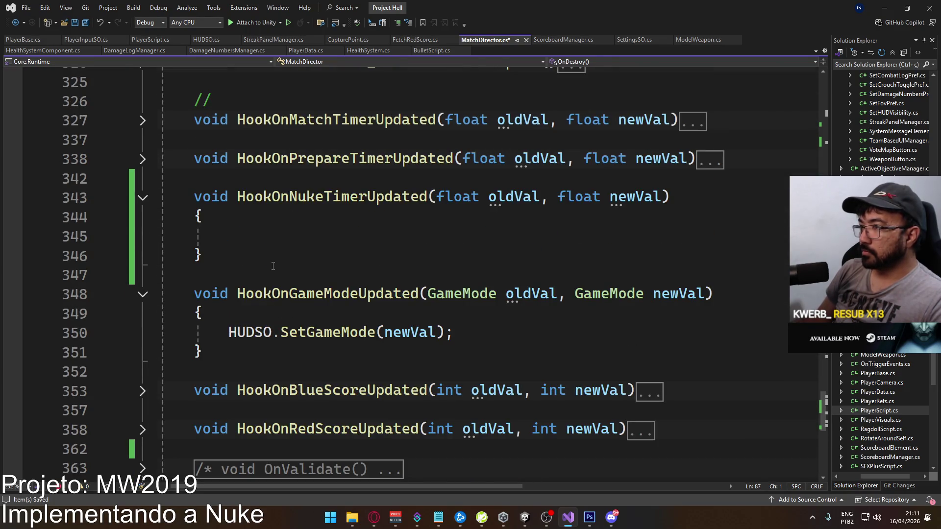
scroll(224, 250, up, 4)
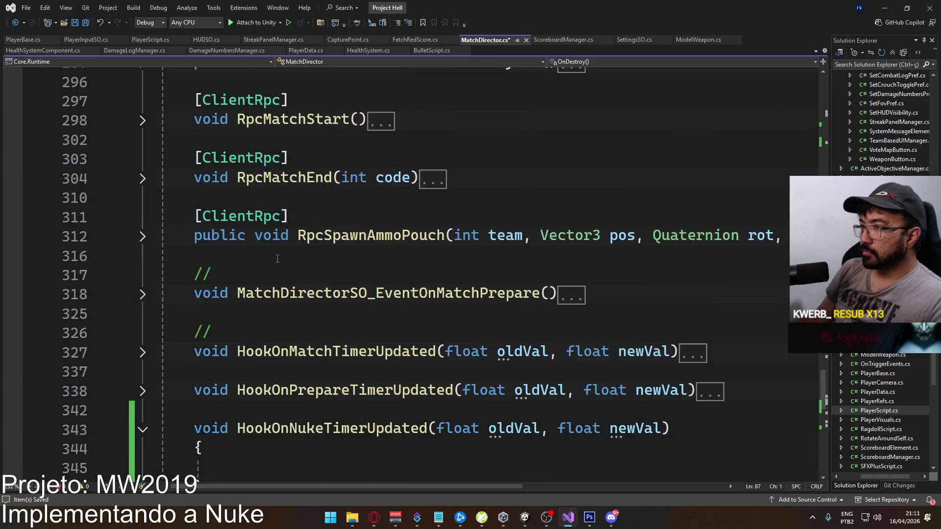
click(280, 316)
key(ctrl+v)
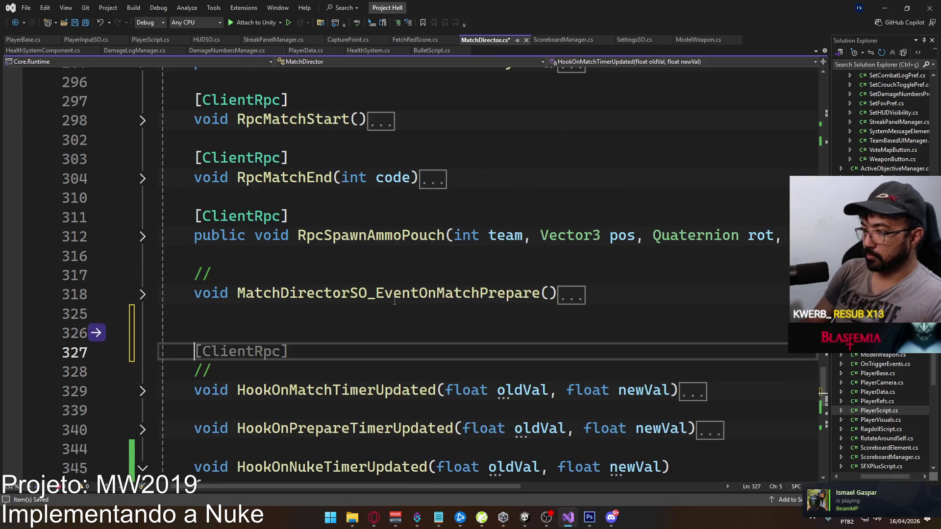
key(Up)
key(Up)
key(Up)
key(Home)
key(ctrl+shift+Right)
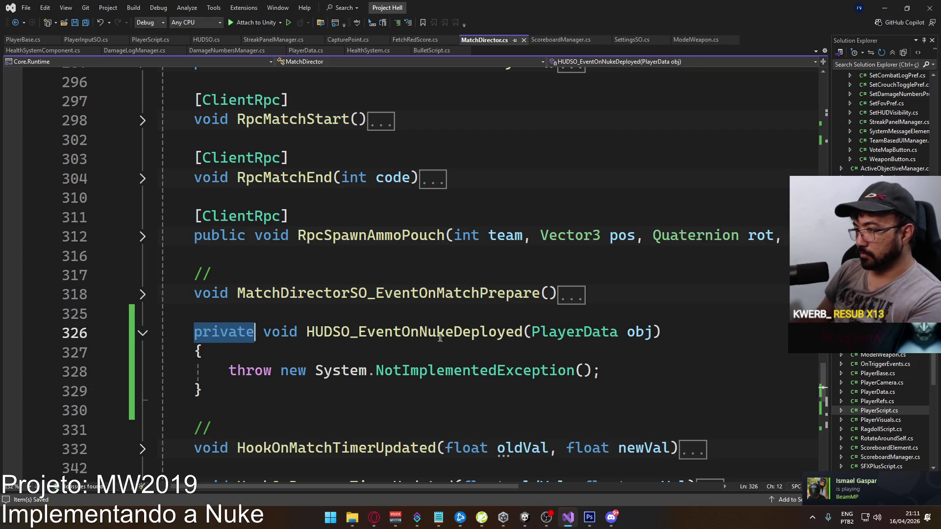
key(Delete)
- Rename the parameter obj to caller and replace the throw with '_nukeCaller = caller;'
double_click(563, 333)
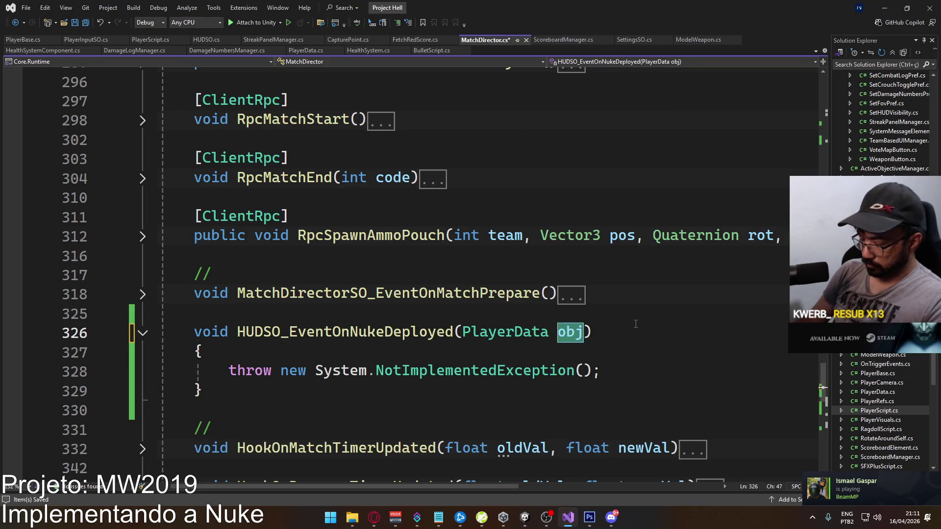
text(caller)
mouse_move(600, 371)
mouse_down()
mouse_move(196, 355)
mouse_move(229, 371)
mouse_up()
text(_nu)
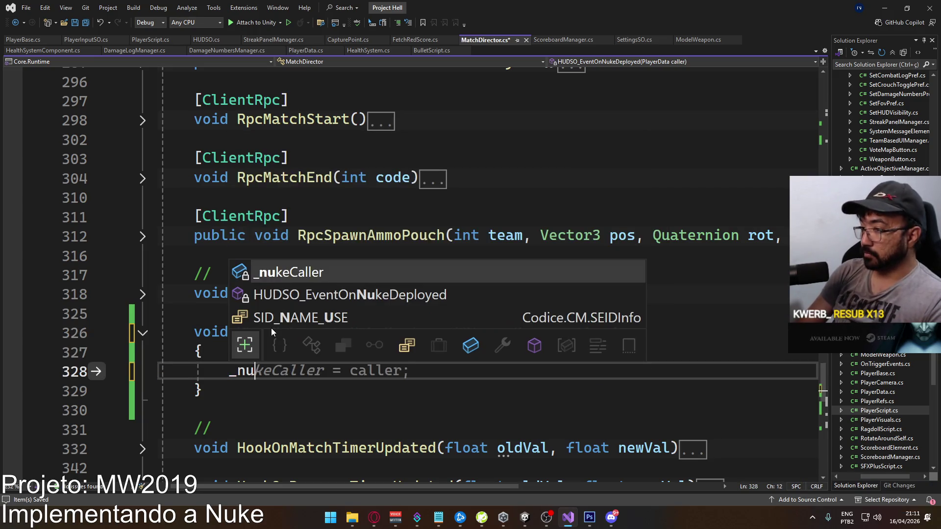
key(Tab)
text(caller;)
- Add a line in the handler resetting nukeTimer to 0
key(Return)
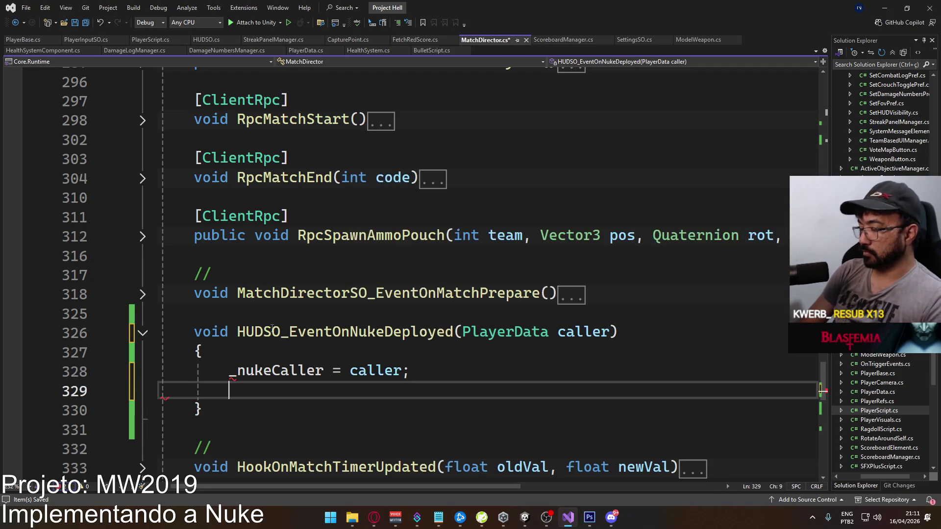
text(_by)
key(BackSpace)
key(BackSpace)
text(nuk)
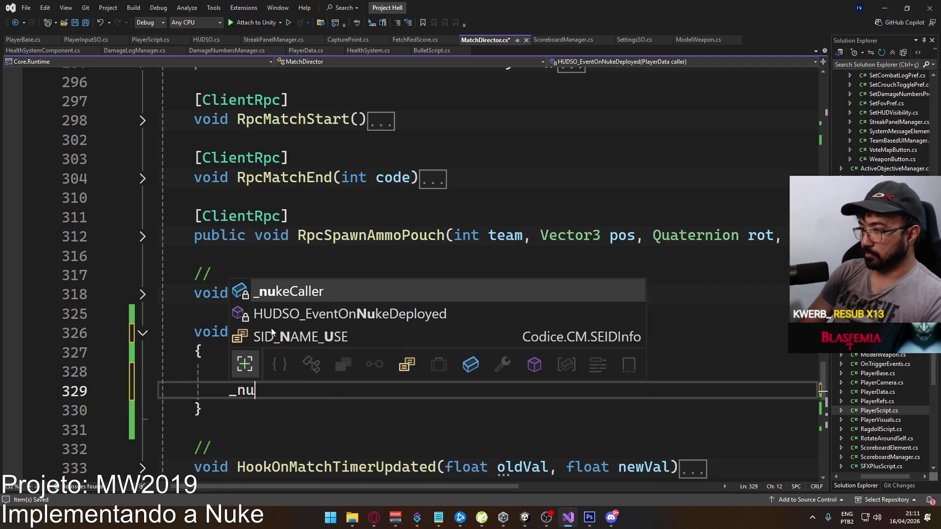
key(Tab)
key(BackSpace)
key(BackSpace)
key(BackSpace)
key(BackSpace)
key(BackSpace)
text(Timer)
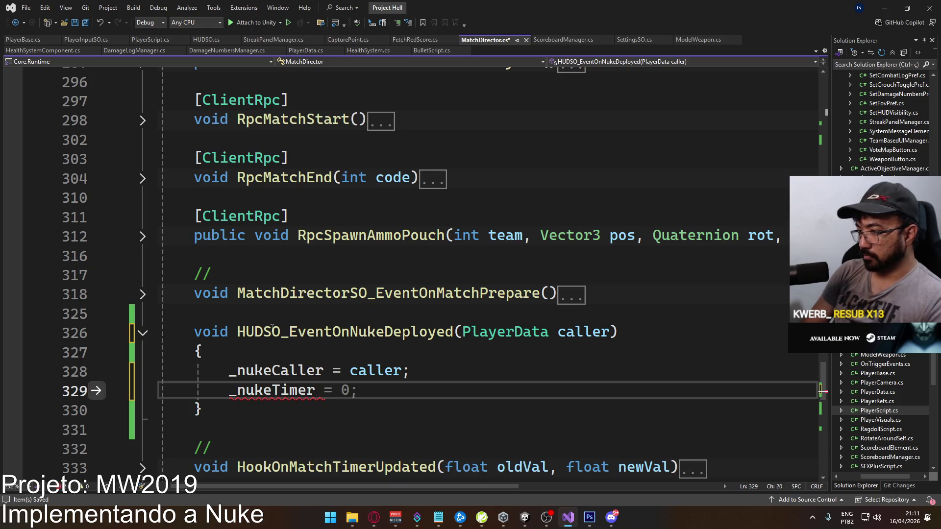
key(BackSpace)
key(BackSpace)
key(BackSpace)
text(nu)
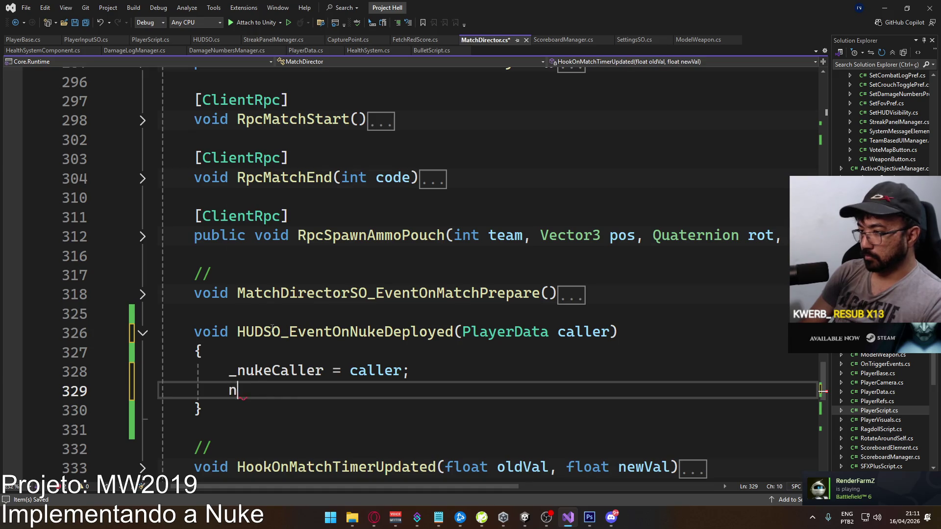
text(ke)
key(Tab)
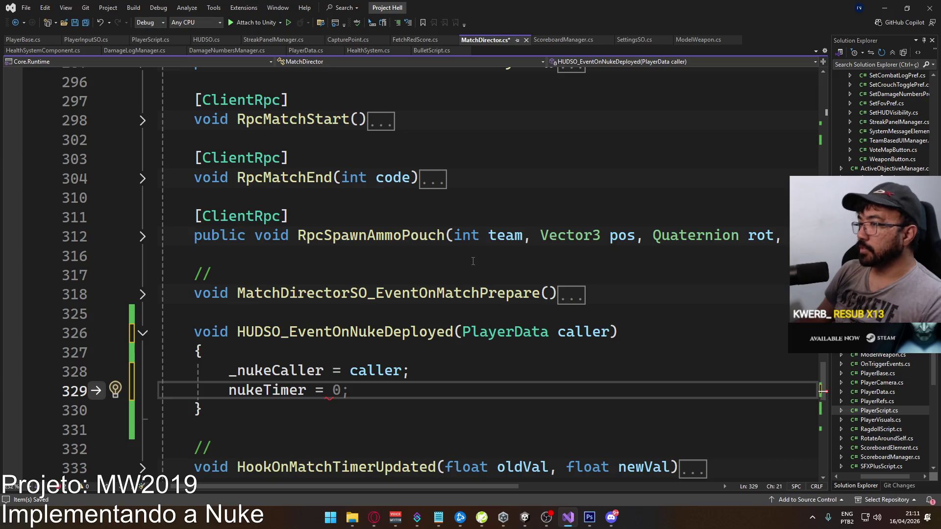
- Jump to the Database class definition to open Database.cs
scroll(490, 270, up, 10)
scroll(477, 256, up, 20)
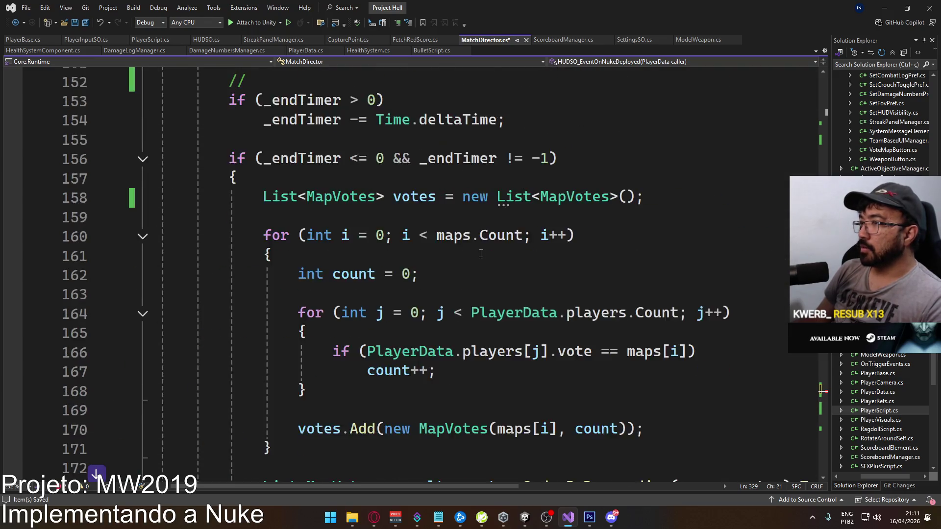
scroll(500, 261, up, 10)
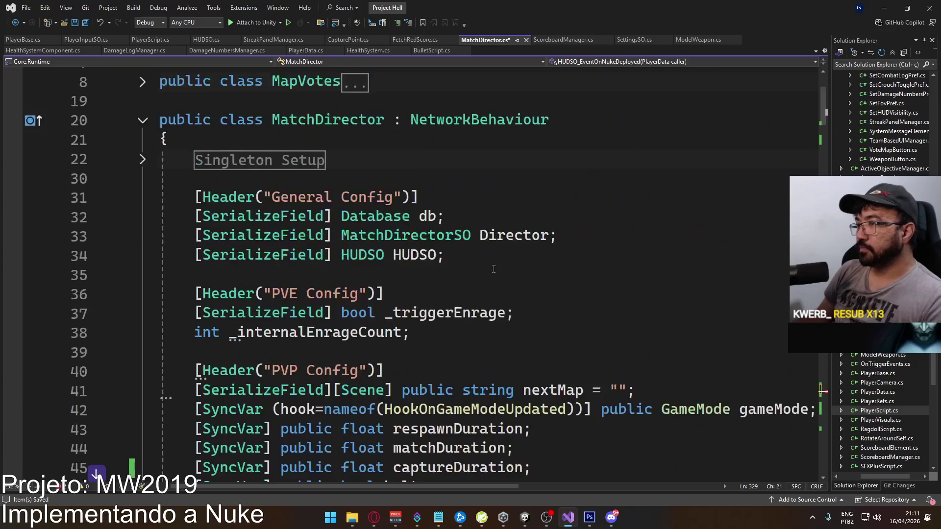
ctrl+click(403, 344)
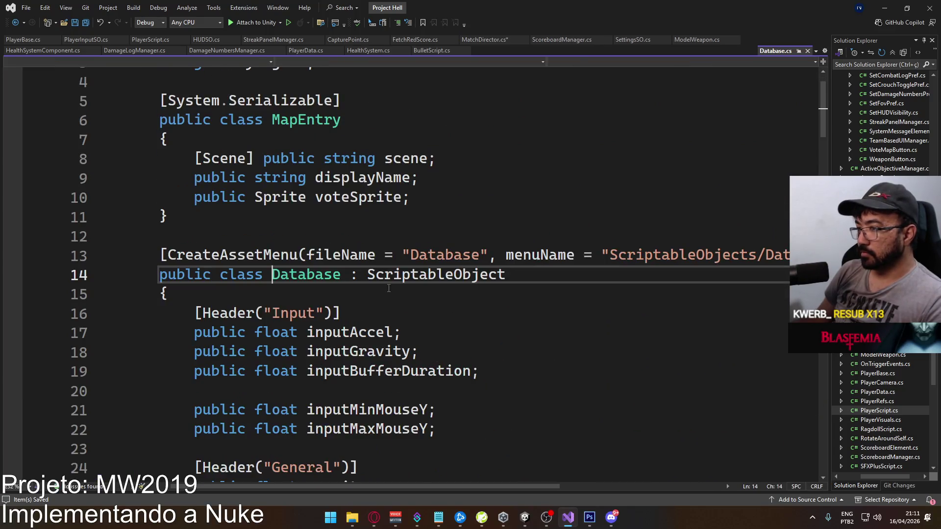
- Add a [Header("Nuke Related")] with public float nukeDelayDuration after combatLogDuration in Database
scroll(402, 283, down, 5)
scroll(402, 283, down, 4)
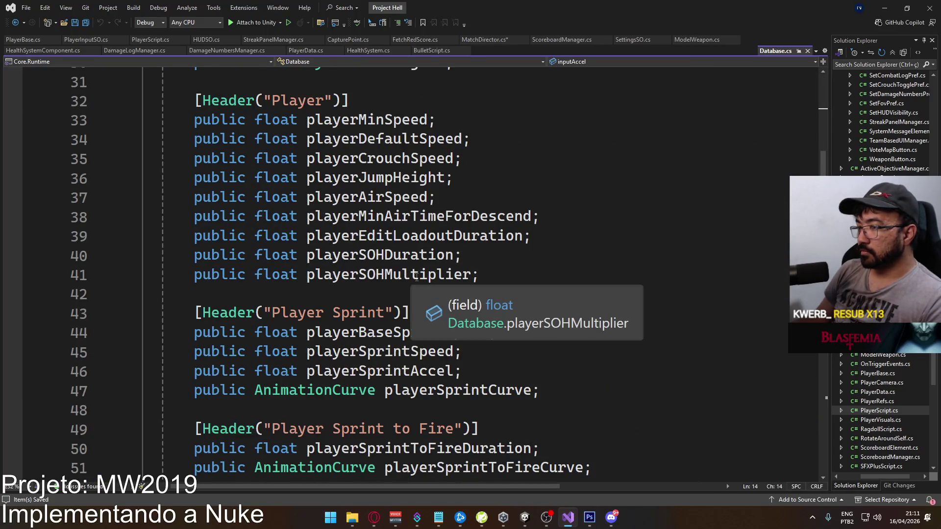
scroll(416, 277, up, 4)
scroll(427, 274, down, 17)
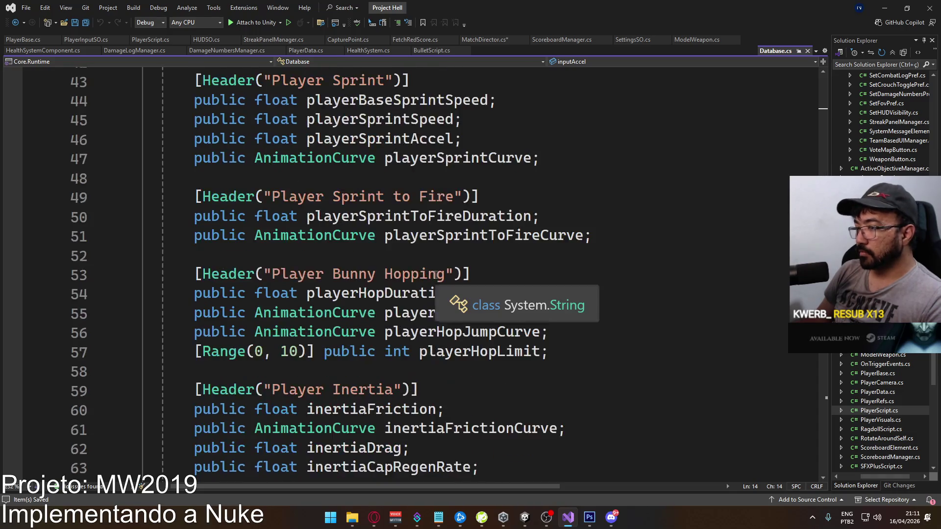
scroll(440, 275, down, 10)
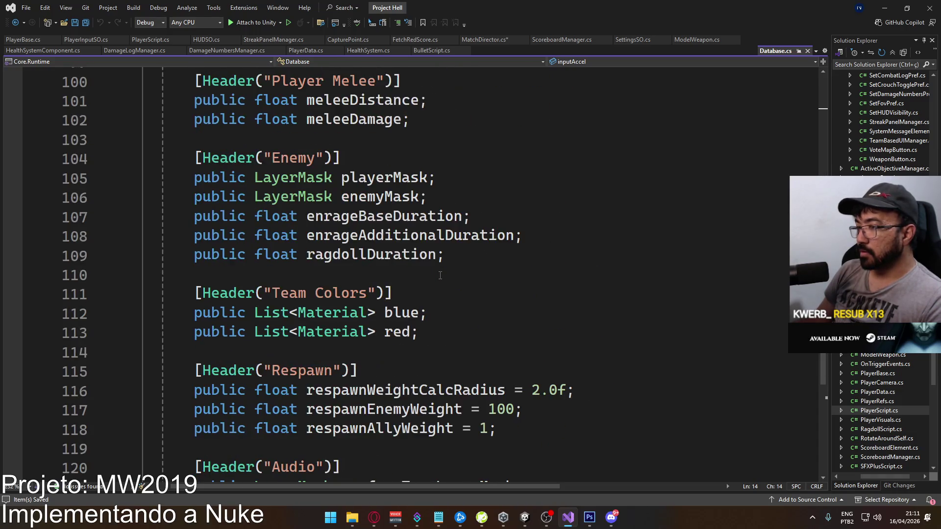
scroll(440, 276, down, 6)
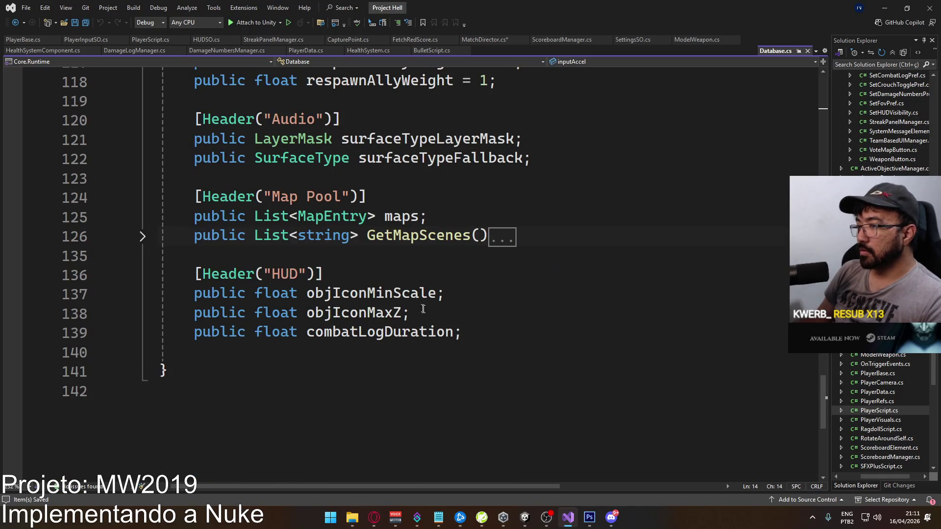
click(482, 342)
key(Return)
key(Return)
text([)
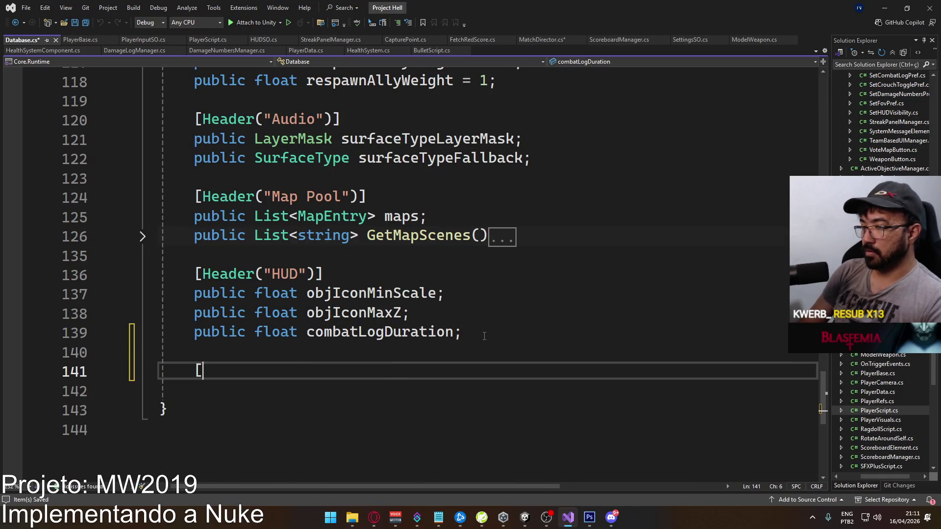
text(Header("Nuke)
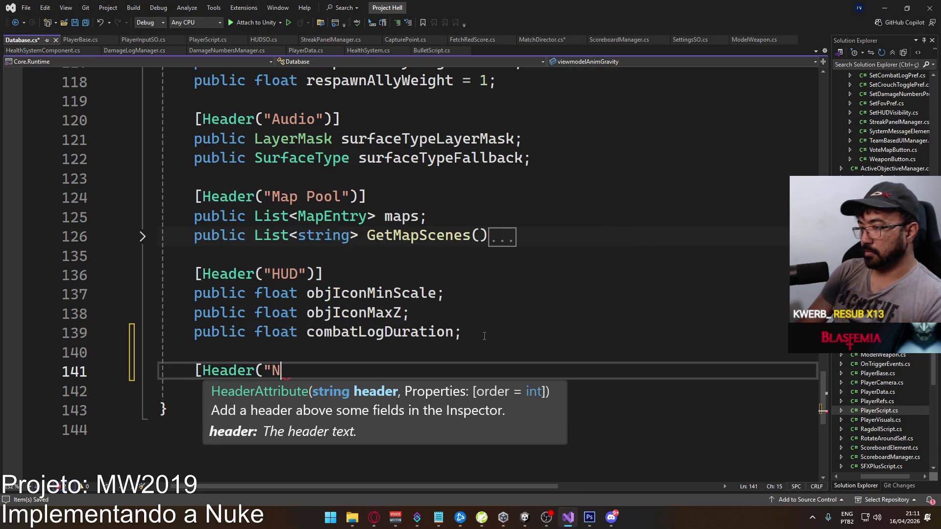
text( Related")])
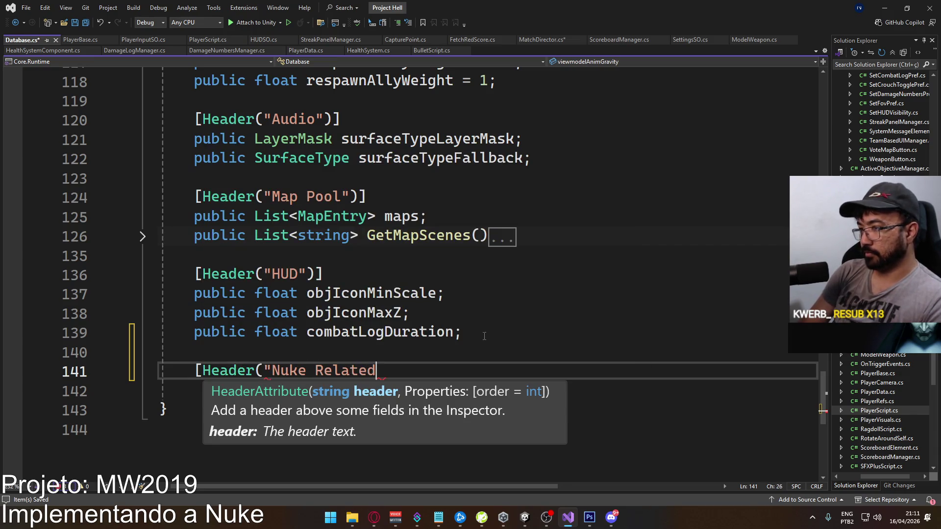
key(Return)
text(public float )
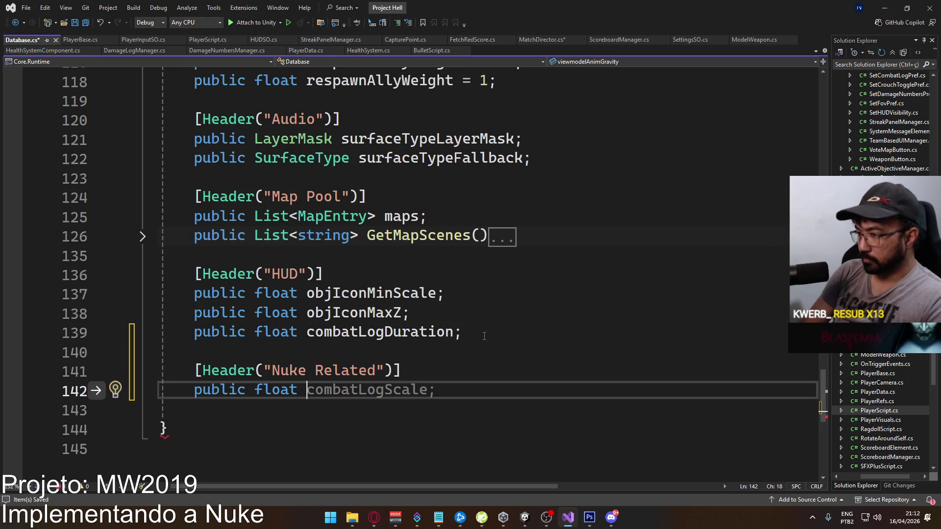
text(nukeDelay)
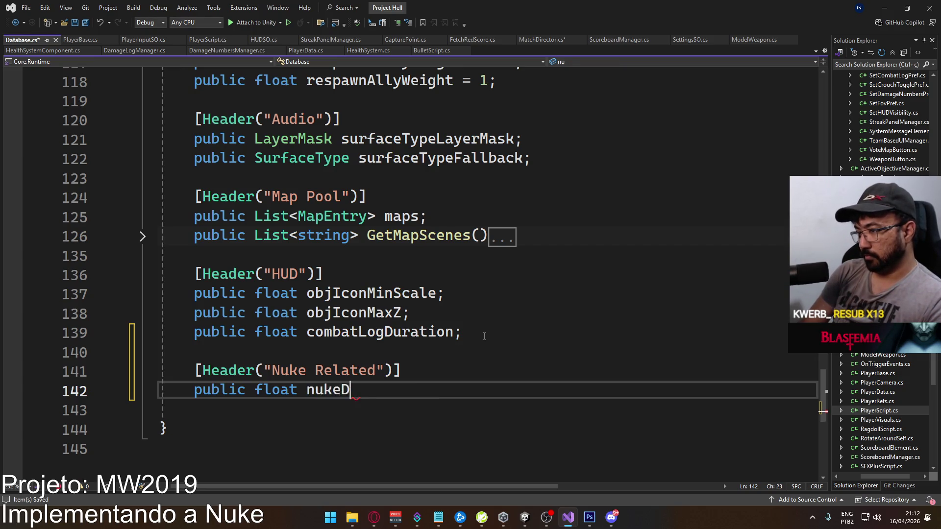
text(Duration;)
- Declare public float nukeDuration above nukeDelayDuration, save Database.cs, and return to MatchDirector.cs
key(Up)
key(Return)
text(public float n)
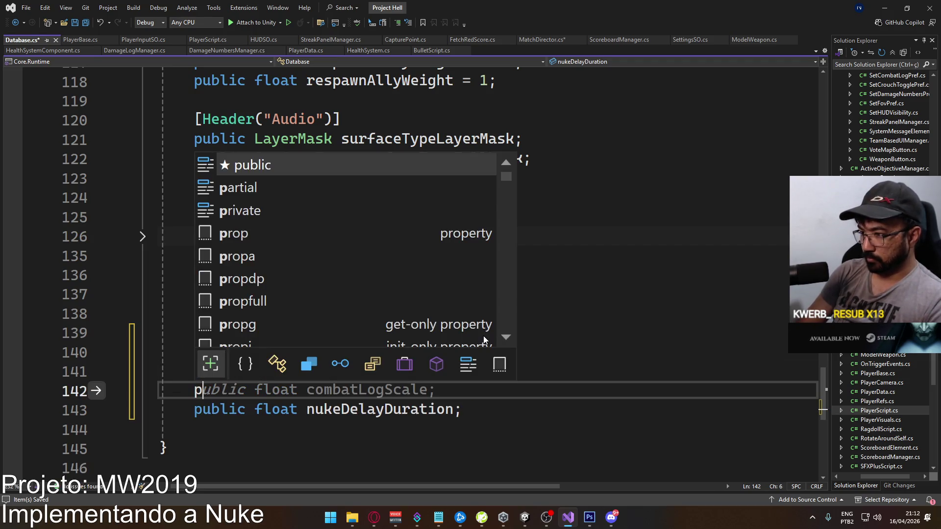
text(ukeDuration;)
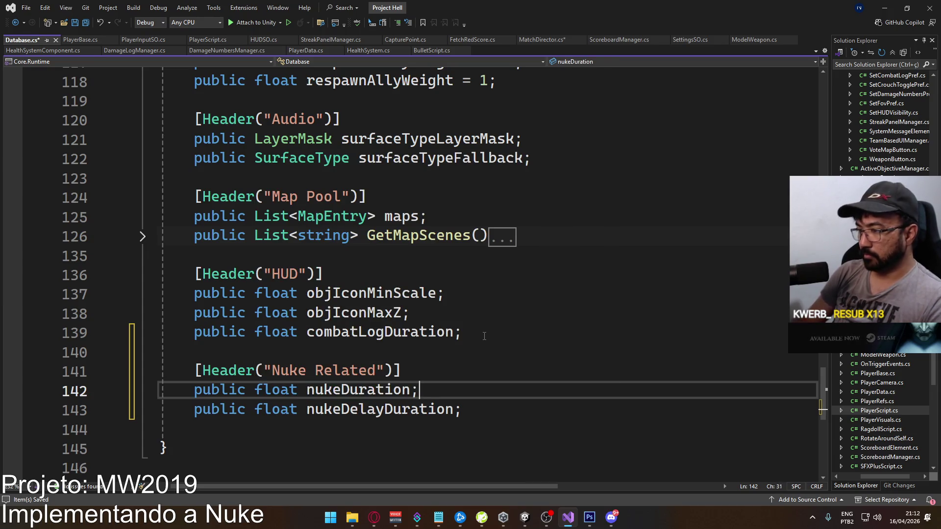
key(ctrl+s)
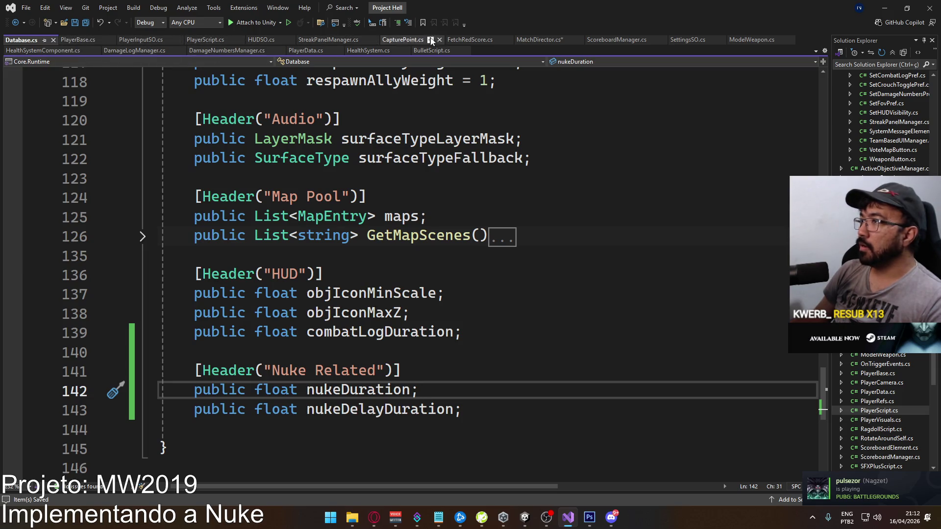
click(548, 40)
key(End)
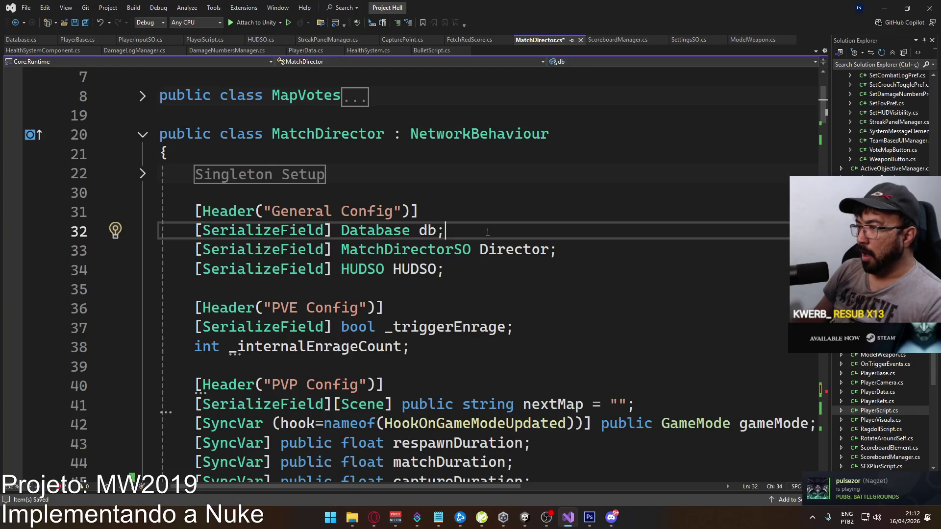
- Save MatchDirector, expand OnDestroy, and open a new line after its last unsubscribe
key(ctrl+s)
scroll(495, 266, down, 9)
scroll(495, 266, down, 9)
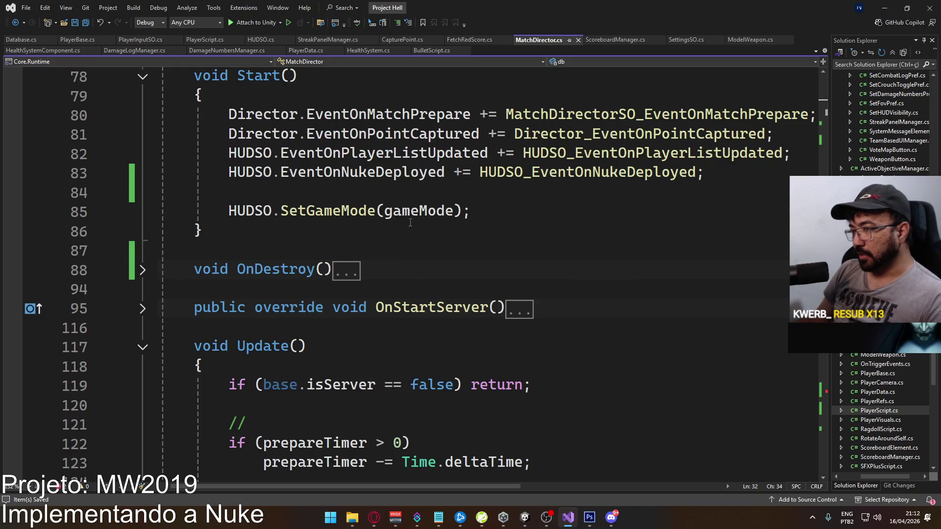
scroll(402, 223, up, 1)
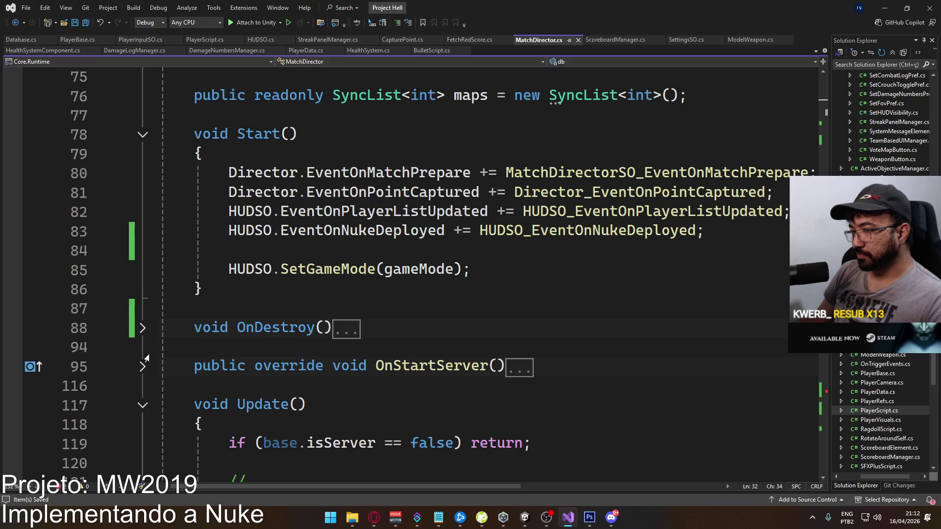
click(142, 328)
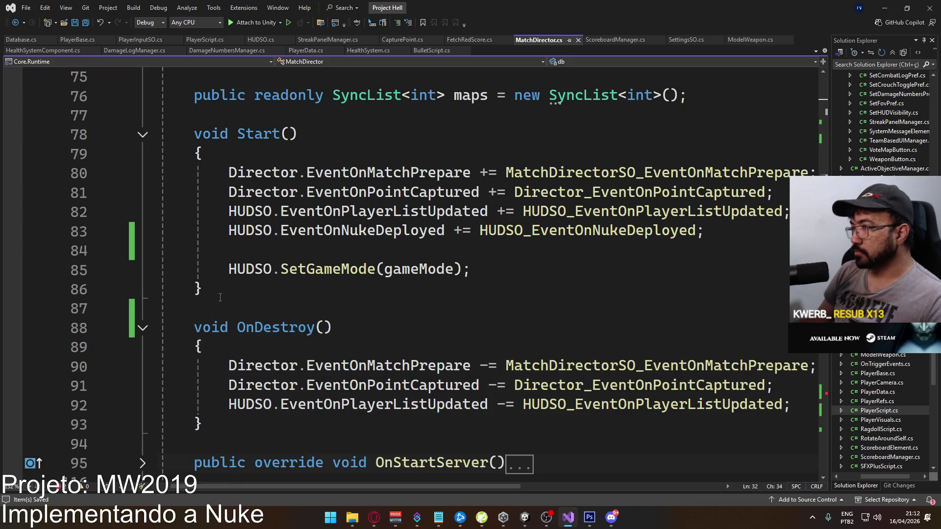
click(792, 404)
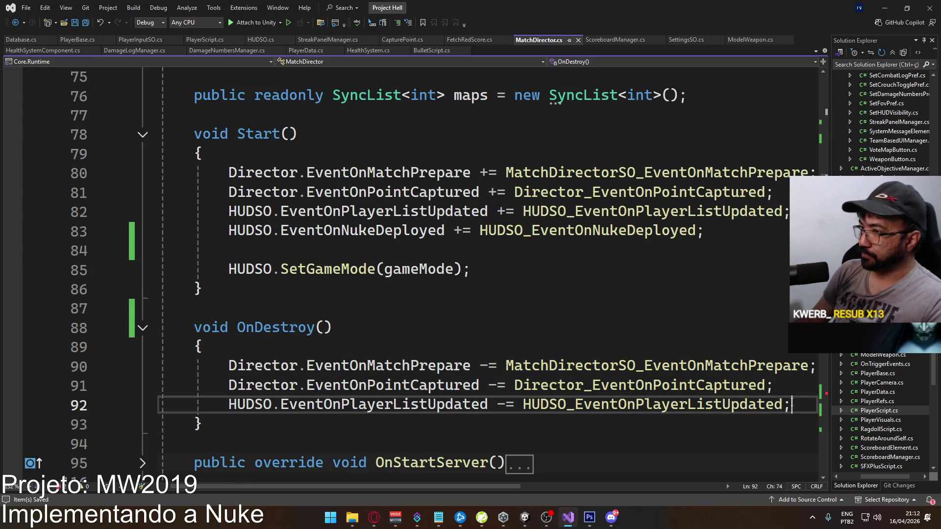
key(Return)
- Write 'HUDSO.EventOnNukeDeployed -= HUDSO_EventOnNukeDeployed;' in OnDestroy and save the file
text(HUDSO.eventon)
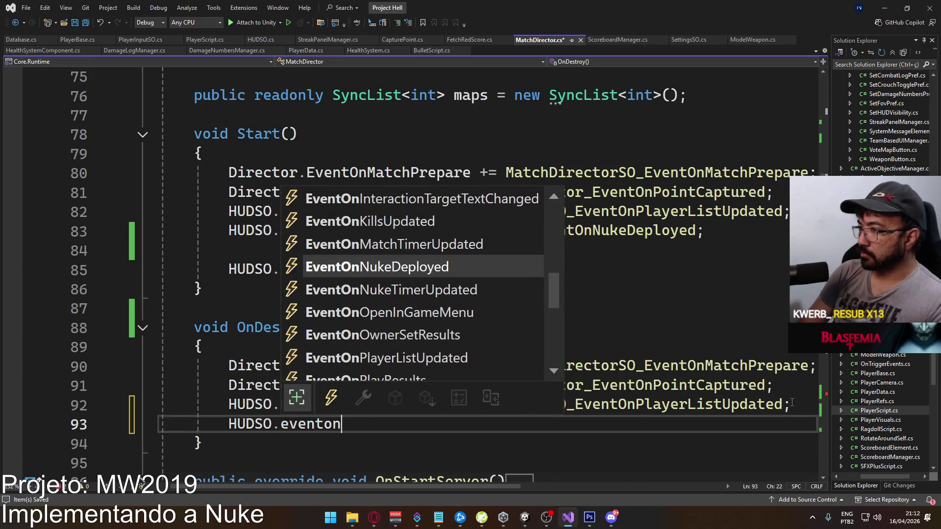
key(Tab)
text(-= Tim)
key(BackSpace)
key(BackSpace)
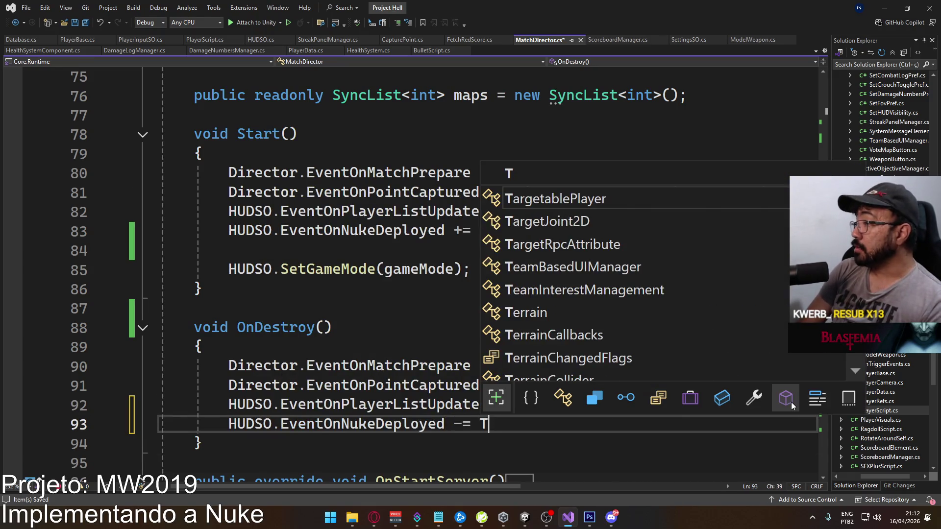
key(Escape)
text(N)
key(BackSpace)
text(Hudso)
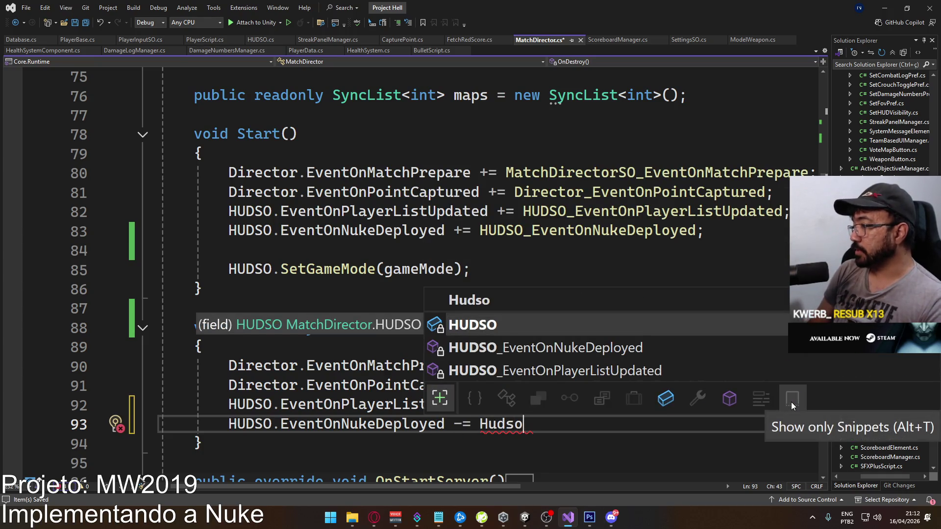
key(Down)
key(Tab)
key(ctrl+s)
scroll(672, 346, down, 20)
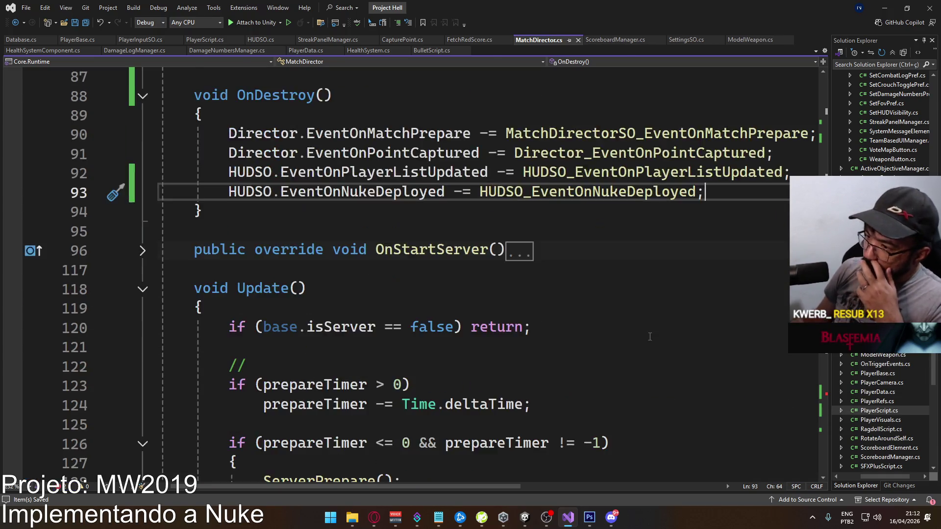
- Complete the handler's timer line as 'nukeTimer = db.nukeDuration;' and save MatchDirector
scroll(634, 335, down, 20)
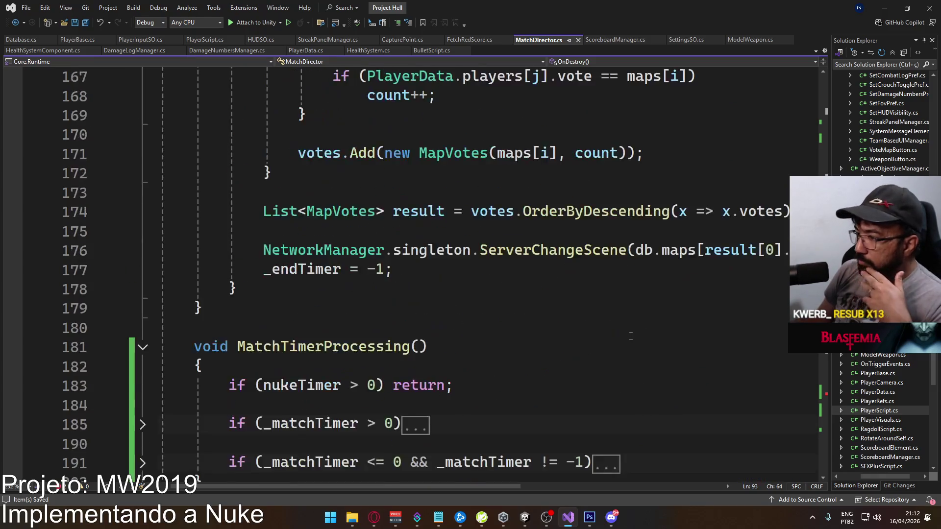
scroll(404, 302, up, 2)
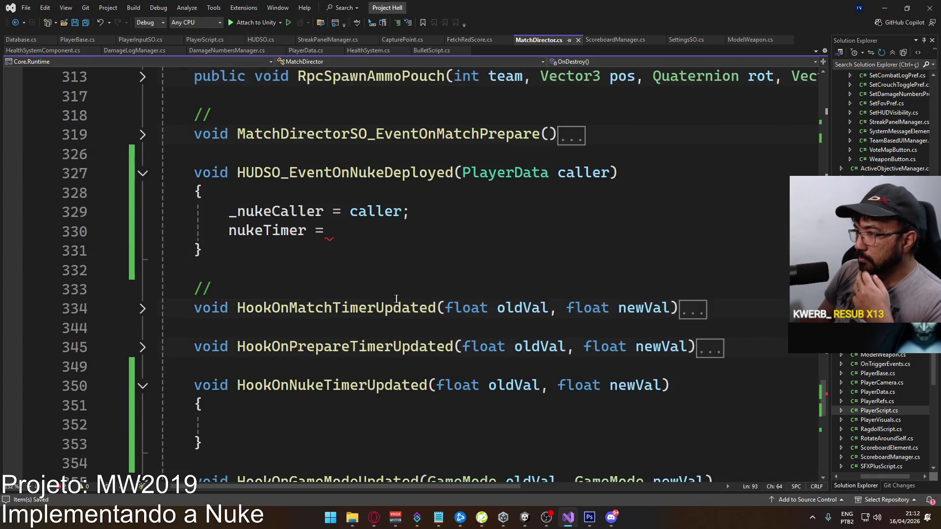
click(368, 236)
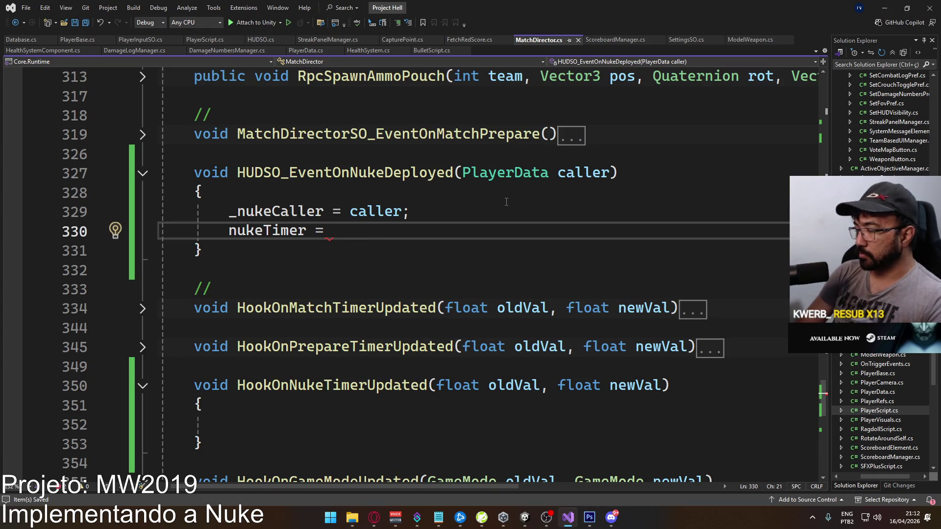
text(TMP_MaterialReference.db)
key(BackSpace)
key(BackSpace)
key(BackSpace)
key(BackSpace)
key(BackSpace)
key(BackSpace)
key(BackSpace)
text(db.nu)
text(ke)
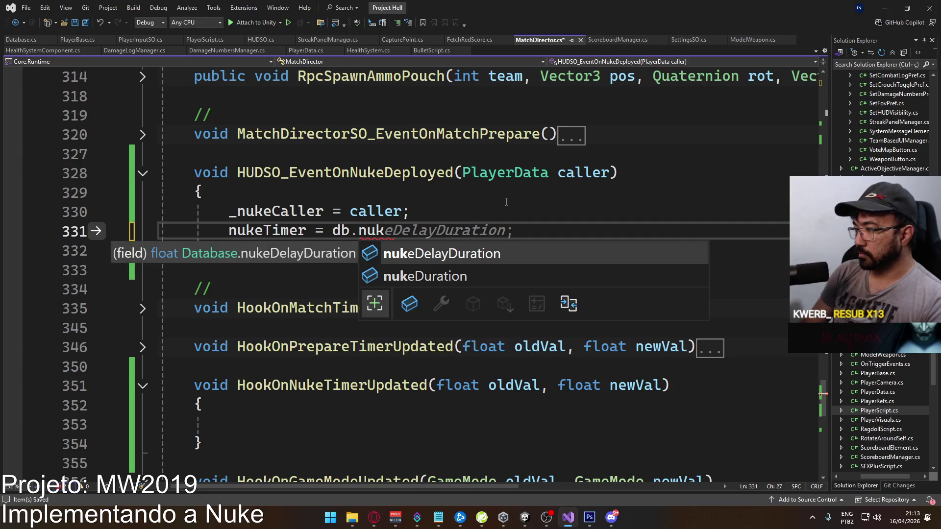
key(Down)
key(Tab)
text(;)
key(Return)
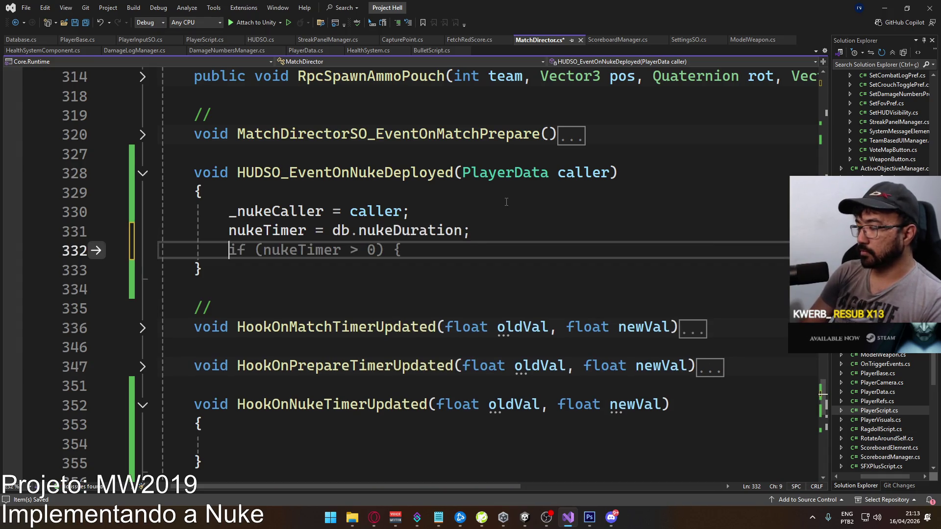
key(BackSpace)
key(ctrl+s)
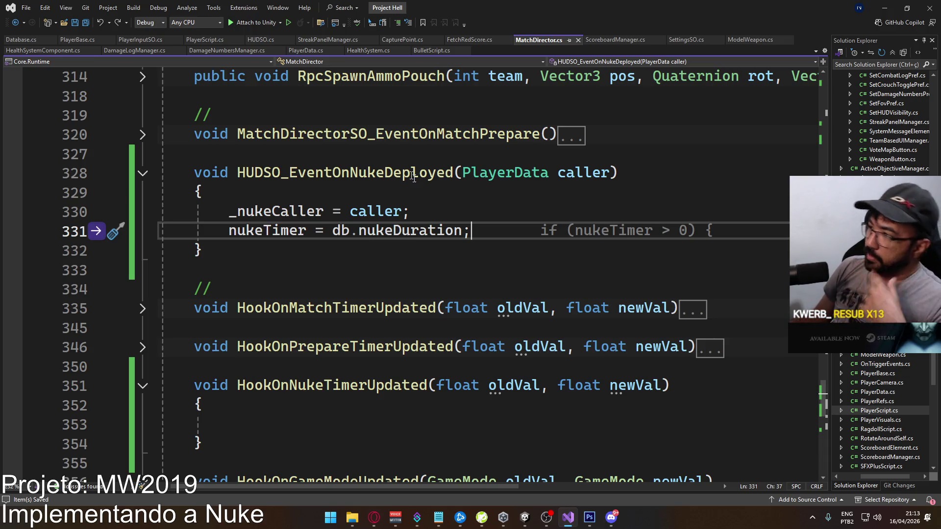
- Delete the '_nukeCaller = caller;' line from the nuke-deployed handler and save
scroll(406, 183, up, 1)
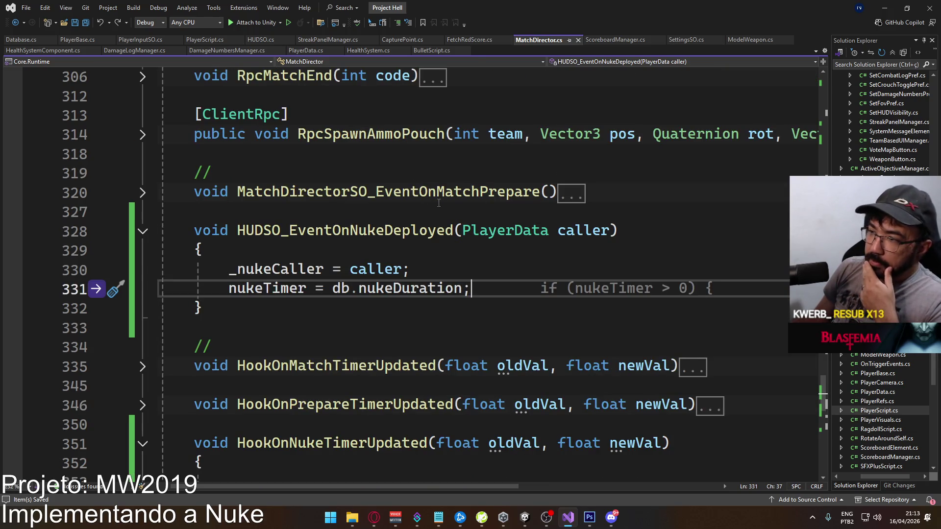
click(447, 273)
key(shift+Home)
key(BackSpace)
key(BackSpace)
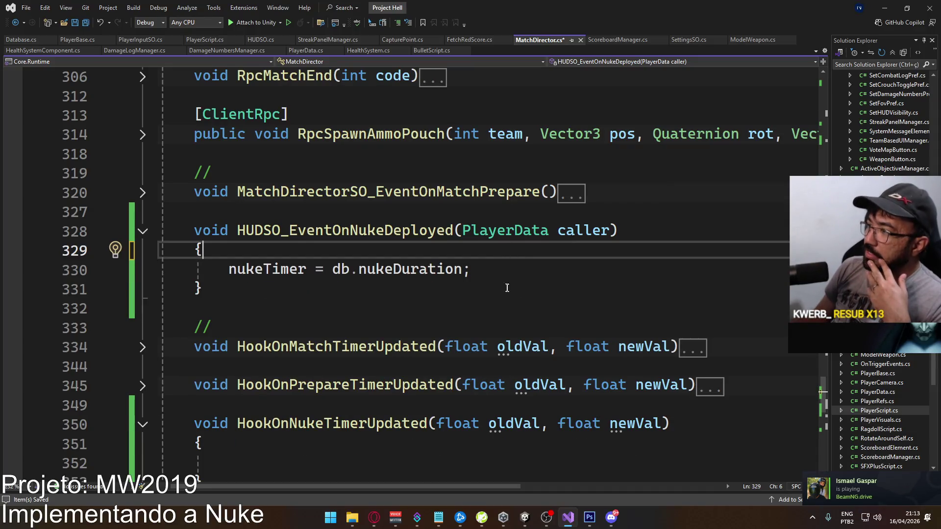
key(ctrl+s)
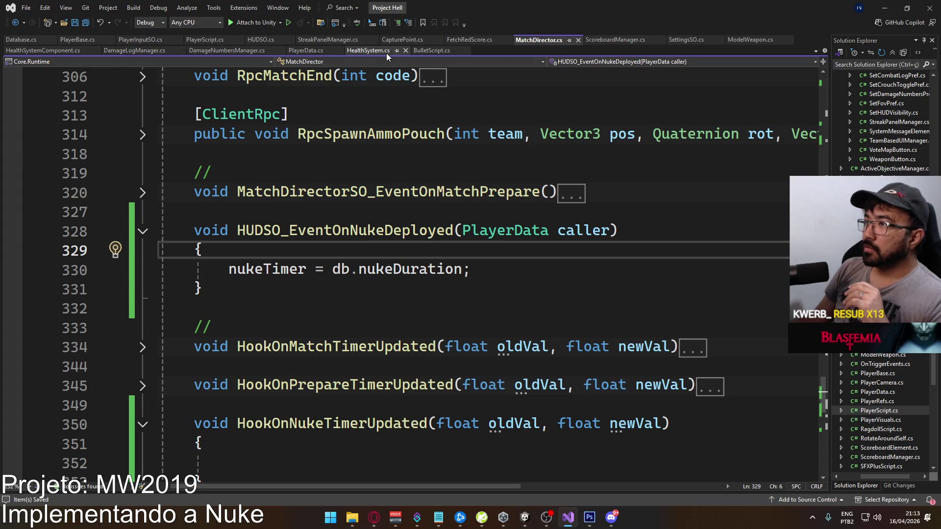
- Insert '_nukeCaller = caller;' above the nukeTimer line and save MatchDirector
scroll(473, 243, up, 12)
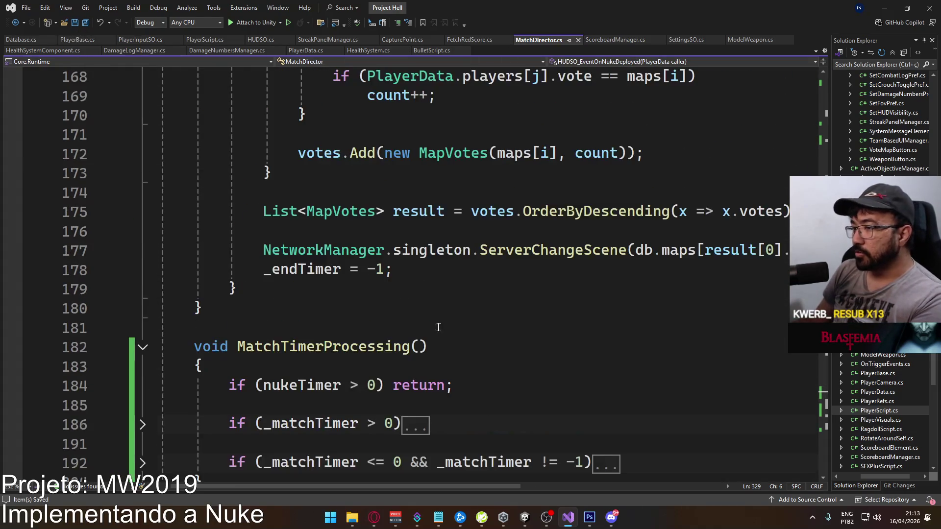
scroll(439, 327, down, 12)
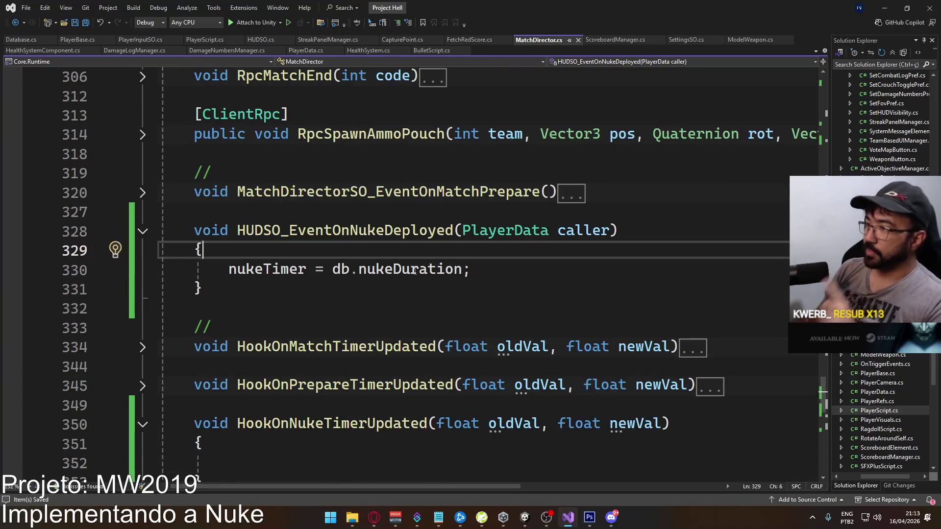
key(Return)
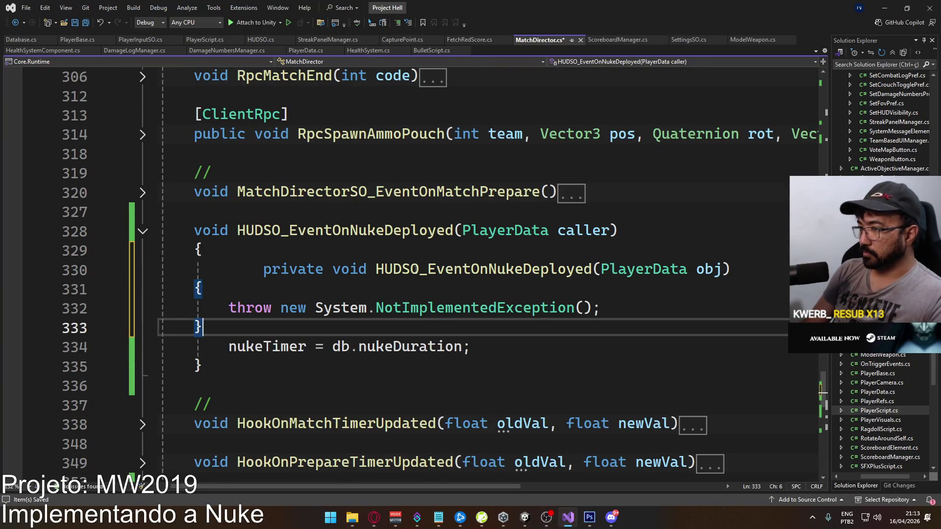
text(_nuke)
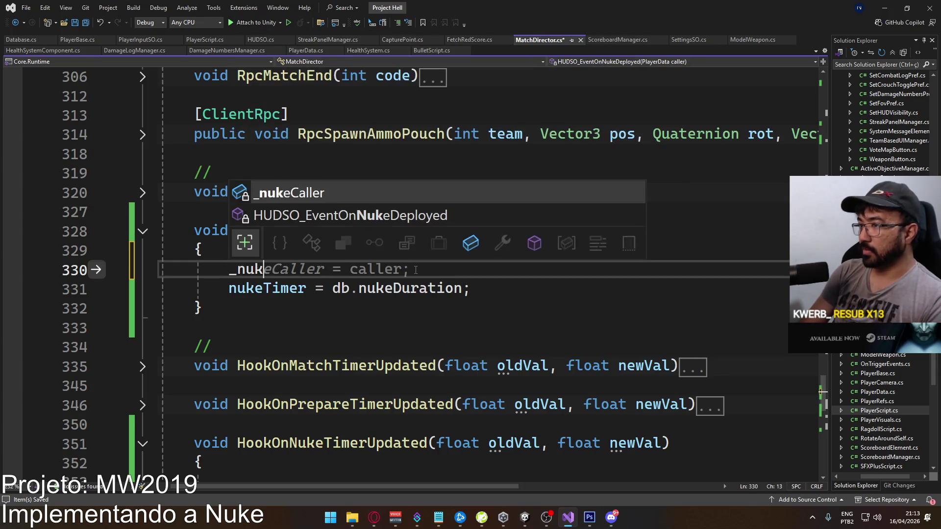
key(Tab)
text(= caller)
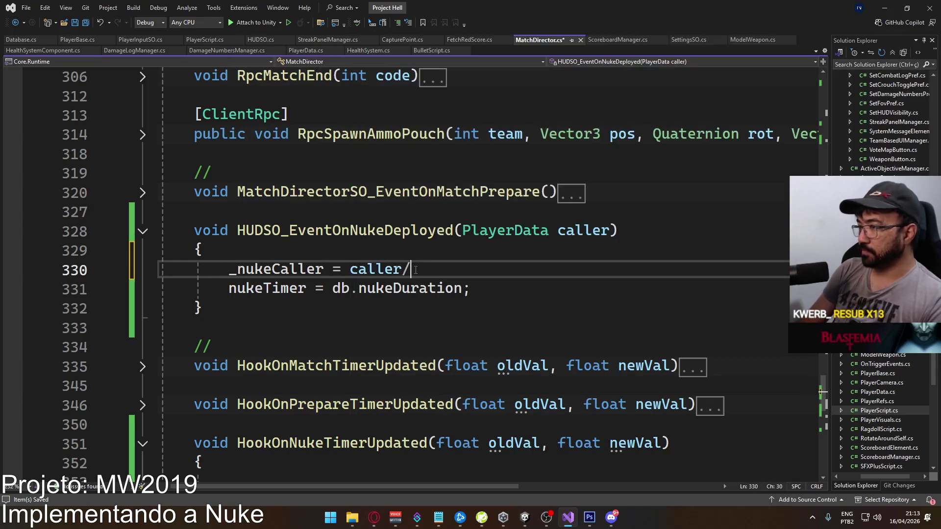
text(;)
key(ctrl+s)
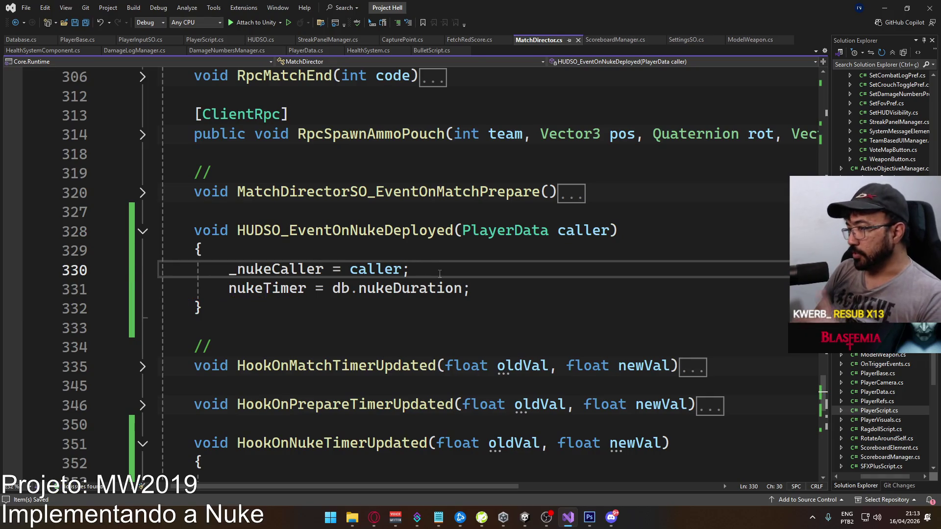
- Scroll up to the nukeTimer match-ending block in Update()
scroll(417, 272, up, 10)
scroll(420, 275, up, 7)
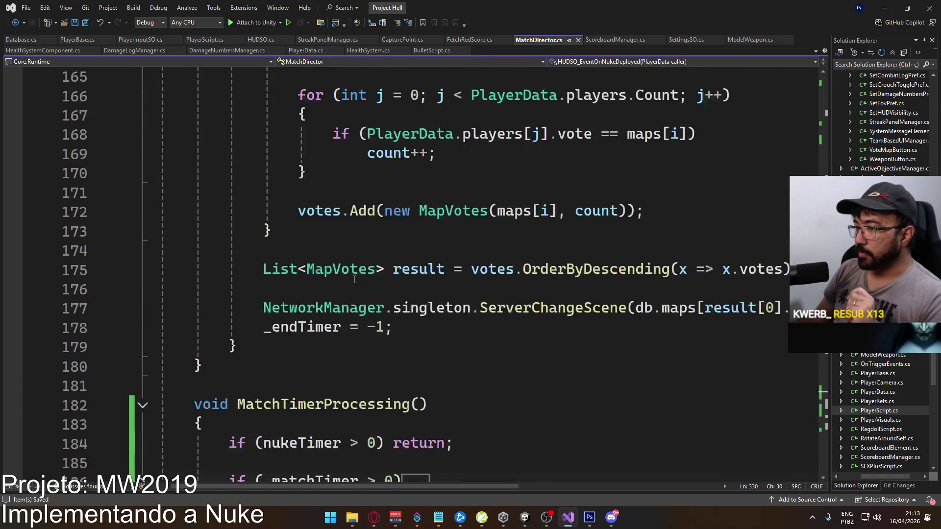
scroll(394, 244, up, 5)
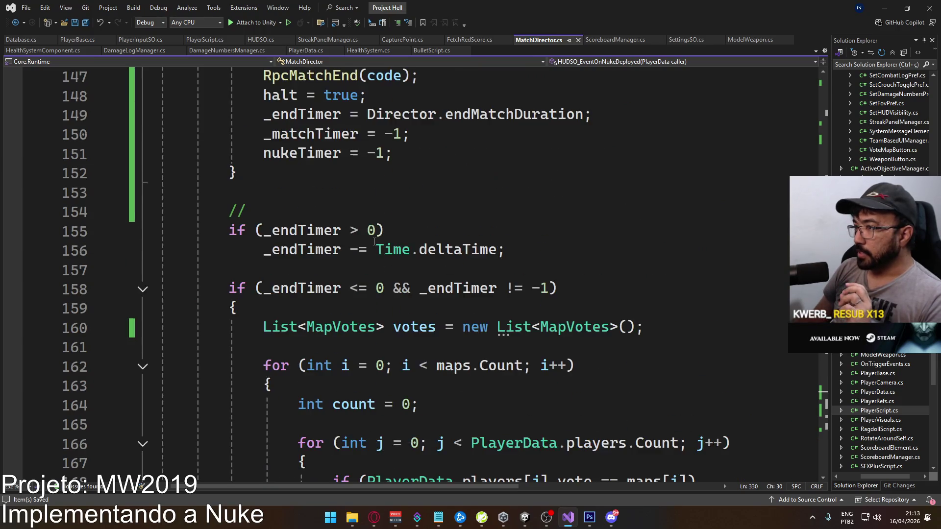
scroll(370, 261, up, 2)
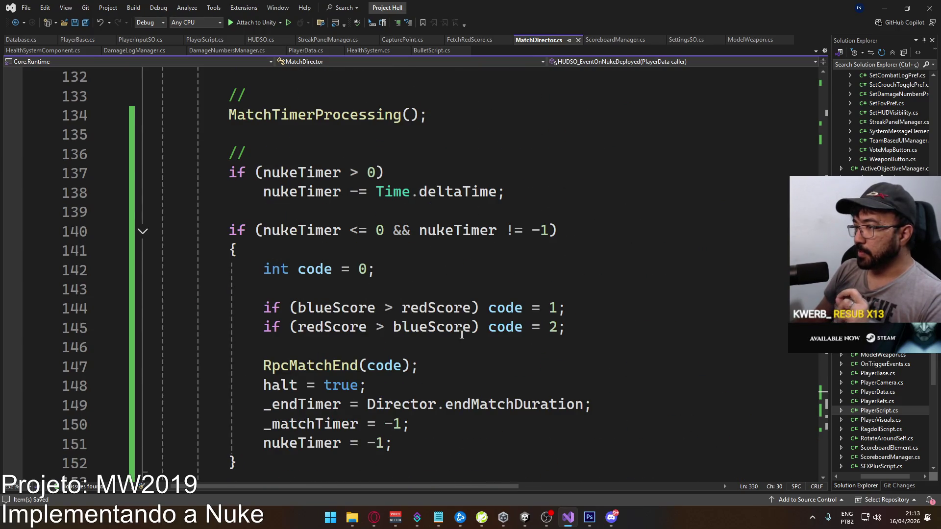
scroll(424, 335, down, 1)
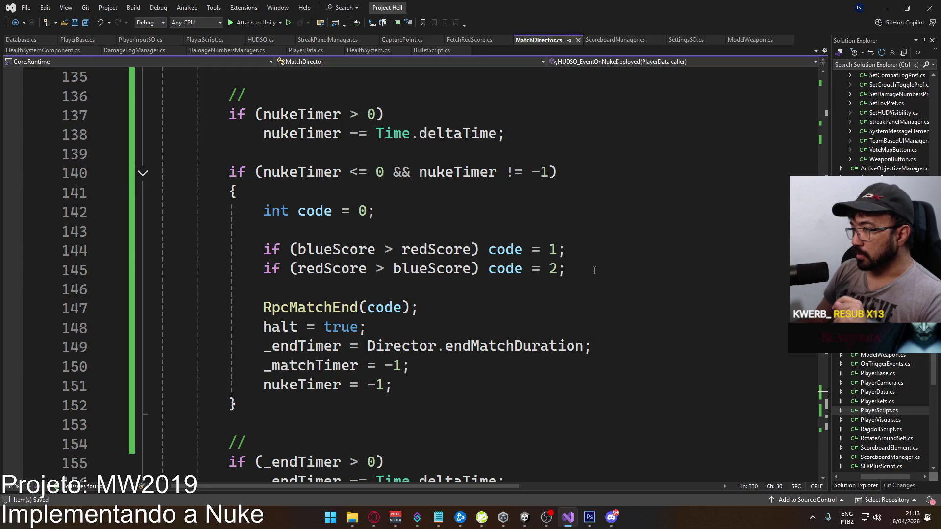
- Remove the score-comparison lines from the nuke block and fix the RpcMatchEnd indentation
drag(595, 271, 263, 211)
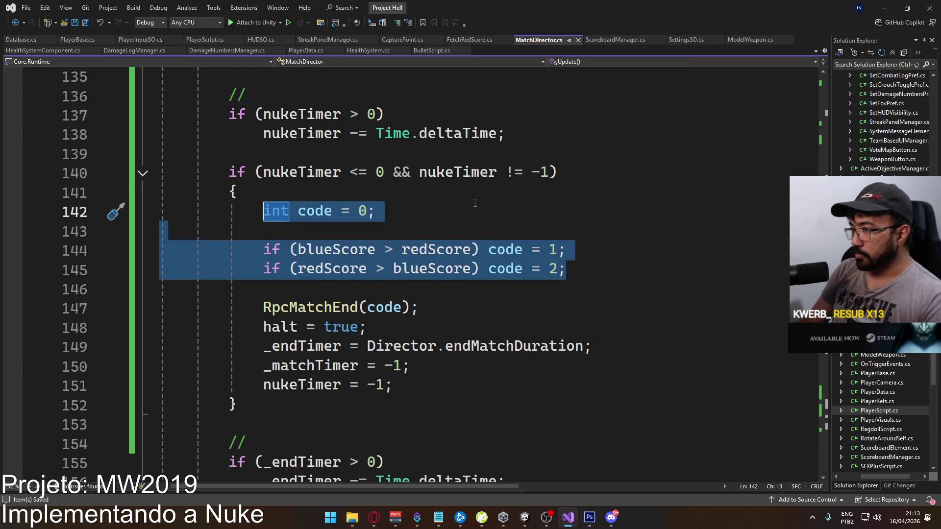
key(Delete)
key(Delete)
key(Down)
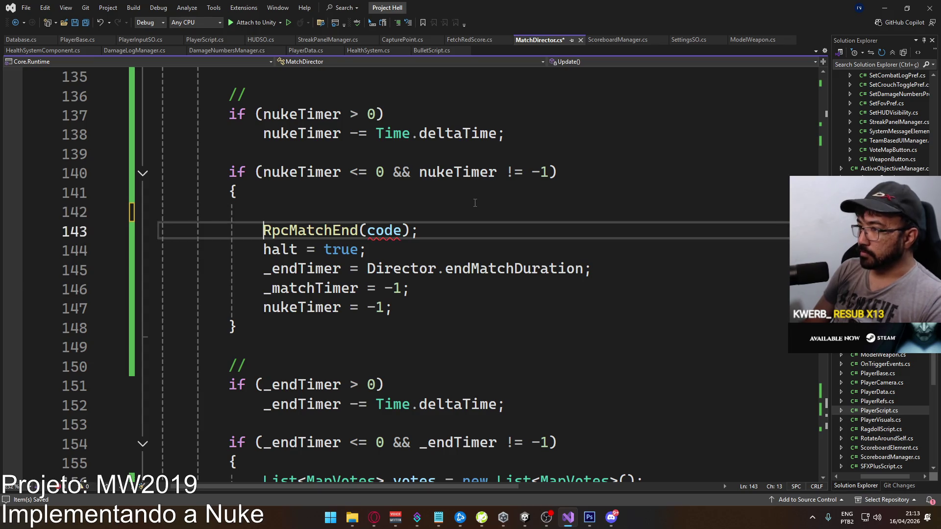
key(Up)
key(Delete)
key(ctrl+shift+Right)
key(Delete)
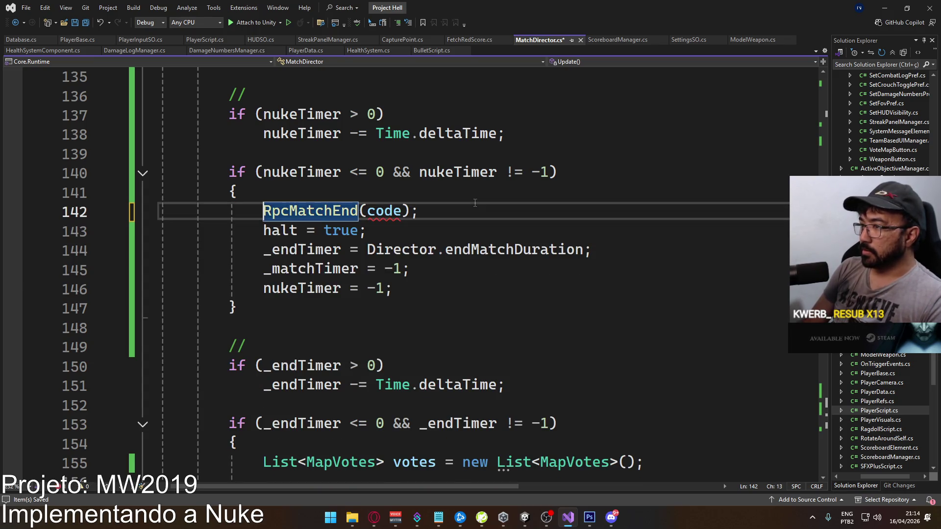
- Replace the code argument with _nukeCaller.team in RpcMatchEnd and save MatchDirector
key(End)
key(Left)
key(Left)
key(ctrl+shift+Left)
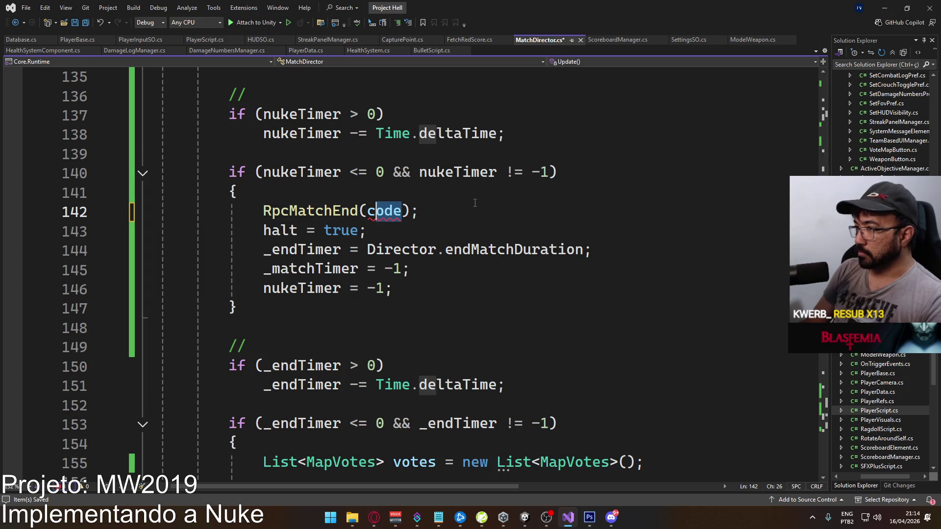
text(_nu)
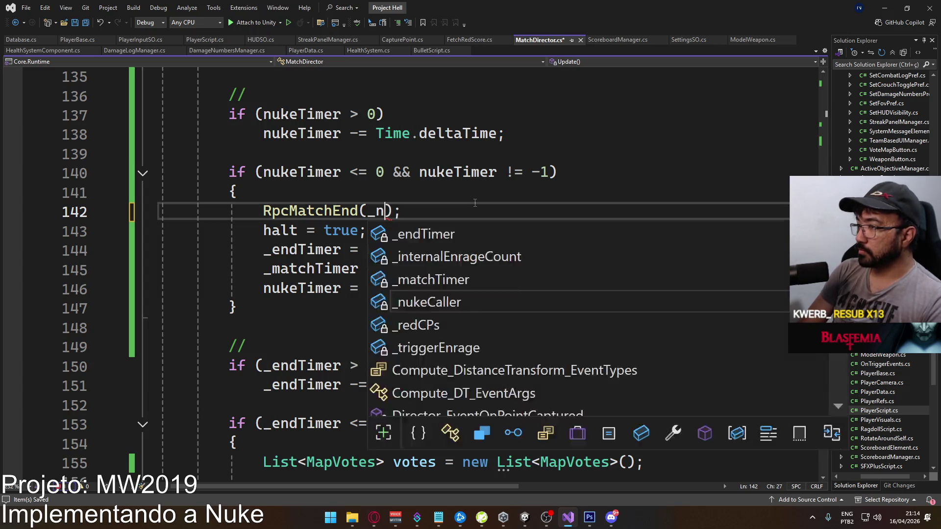
key(Tab)
text(.)
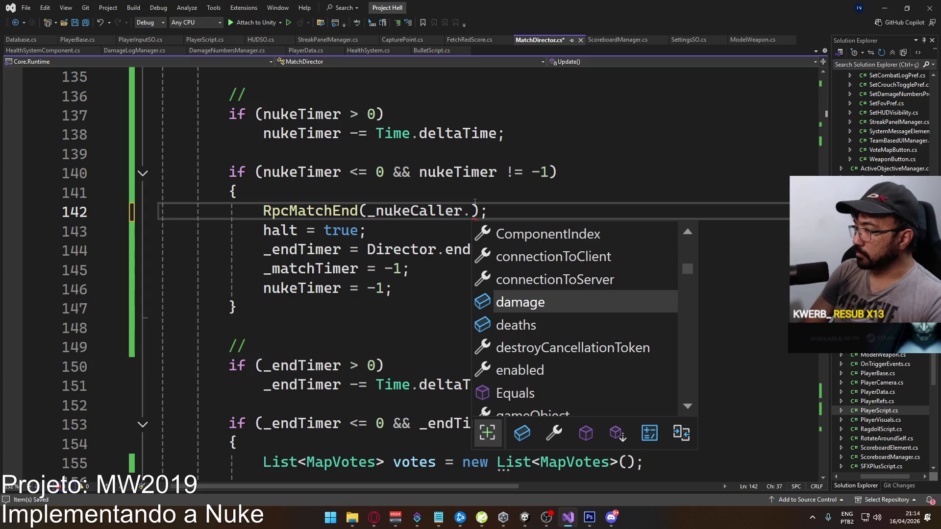
text(te)
key(Tab)
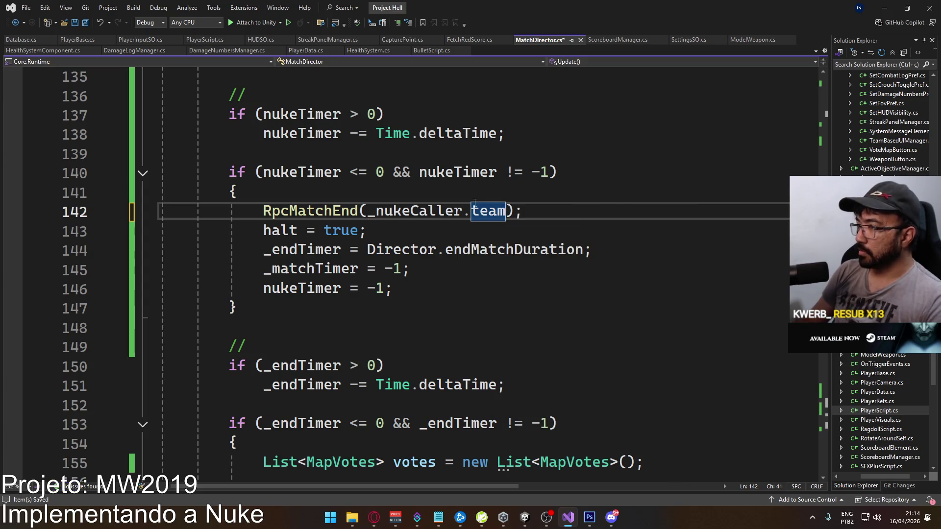
key(ctrl+s)
click(326, 228)
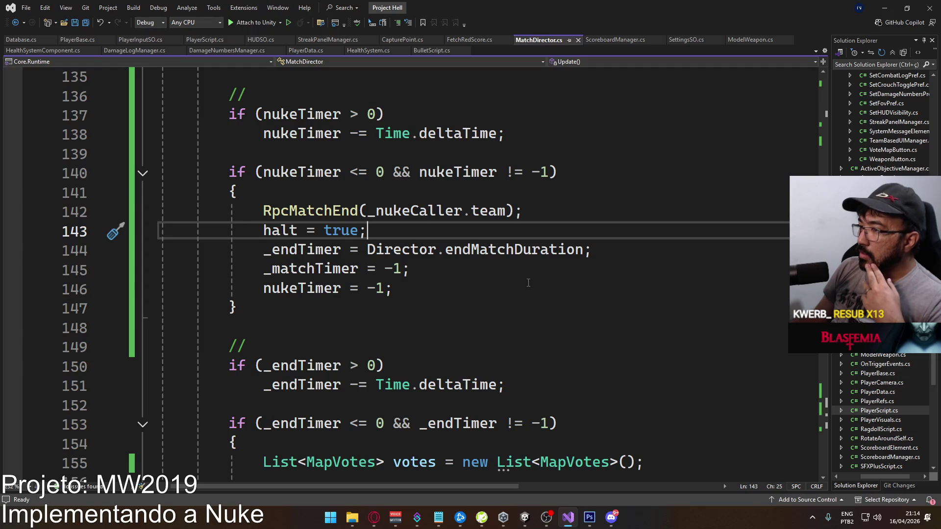
scroll(564, 282, down, 19)
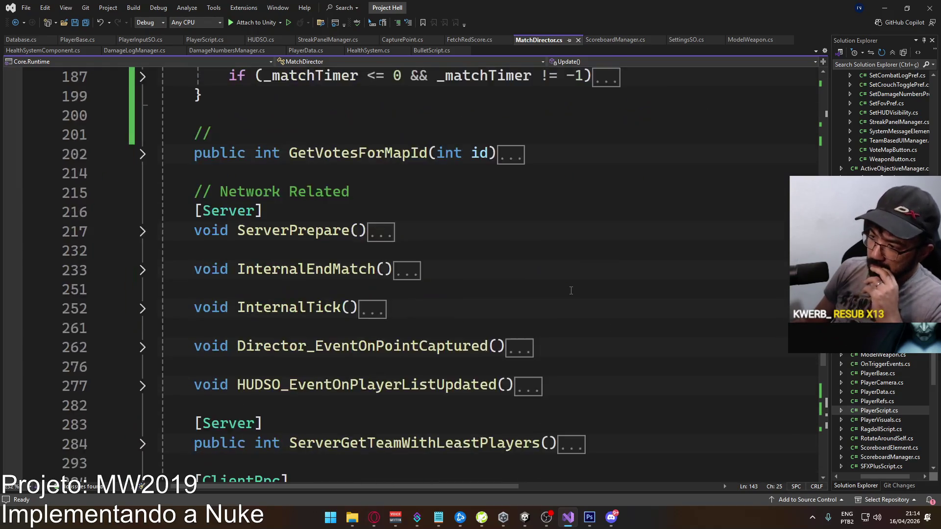
scroll(568, 291, down, 6)
scroll(456, 252, up, 2)
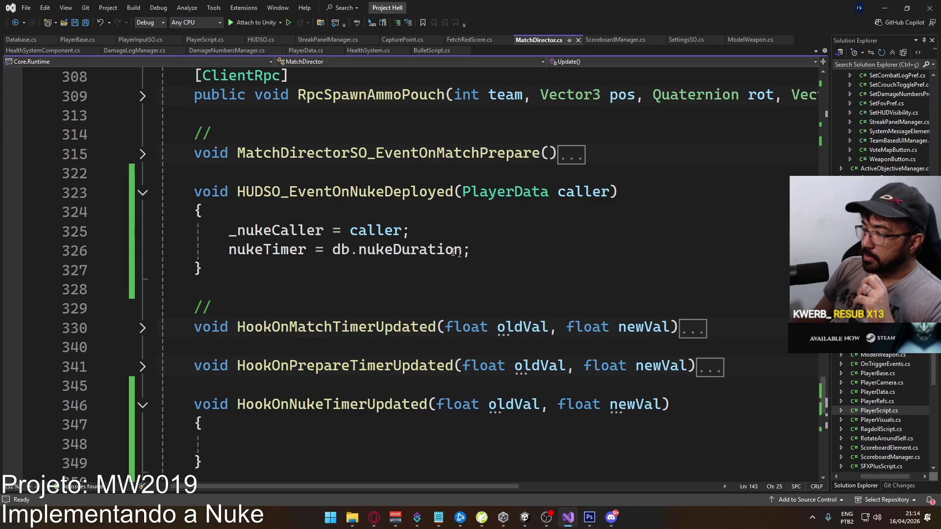
scroll(432, 252, up, 13)
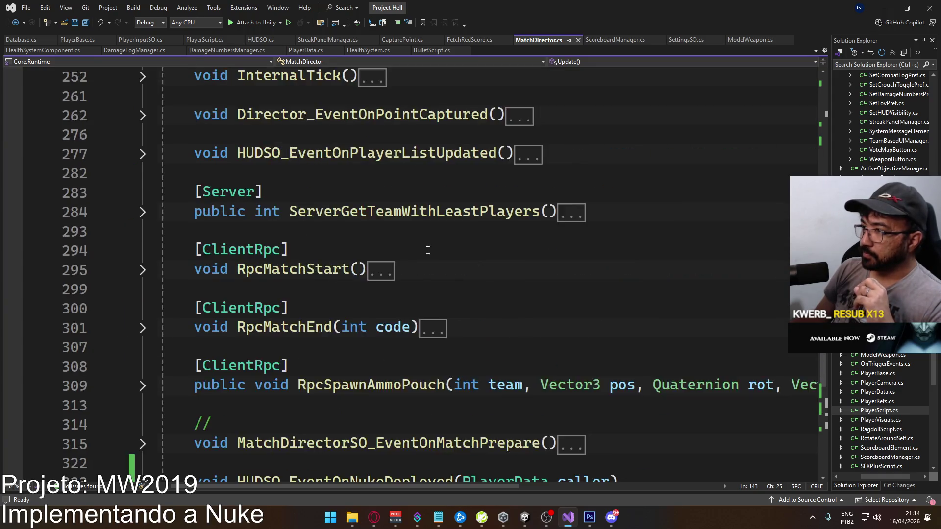
scroll(431, 251, up, 14)
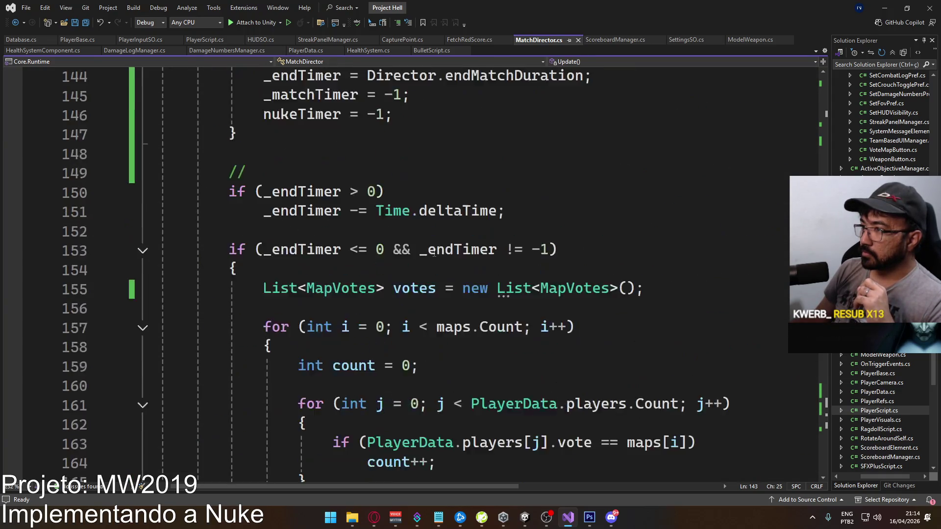
scroll(432, 258, down, 20)
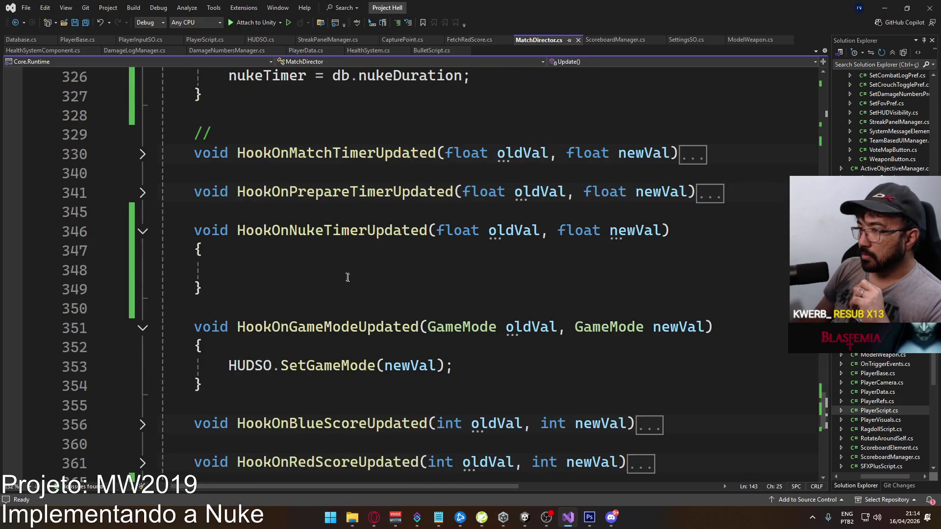
scroll(395, 286, up, 3)
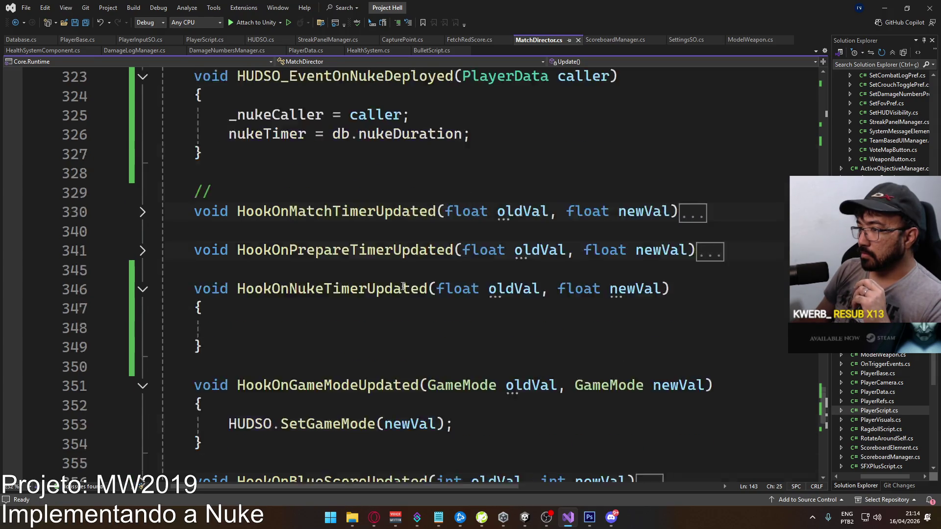
click(504, 251)
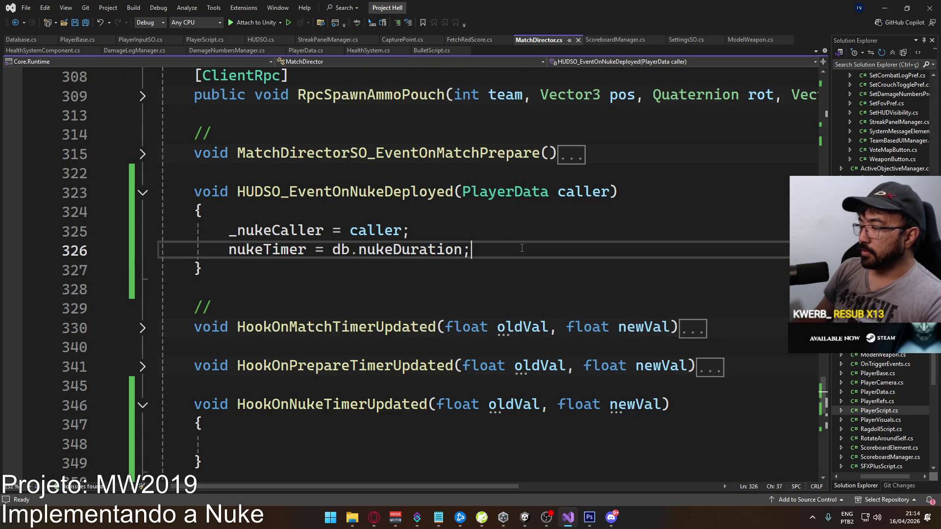
key(Return)
key(Return)
key(ctrl+s)
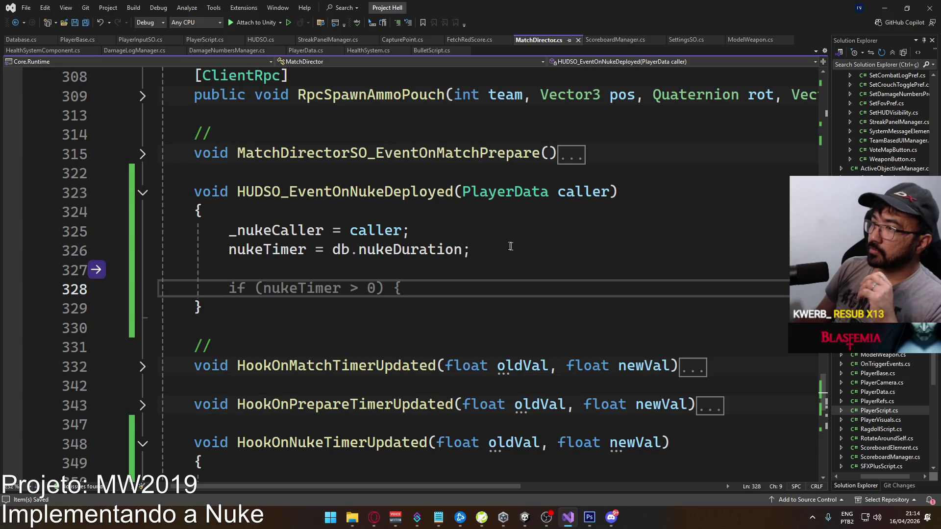
key(BackSpace)
key(BackSpace)
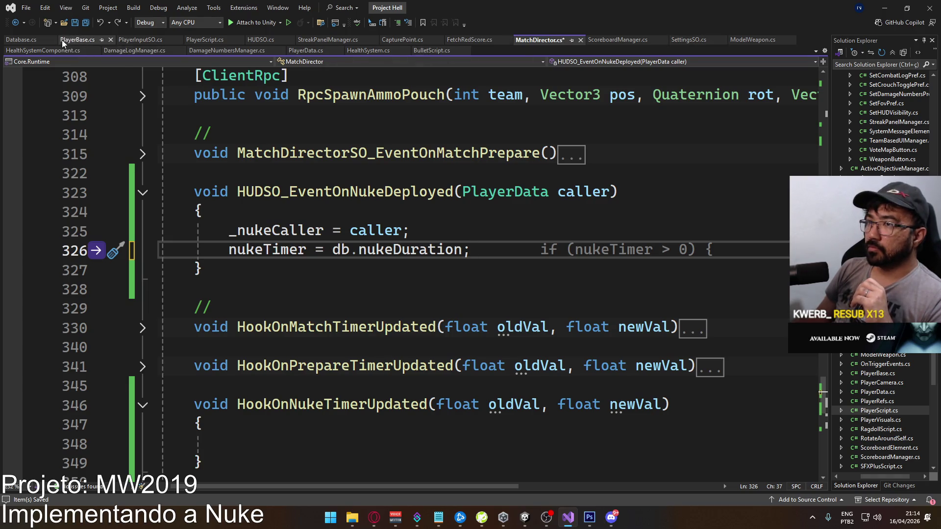
click(205, 40)
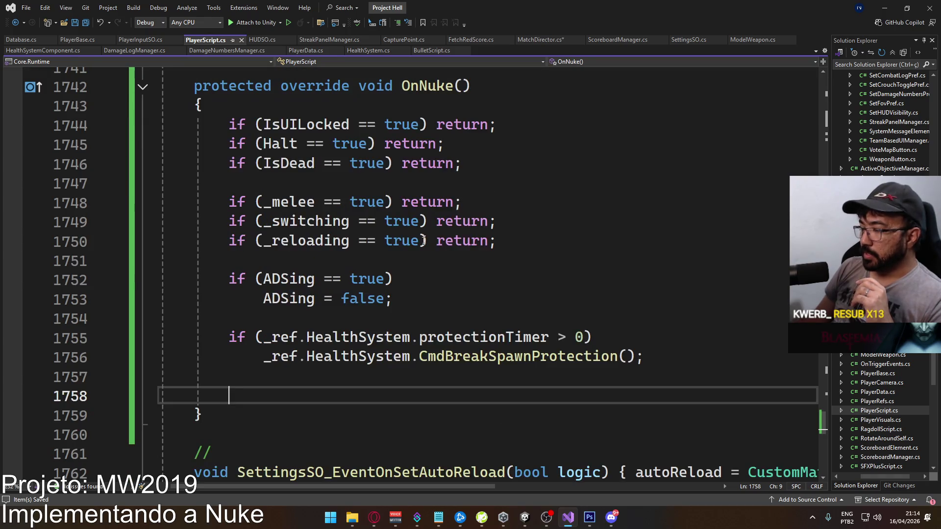
- Scroll PlayerScript from OnNuke() up to the Command jump methods and place the cursor after InternalOnJump
scroll(346, 200, down, 7)
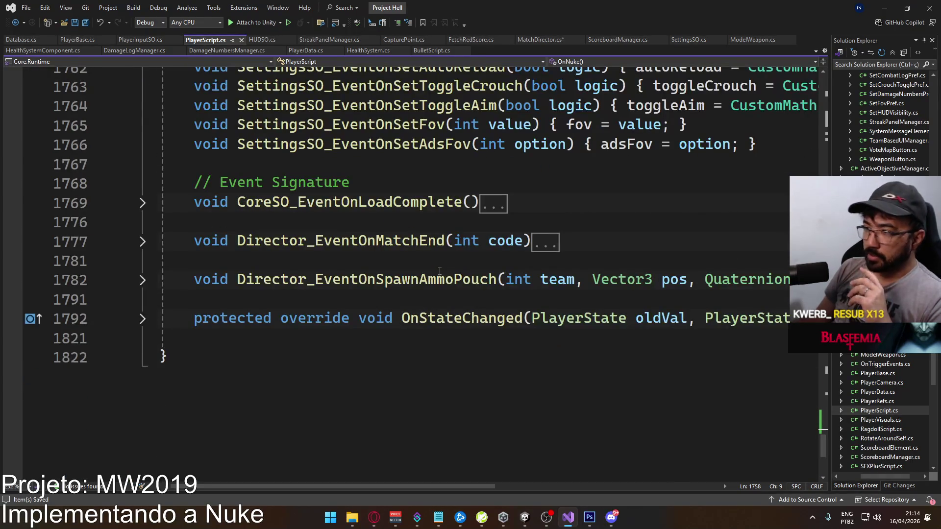
scroll(440, 270, up, 2)
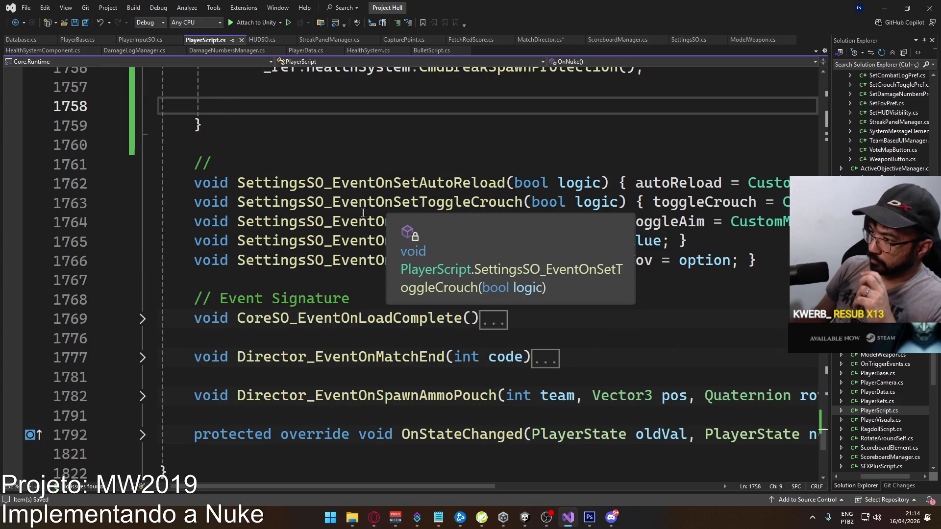
scroll(367, 206, up, 4)
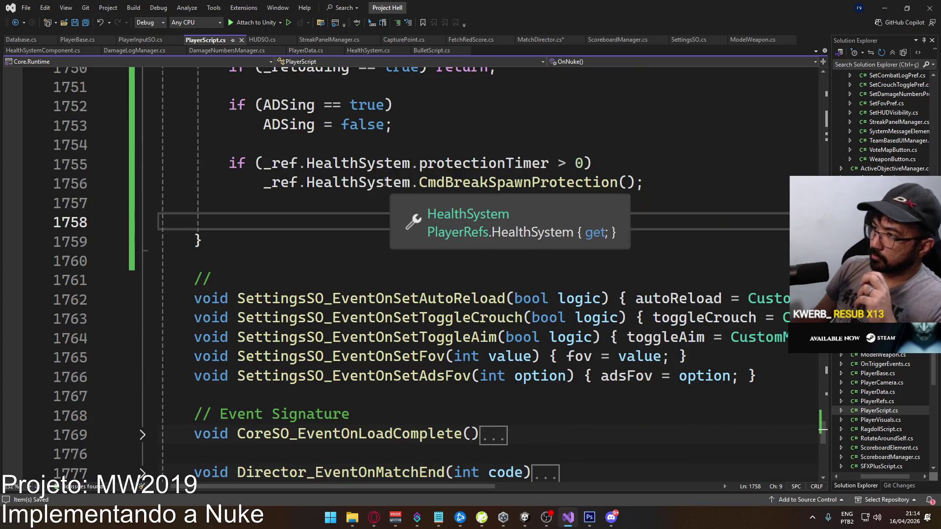
scroll(363, 196, down, 6)
scroll(363, 196, up, 15)
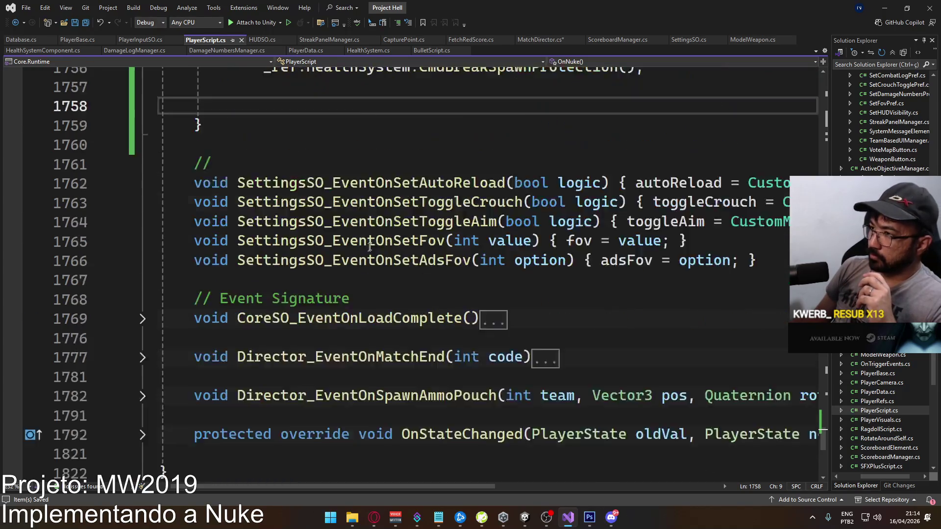
scroll(396, 260, up, 15)
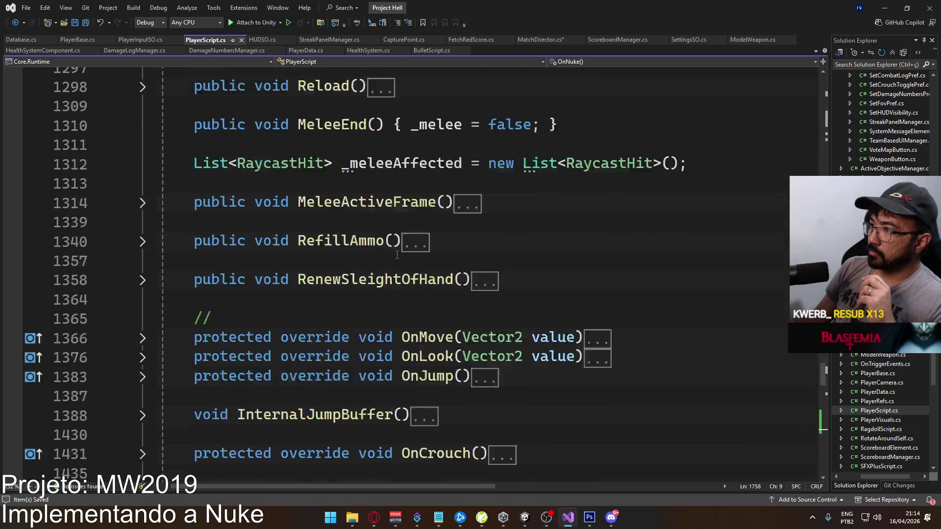
scroll(394, 254, up, 2)
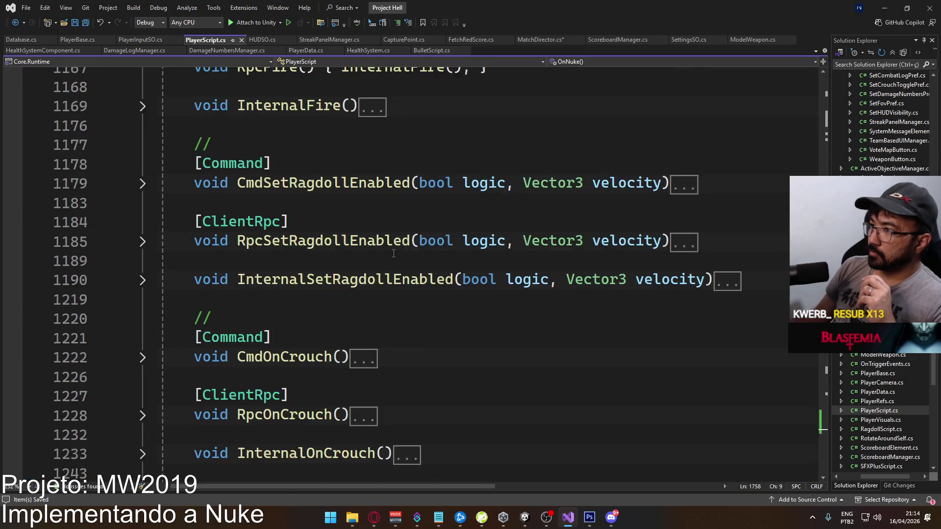
scroll(389, 264, down, 7)
click(330, 300)
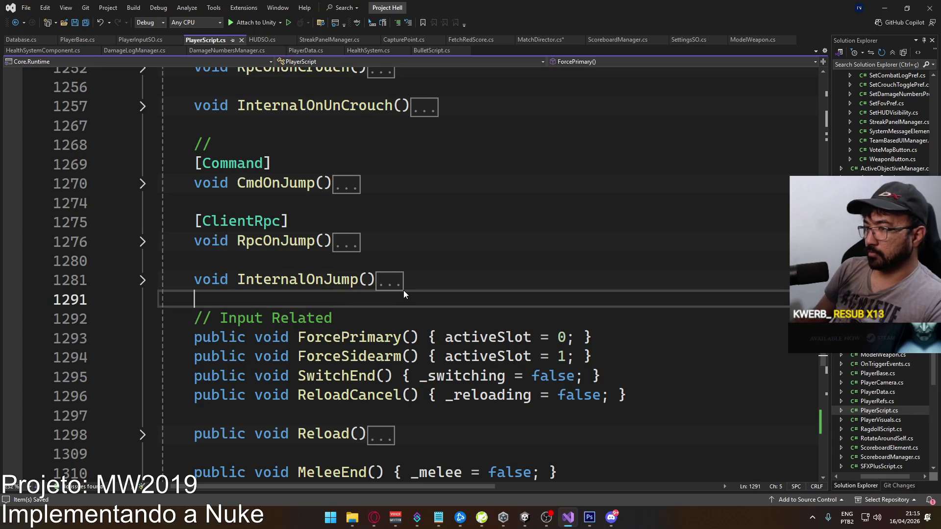
- Add an empty [Command] void CmdRequestNuke() method after InternalOnJump and save
key(Return)
key(Return)
key(Up)
text([Command])
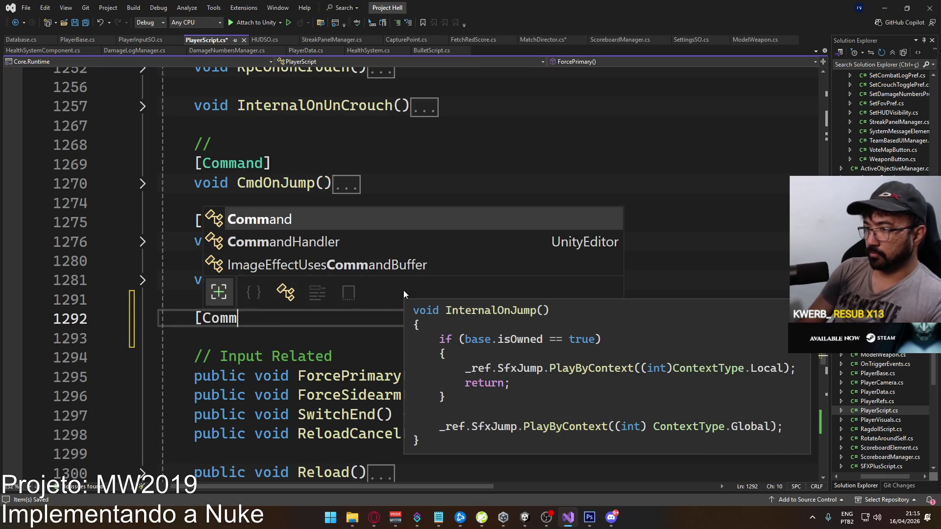
key(Return)
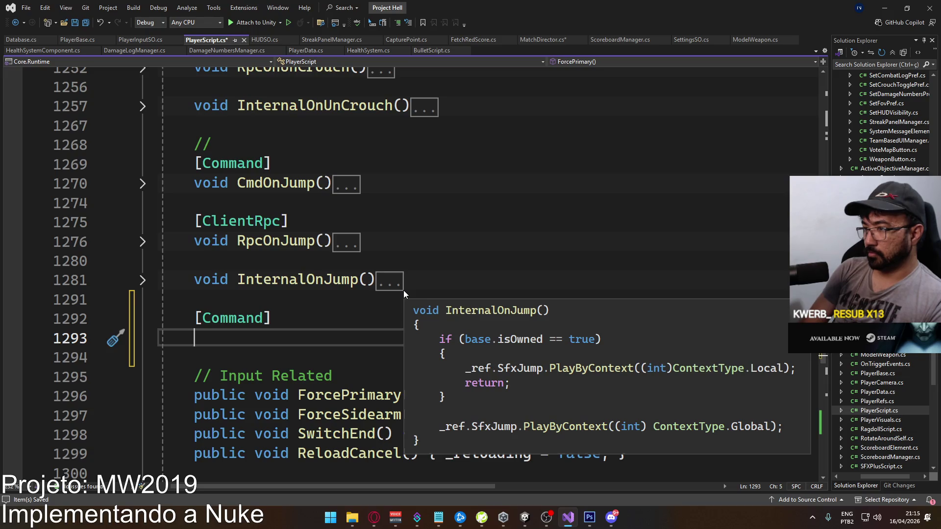
text(void )
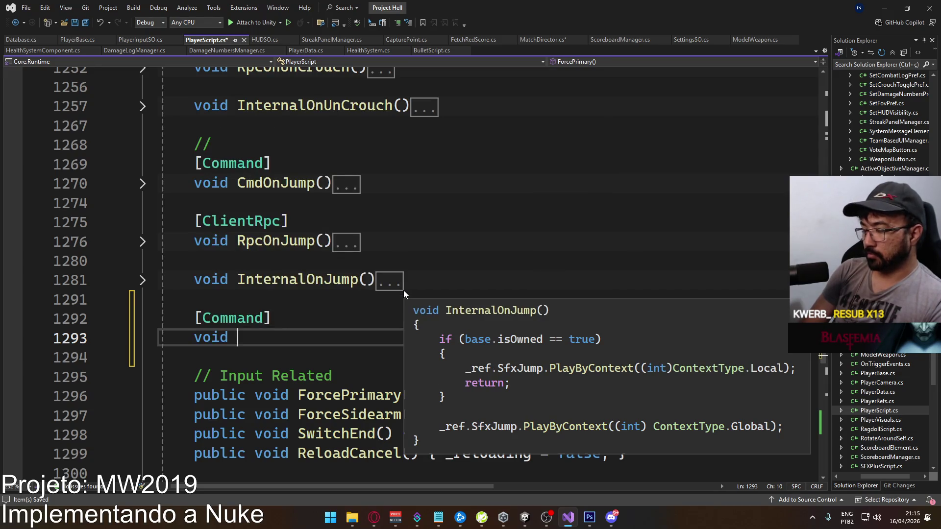
text(CmdRequestNu)
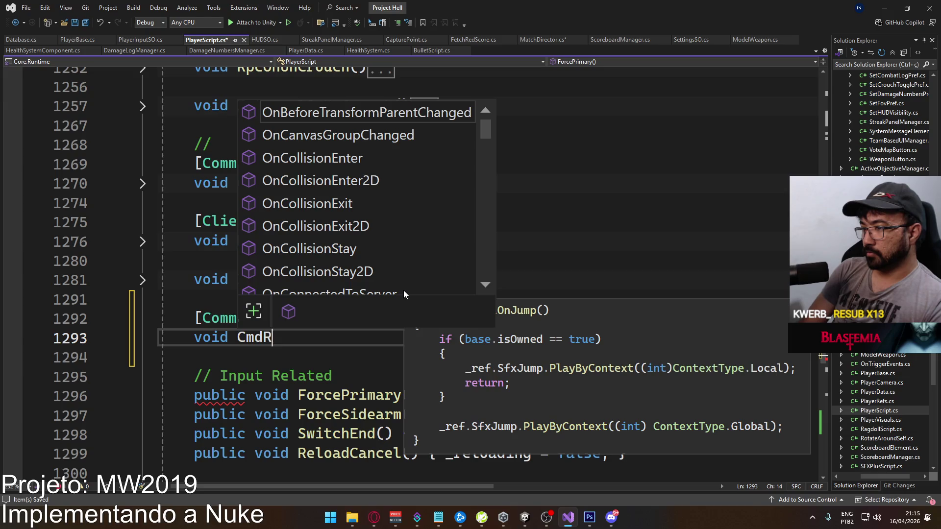
text(ke())
key(Return)
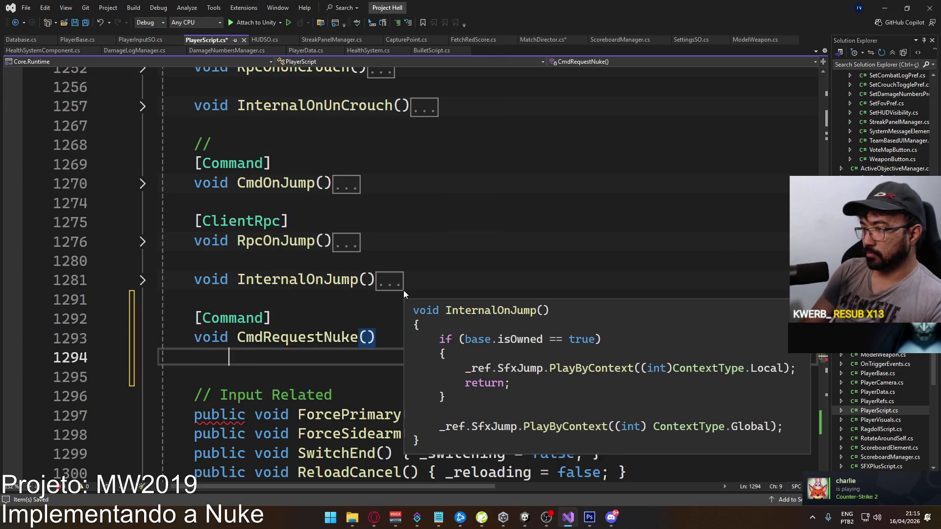
text({)
key(Return)
key(Return)
text(})
key(ctrl+s)
- Start a _ref.HUDSO.DeployNuke call inside the CmdRequestNuke body
click(402, 300)
key(Down)
key(Down)
key(Down)
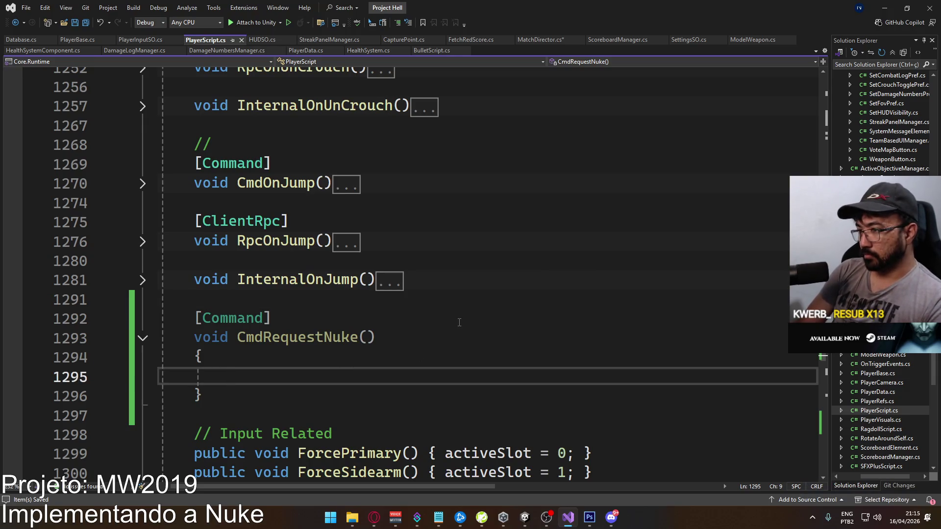
text(HUDSO)
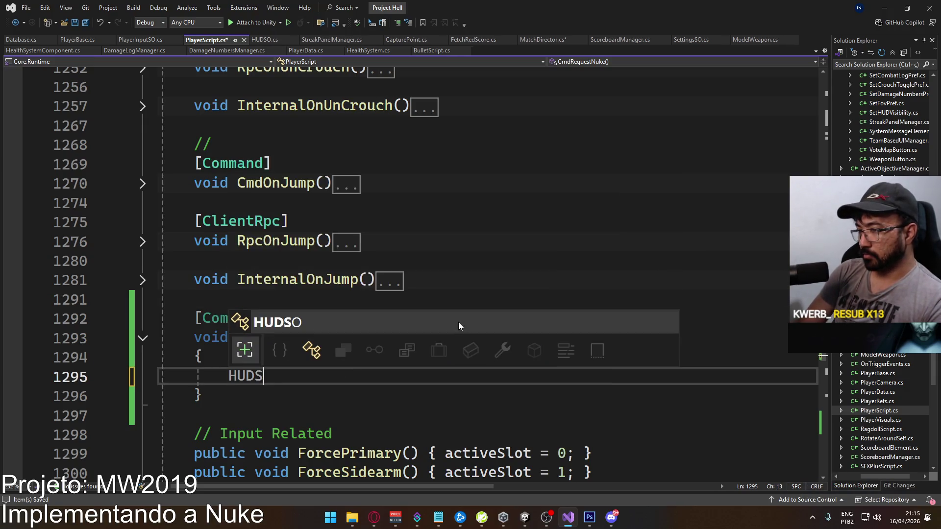
key(BackSpace)
key(BackSpace)
key(BackSpace)
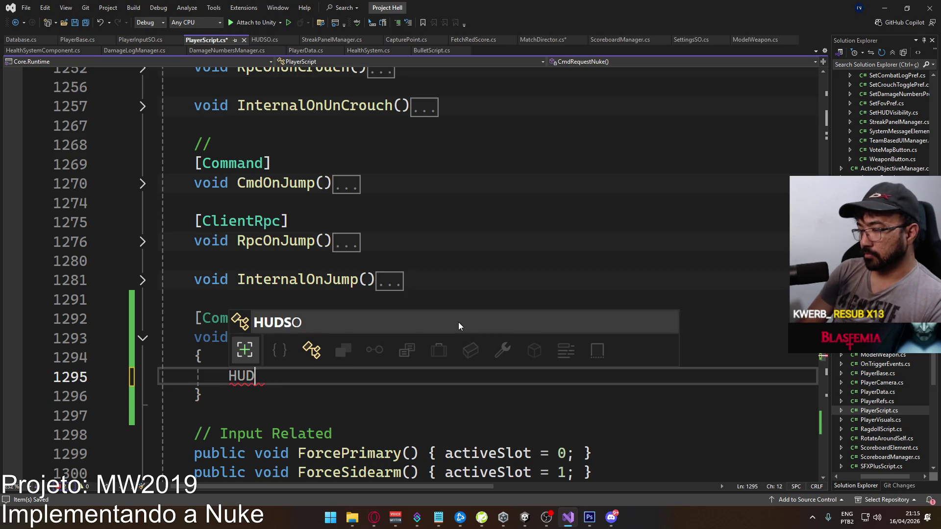
text(Direct)
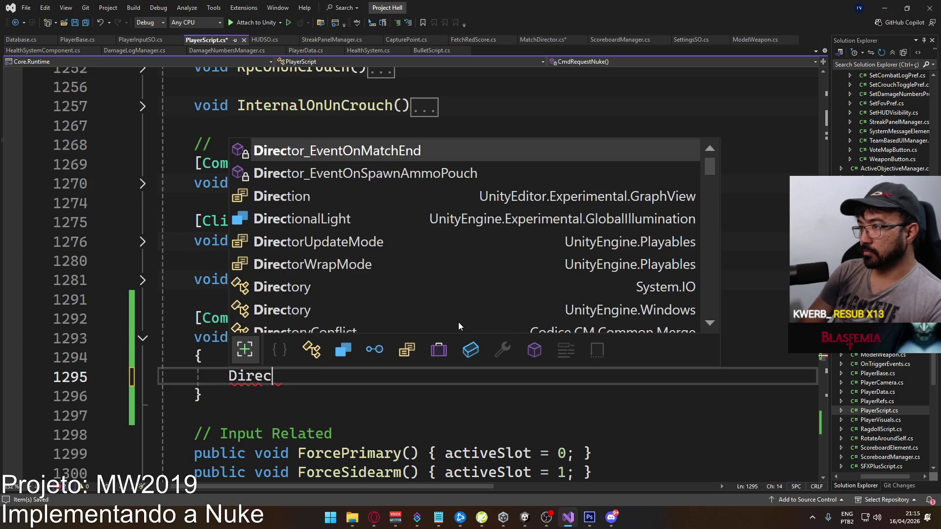
key(BackSpace)
key(BackSpace)
key(BackSpace)
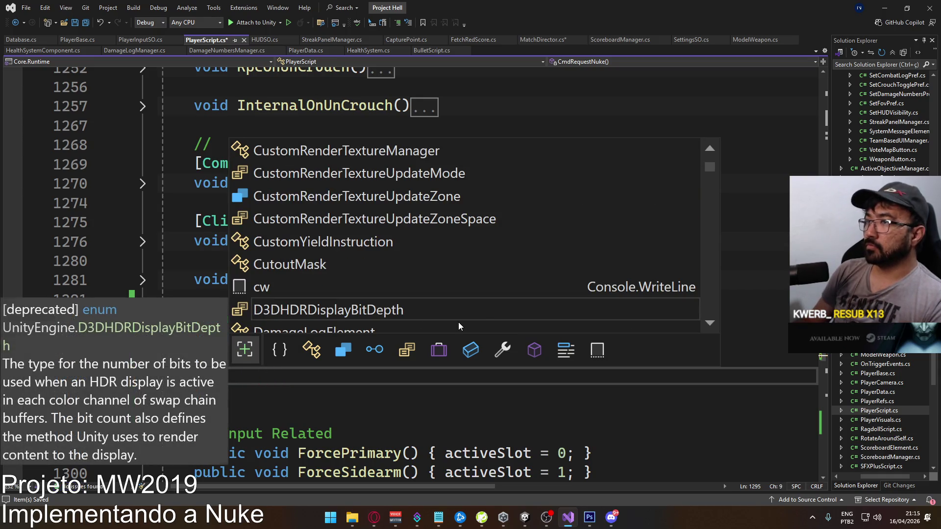
text(HUDSO.event)
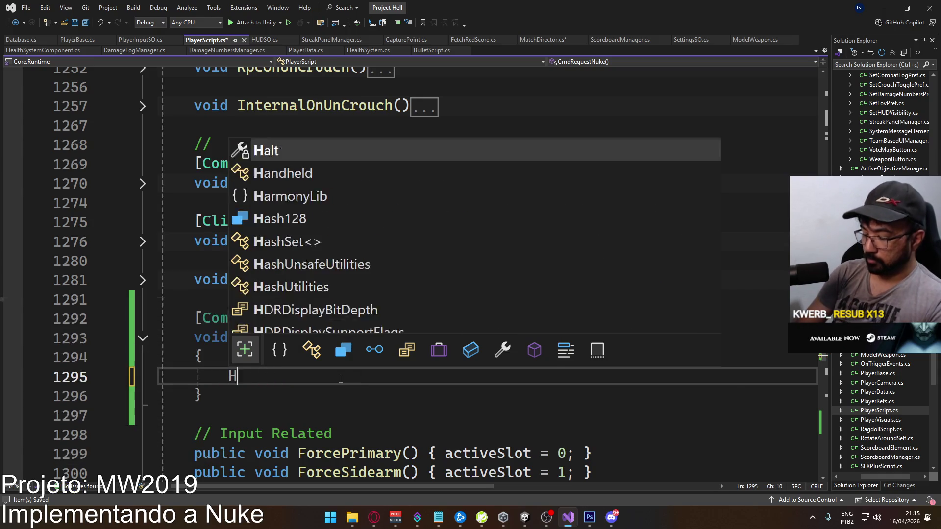
key(BackSpace)
key(BackSpace)
key(BackSpace)
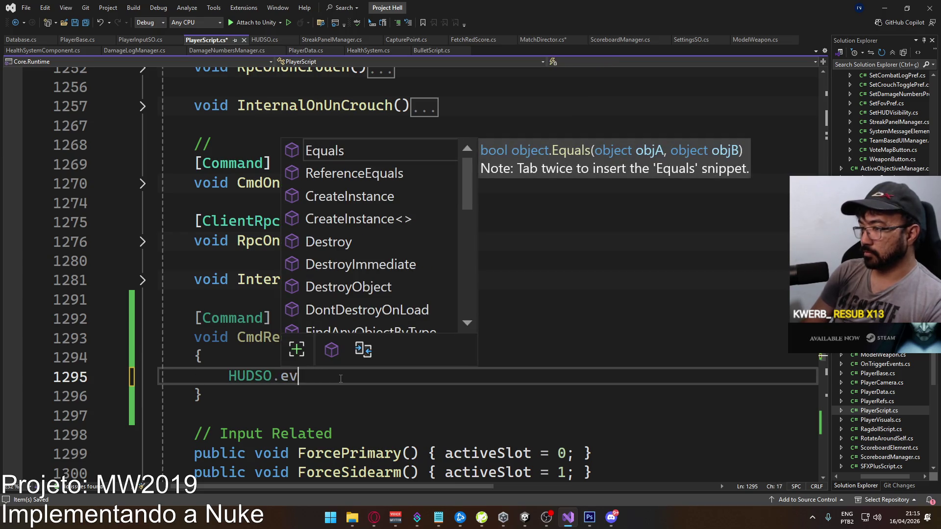
text(_ref.huds.de)
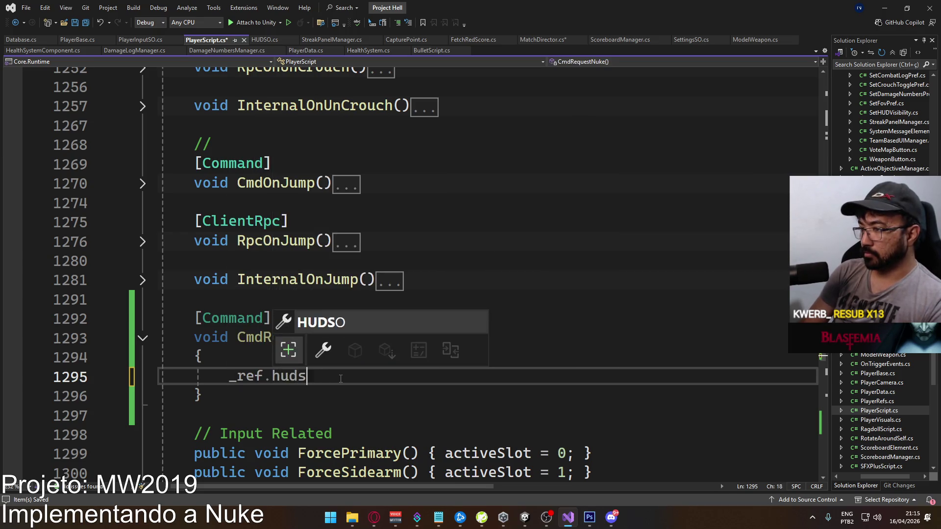
key(Tab)
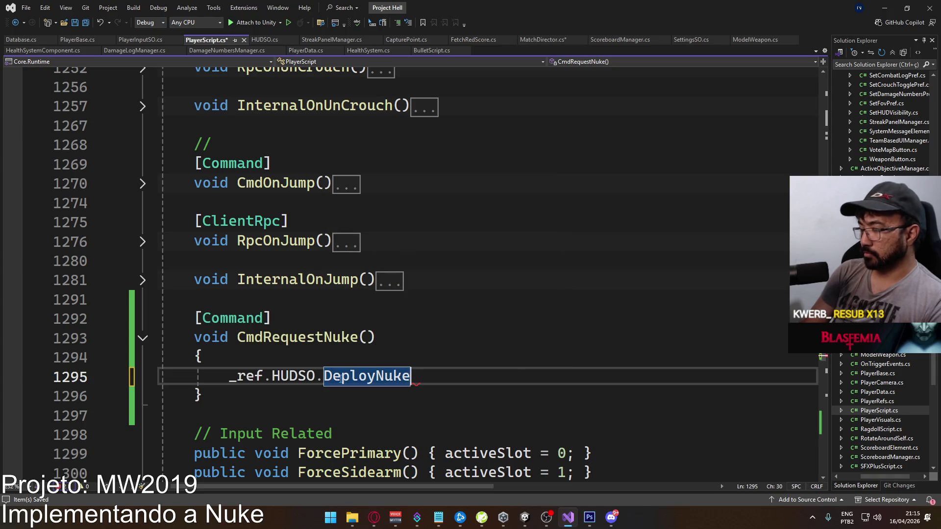
text(()
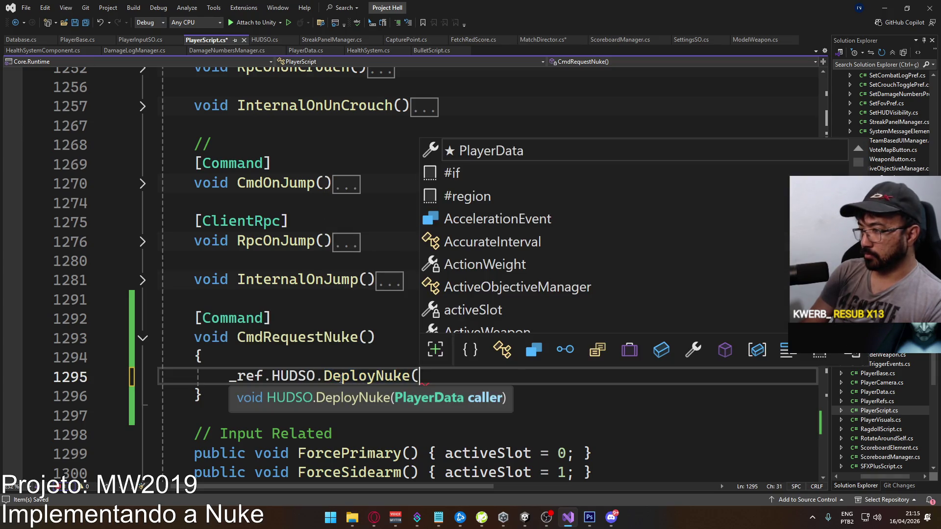
text(_ref.)
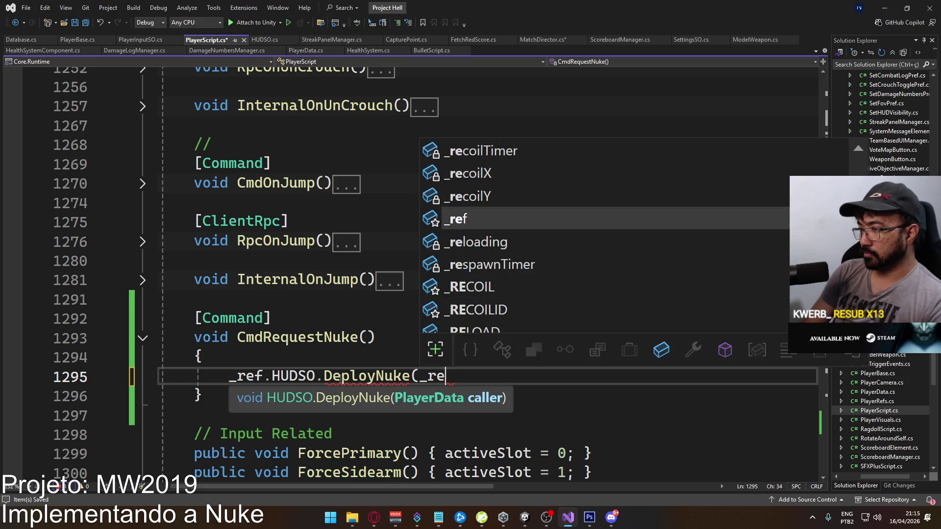
text(p)
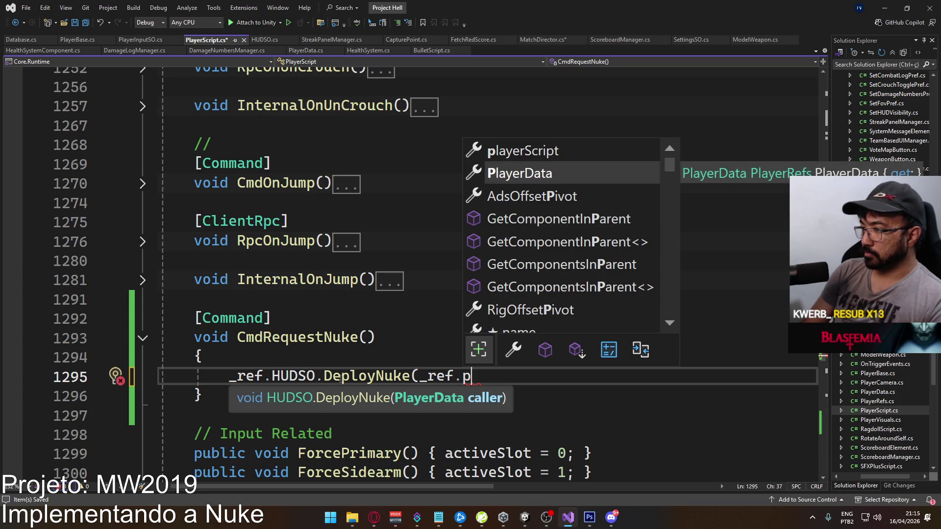
key(BackSpace)
key(BackSpace)
key(BackSpace)
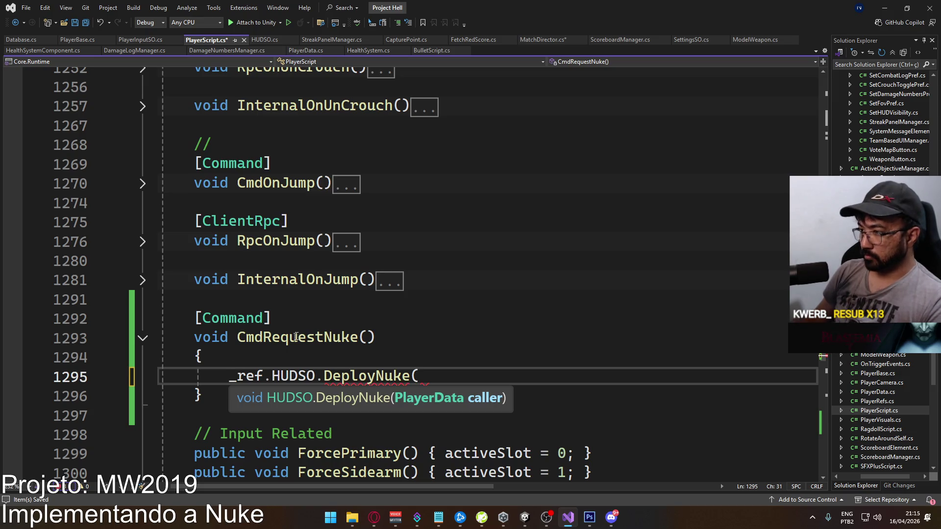
- Give CmdRequestNuke a PlayerData requester parameter, pass requester to DeployNuke, and save
click(369, 337)
text(PlayerData reque)
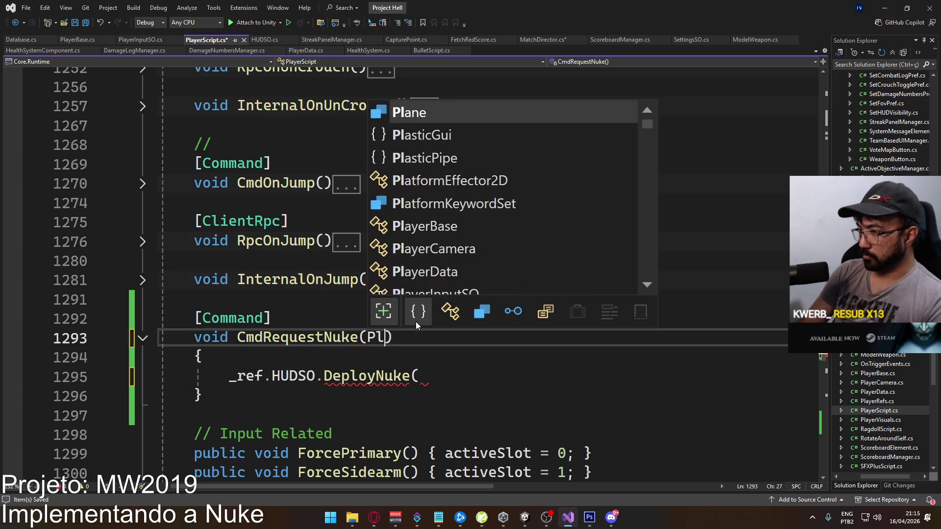
text(ster)
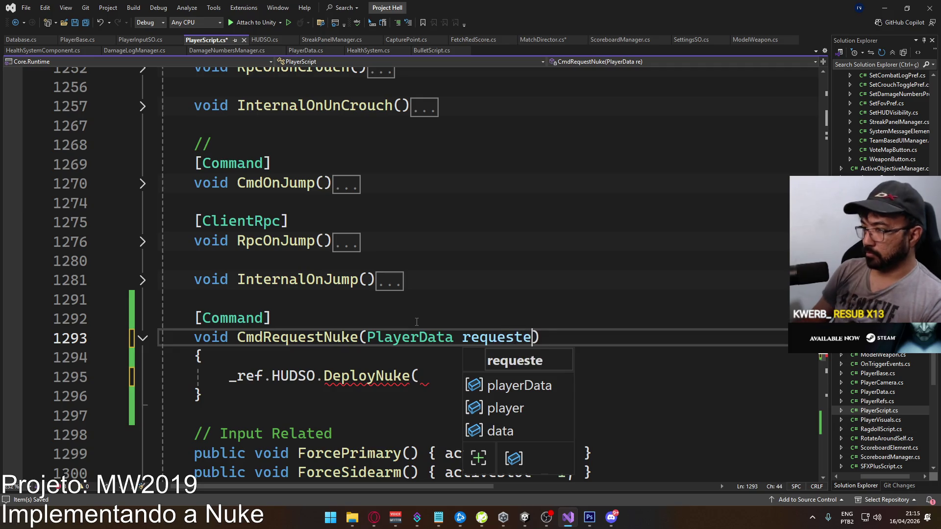
click(417, 321)
click(483, 338)
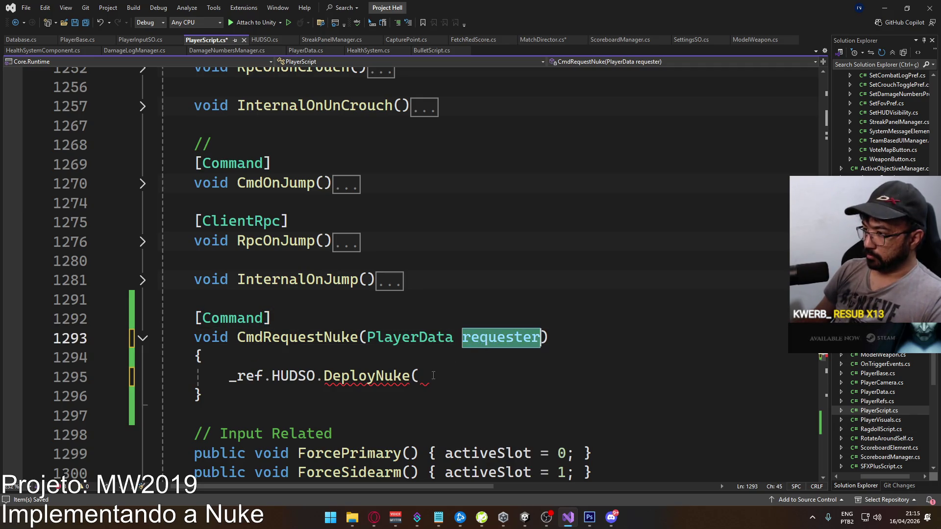
click(503, 374)
text(requester);)
key(ctrl+s)
scroll(387, 314, down, 2)
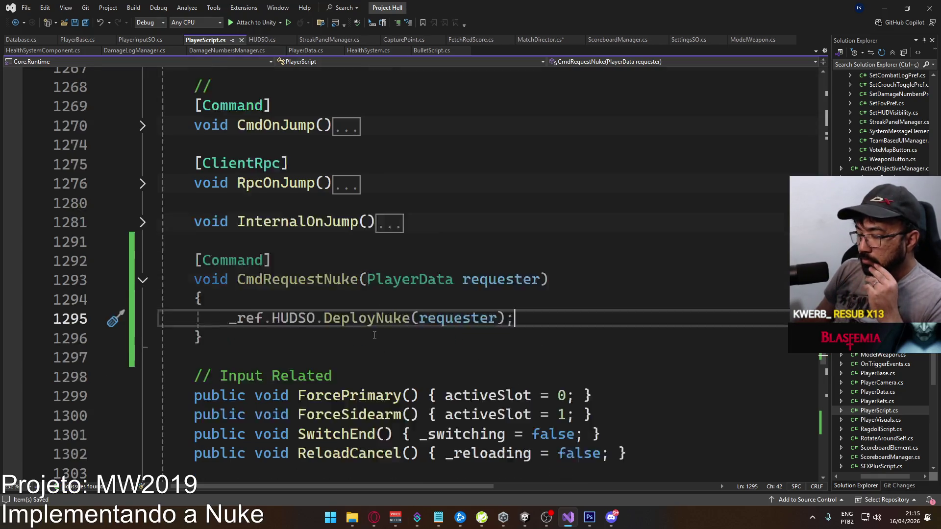
- Add a CmdRequestNuke() call on the empty line at the end of OnNuke and save
scroll(344, 292, down, 15)
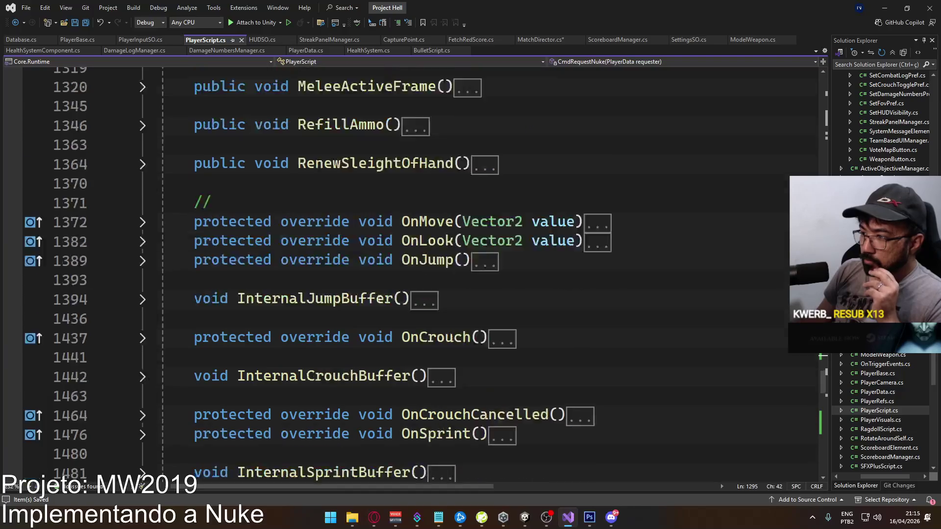
scroll(380, 299, down, 1)
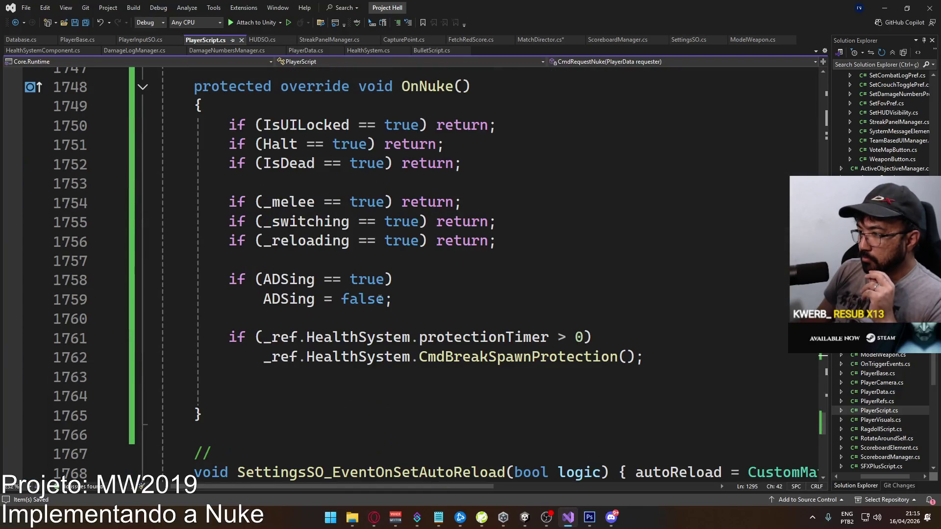
click(421, 397)
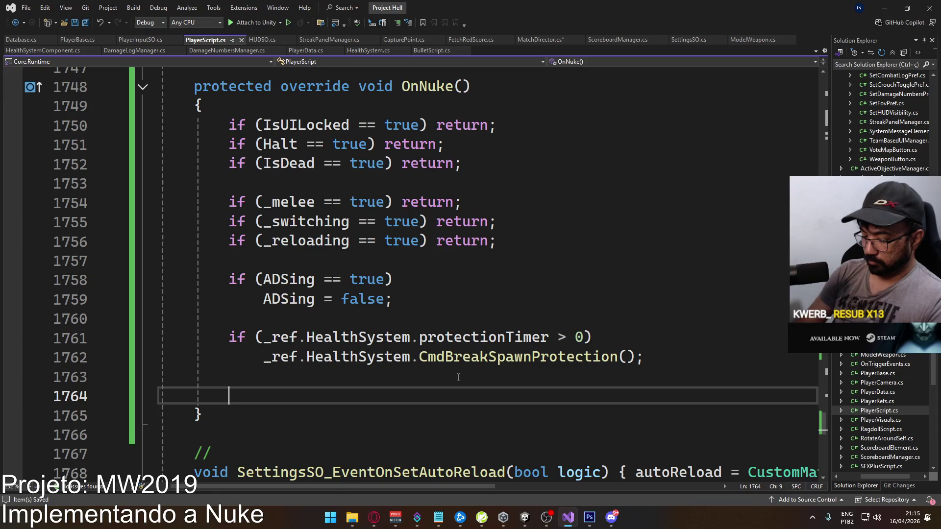
text(Cmdre)
text(();)
key(ctrl+s)
- Pass _ref.PlayerData as the CmdRequestNuke argument and save PlayerScript
mouse_move(294, 396)
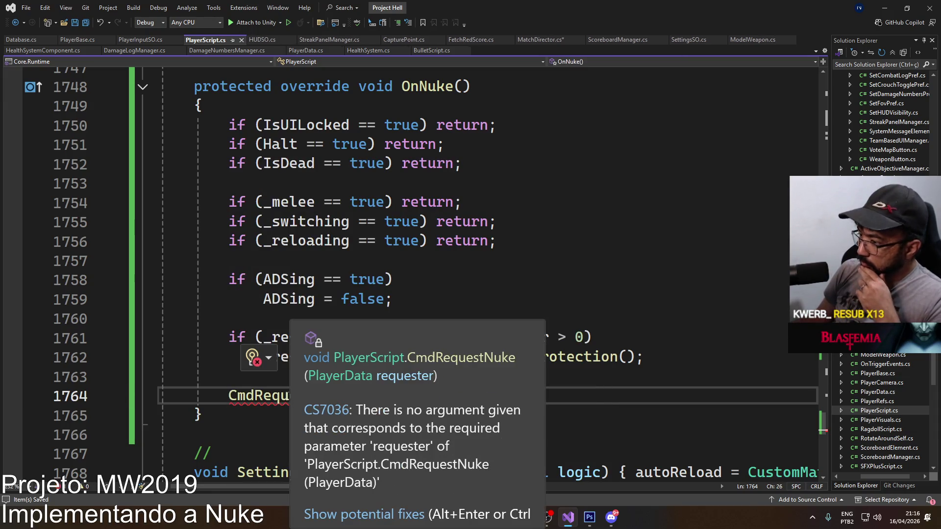
click(365, 396)
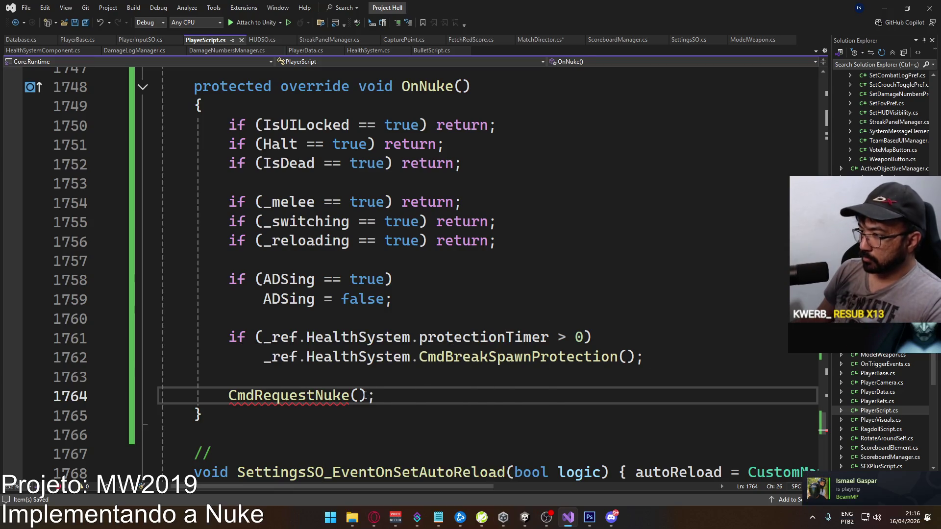
text(_ref.pl)
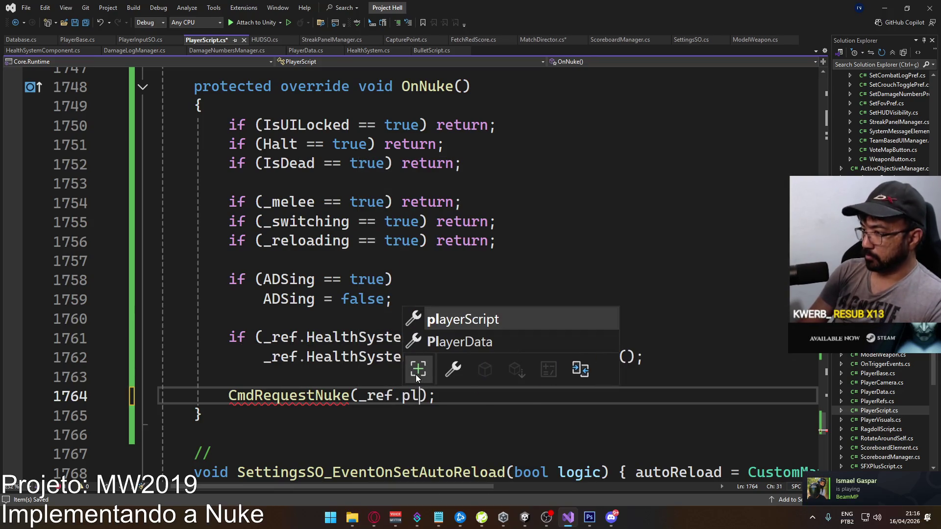
key(Tab)
key(ctrl+s)
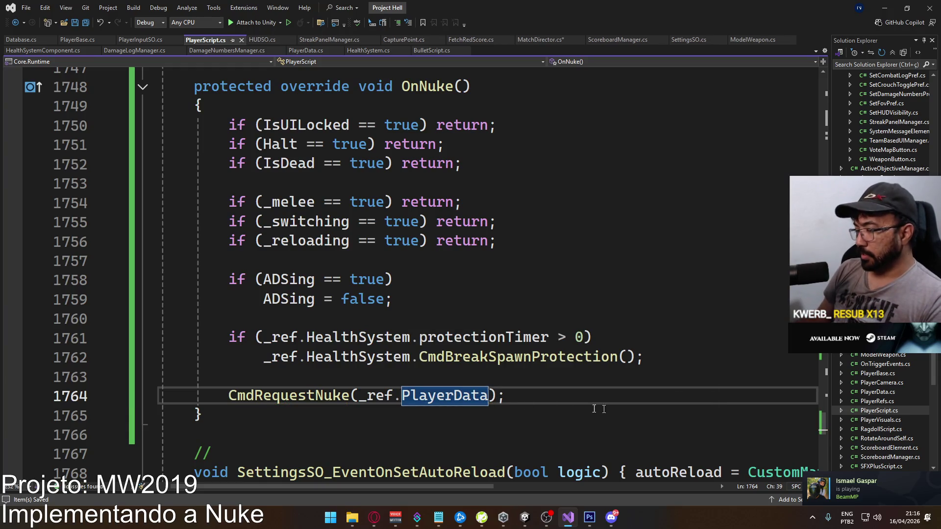
key(End)
key(shift+Up)
scroll(373, 258, up, 2)
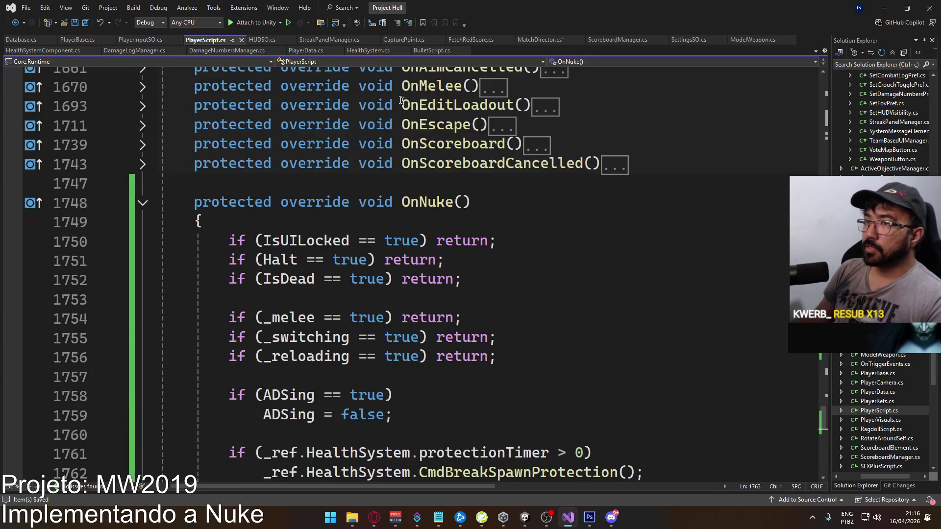
- Compare MatchDirector's HUDSO_EventOnNukeDeployed handler with HUDSO.cs's EventOnNukeDeployed declaration and its PlayerData type
click(541, 40)
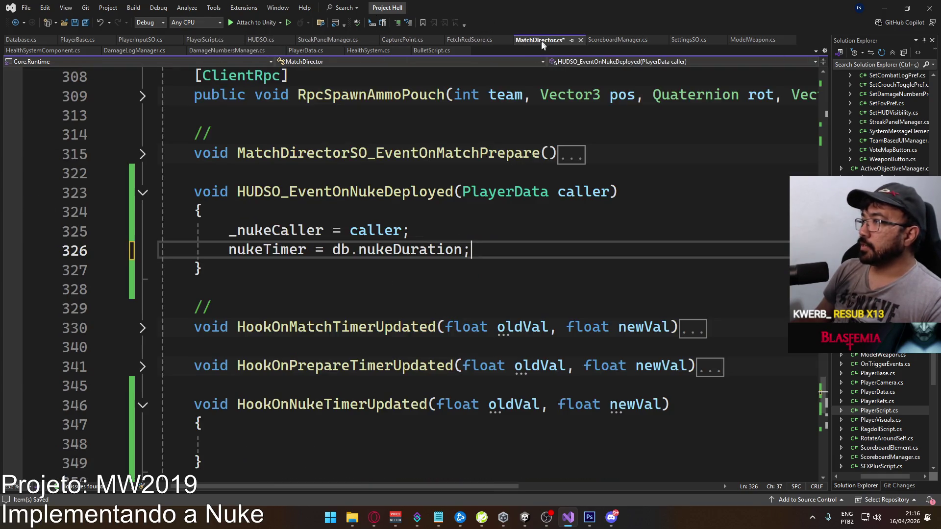
scroll(380, 282, up, 2)
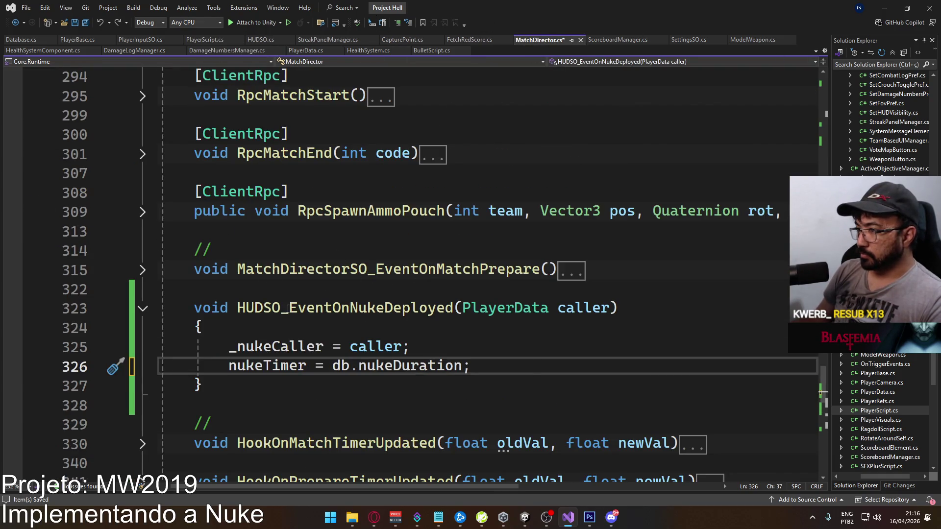
double_click(288, 308)
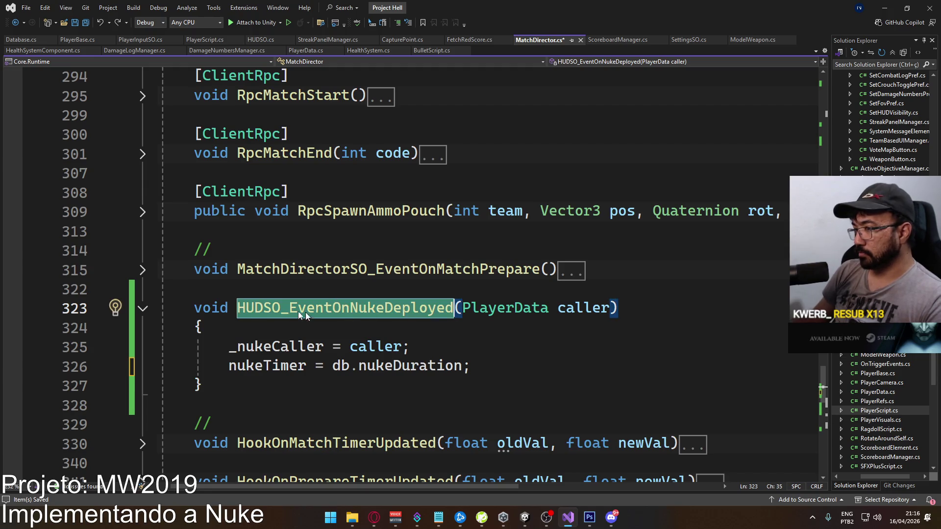
click(259, 38)
scroll(554, 346, down, 2)
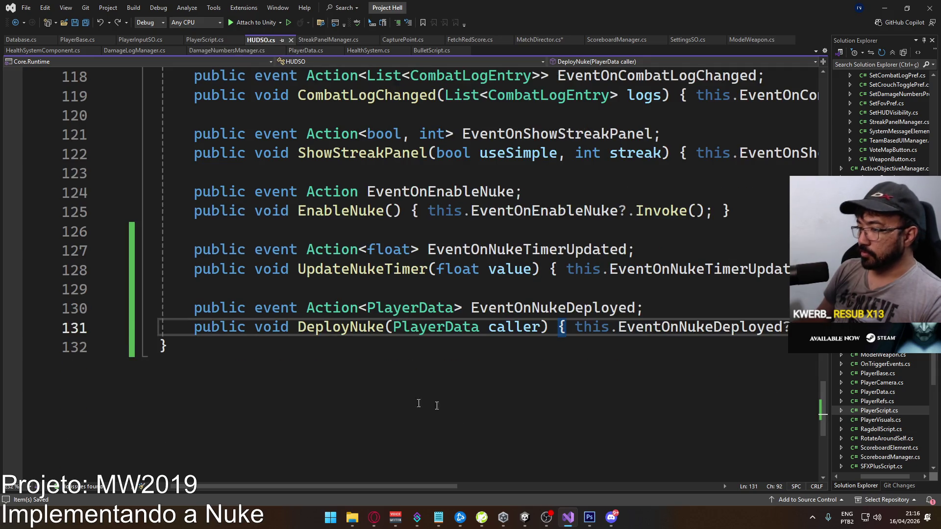
click(434, 289)
click(420, 307)
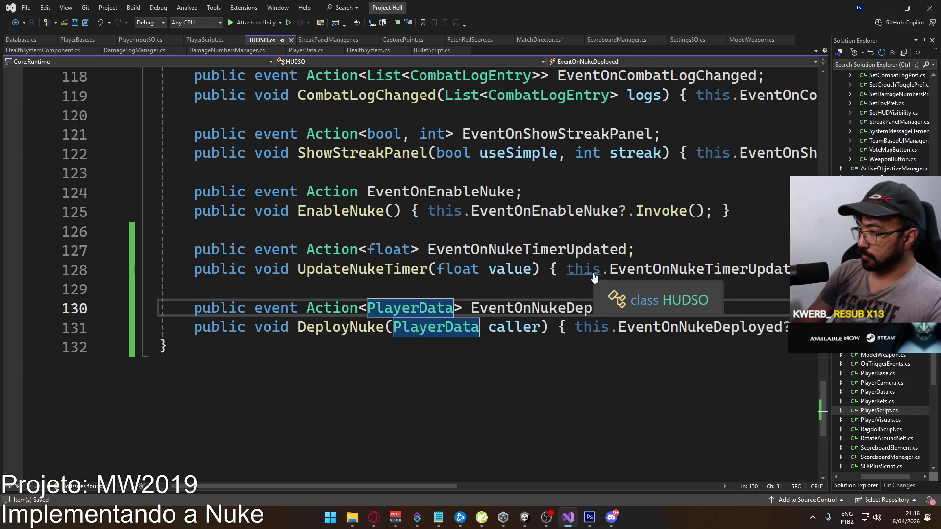
key(Home)
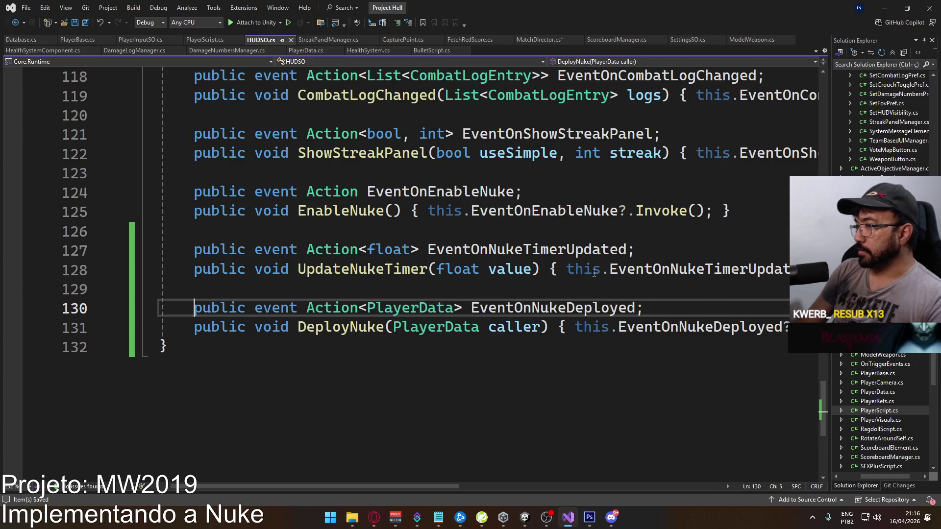
key(shift+Down)
key(shift+Down)
key(shift+Up)
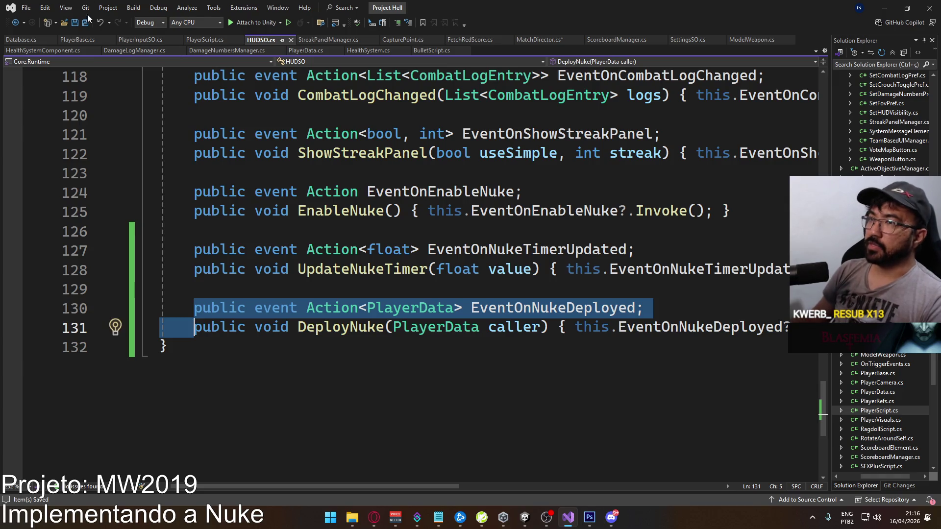
- Back in MatchDirector.cs, check the nukeTimer line in the nuke handler and save the file
click(536, 40)
click(445, 340)
click(502, 369)
scroll(481, 337, down, 1)
key(ctrl+s)
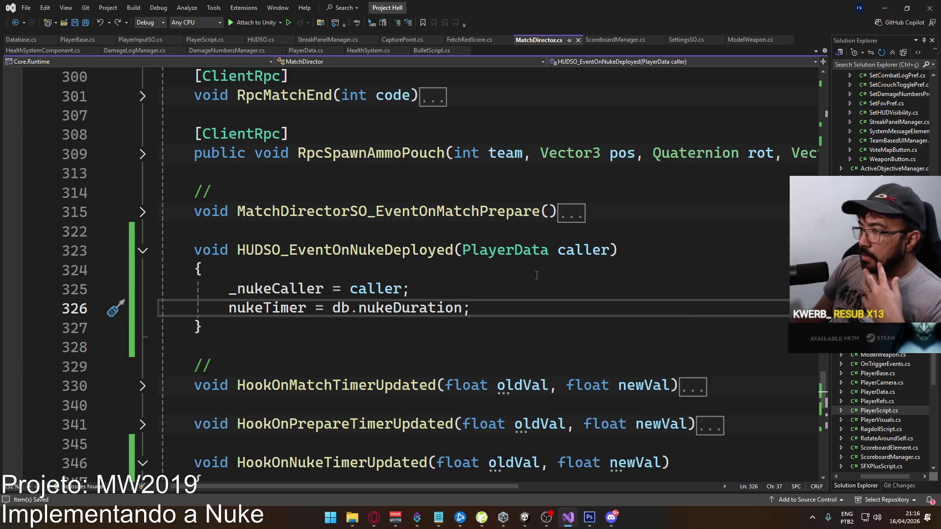
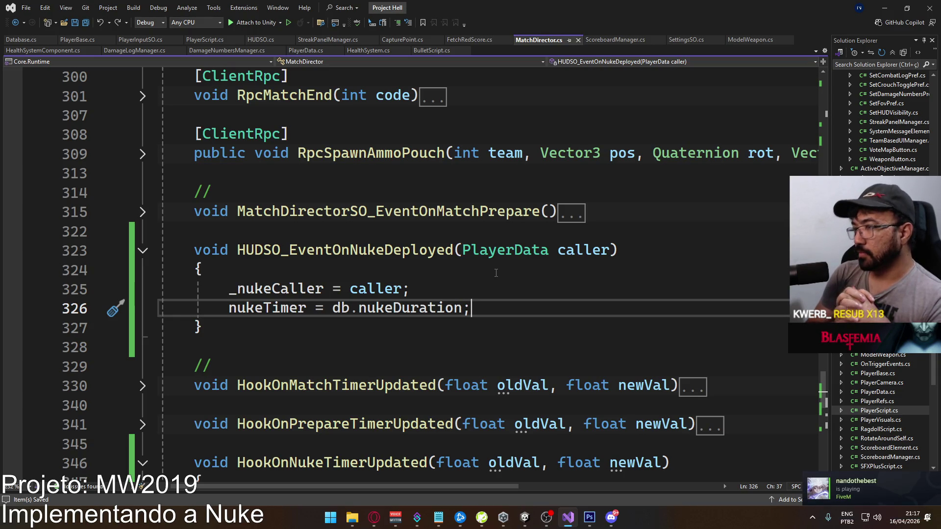
- Below RpcSpawnAmmoPouch, add an empty [ClientRpc] void RpcActivateNuke(PlayerData caller) { } method
scroll(509, 236, up, 4)
scroll(509, 236, down, 2)
click(479, 289)
key(Return)
key(Return)
key(Up)
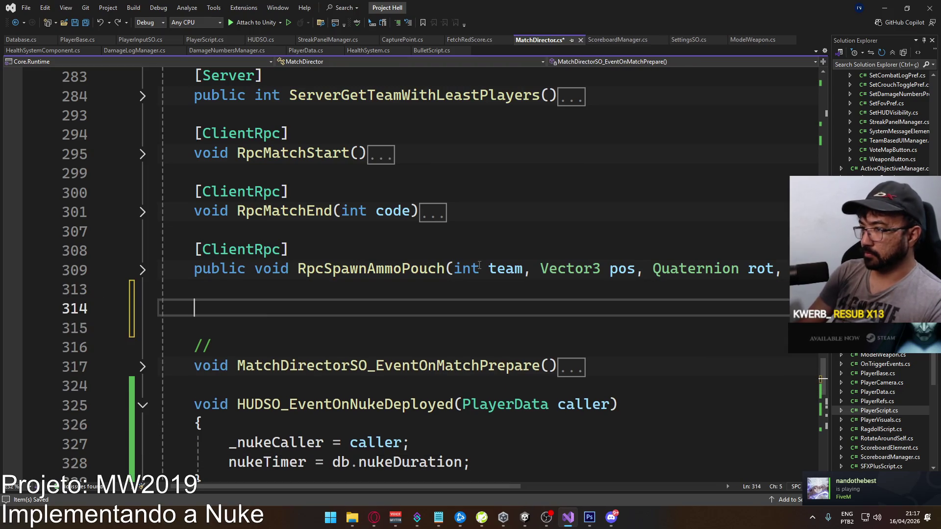
text(ClientRpc)
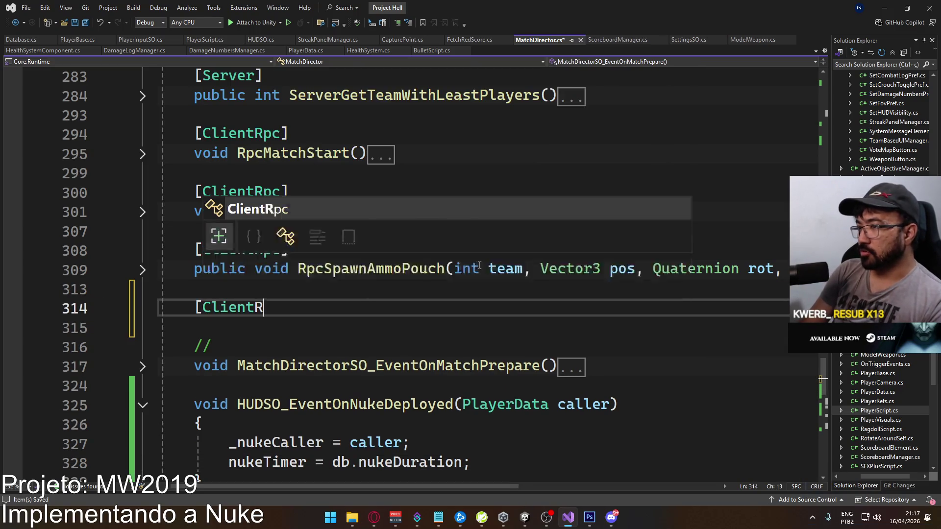
text(])
key(Return)
text(void Rpc)
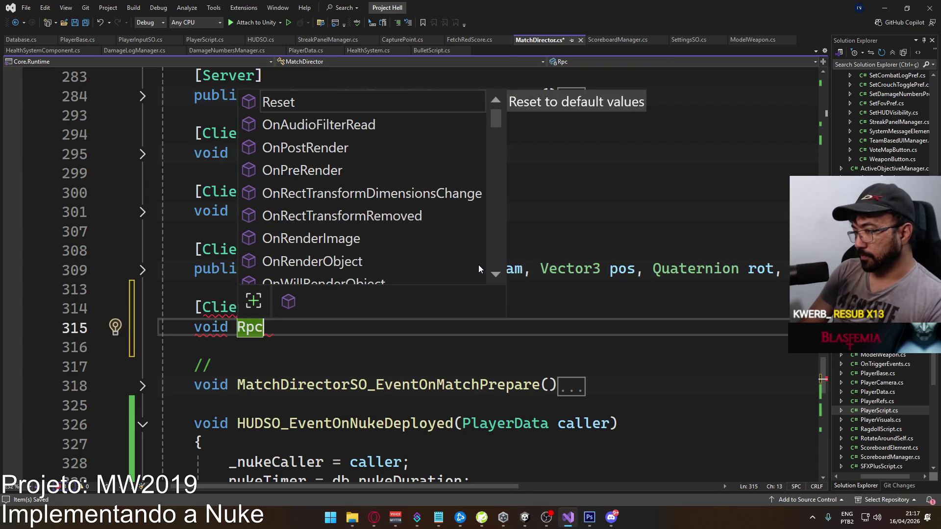
text(ActivateNuke)
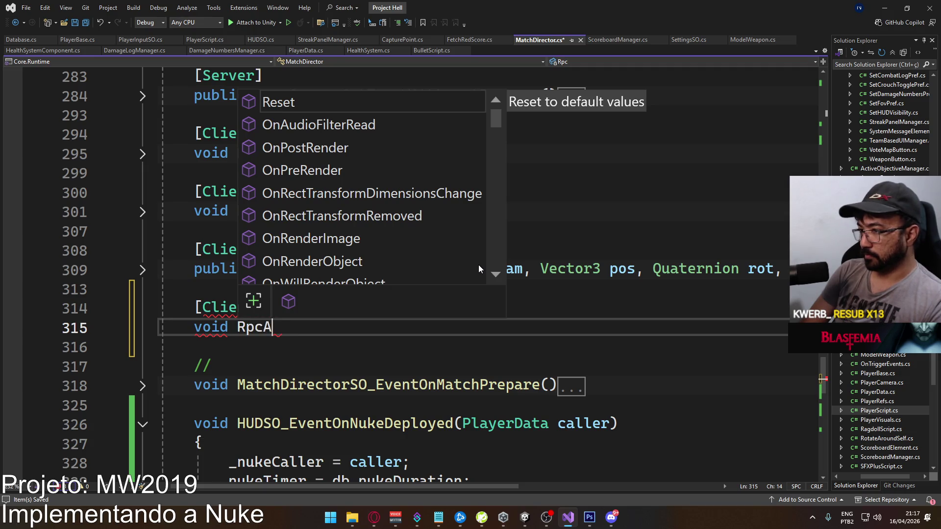
text(()
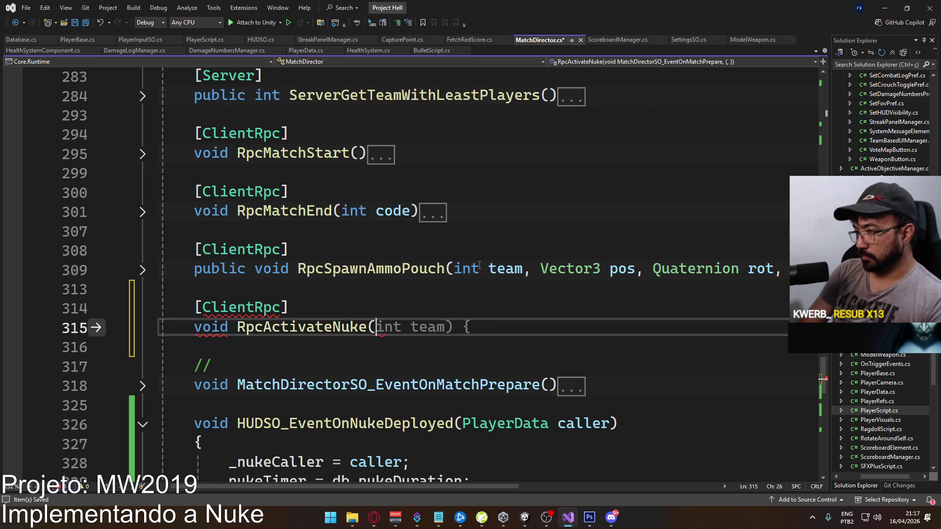
text(Playe)
key(Tab)
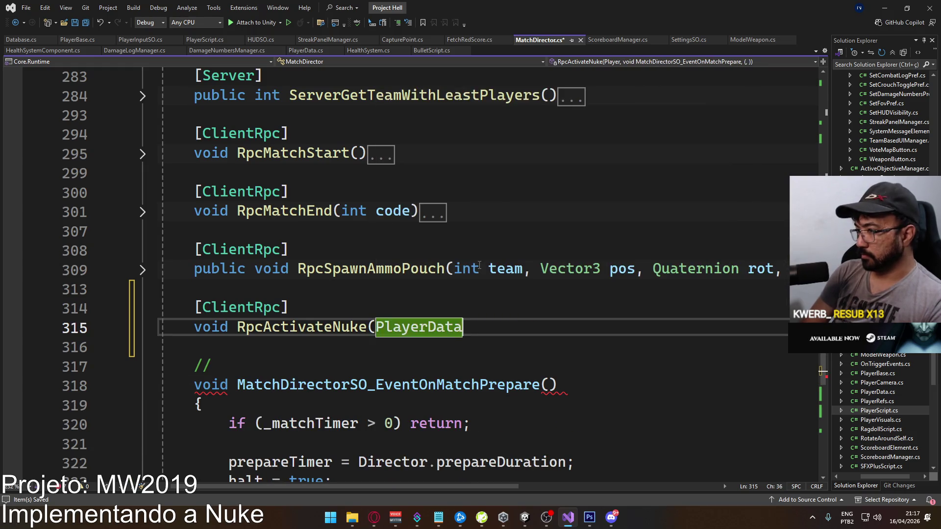
text(caller))
key(Return)
text({)
key(Return)
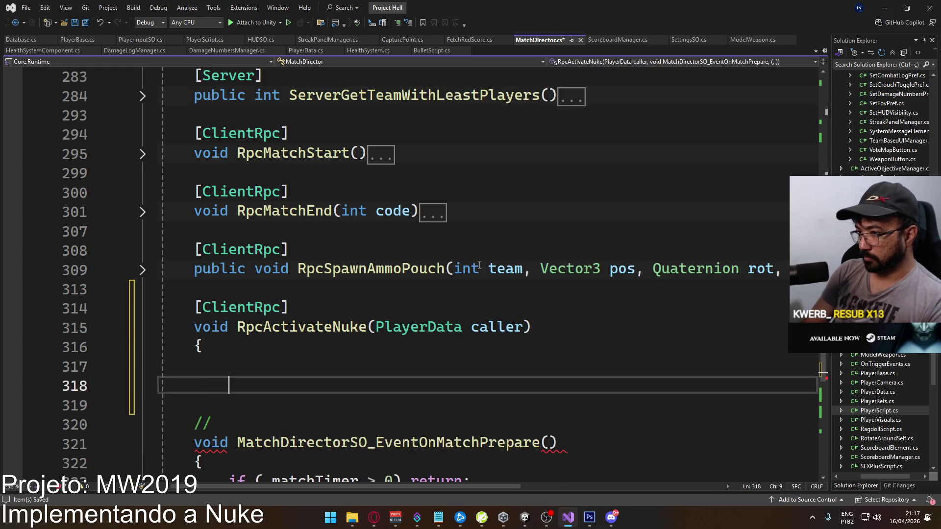
scroll(411, 267, down, 2)
scroll(412, 266, down, 3)
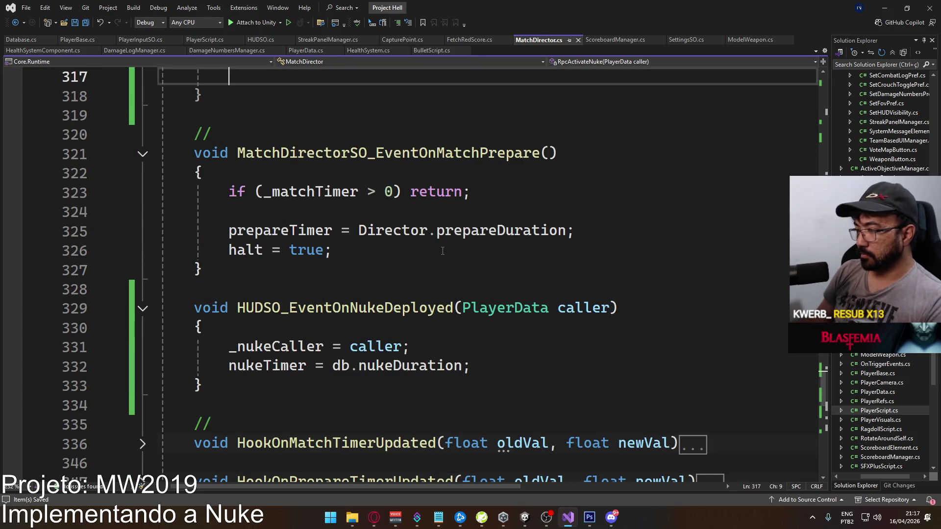
scroll(440, 258, up, 2)
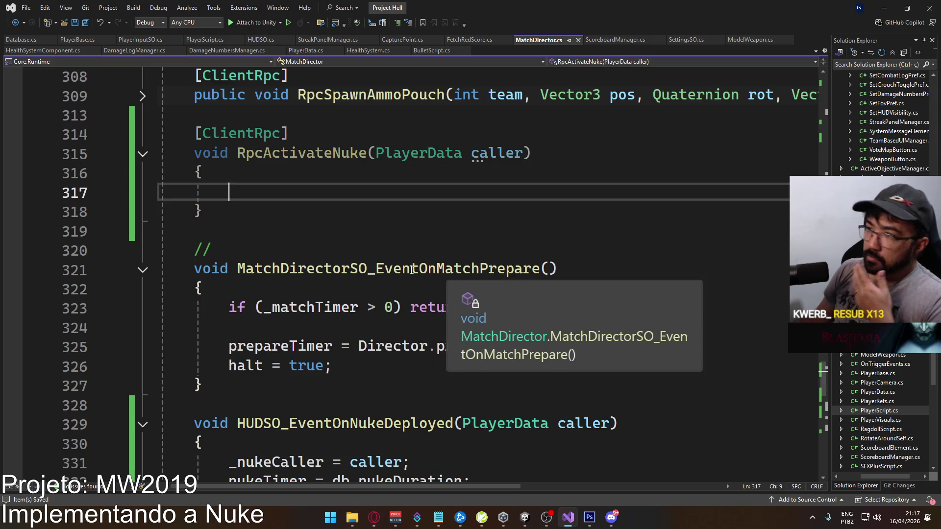
scroll(410, 244, down, 4)
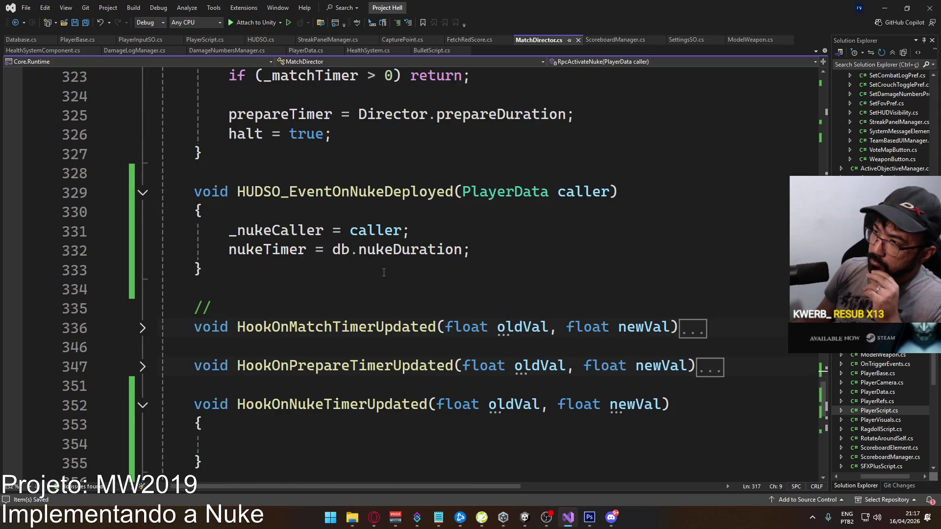
scroll(381, 273, up, 2)
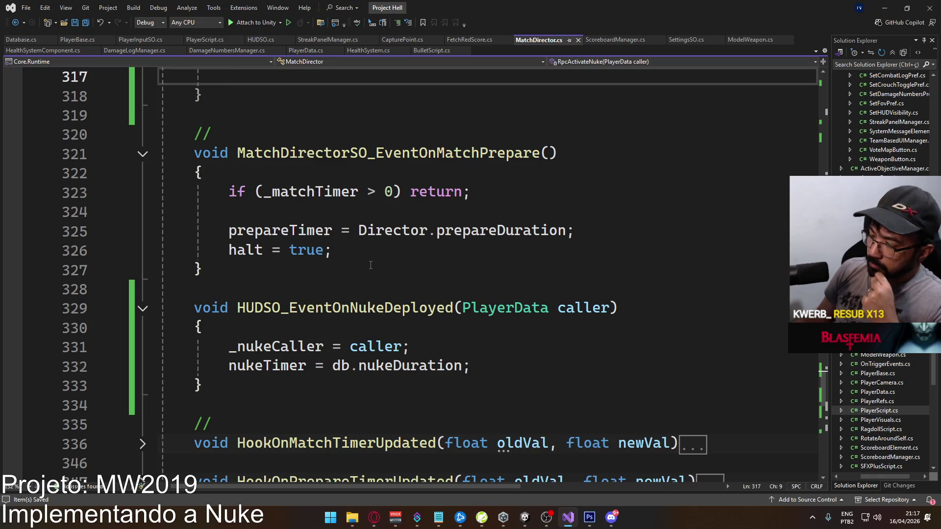
scroll(371, 265, up, 1)
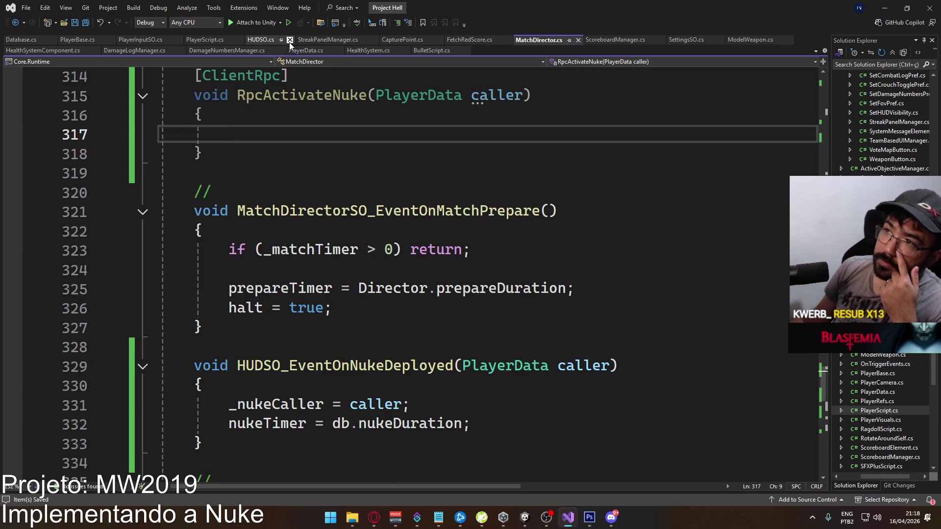
scroll(399, 302, up, 10)
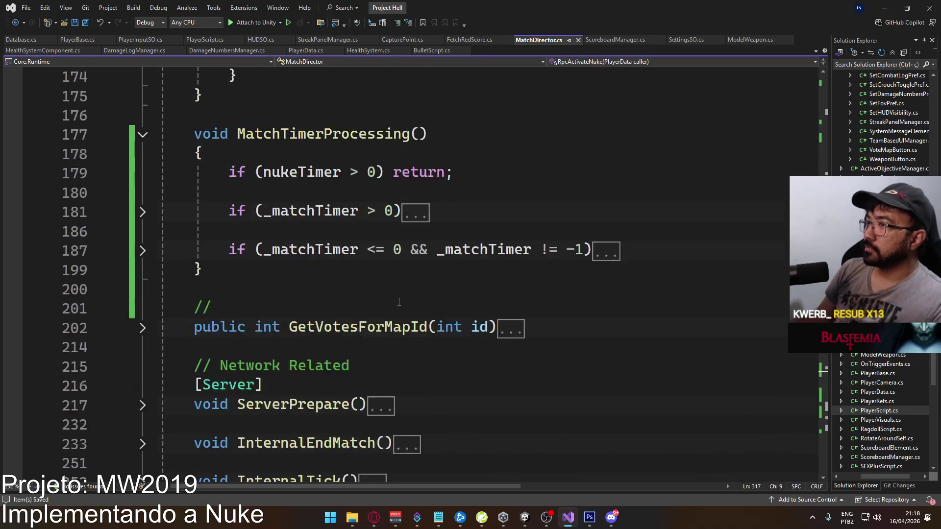
scroll(399, 302, up, 10)
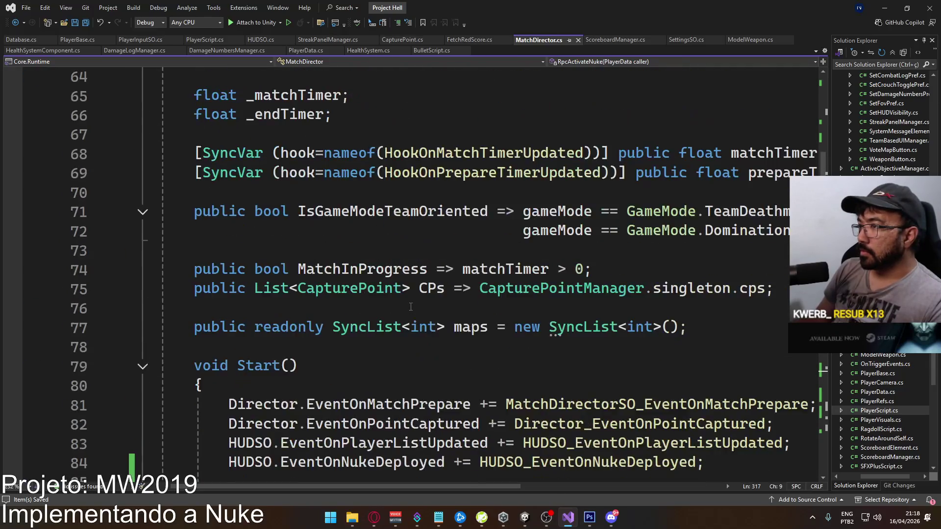
scroll(411, 307, up, 10)
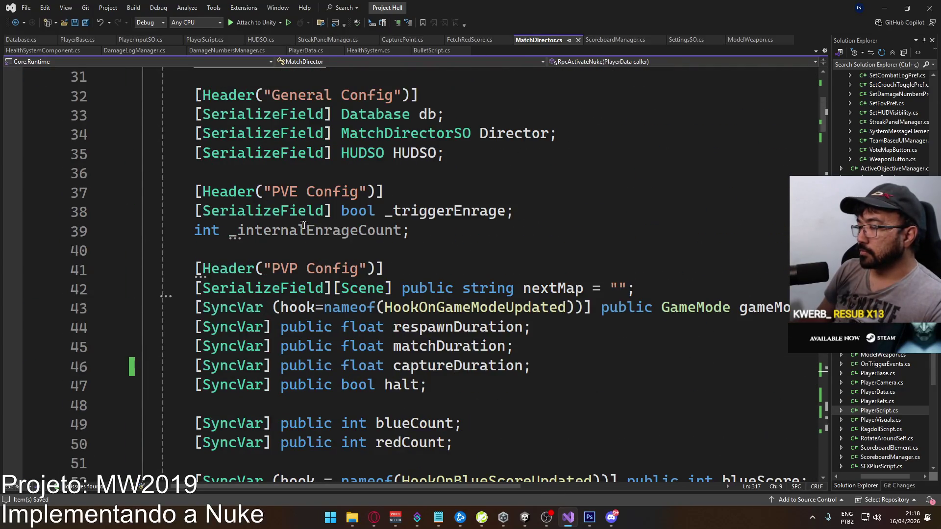
scroll(303, 225, up, 1)
- Open MatchDirectorSO's source with F12 and add a blank line after SpawnAmmoPouch
click(490, 193)
scroll(490, 194, up, 2)
double_click(406, 274)
key(F12)
scroll(330, 280, down, 10)
click(331, 280)
key(Return)
key(Return)
text(requester)
key(BackSpace)
key(BackSpace)
key(BackSpace)
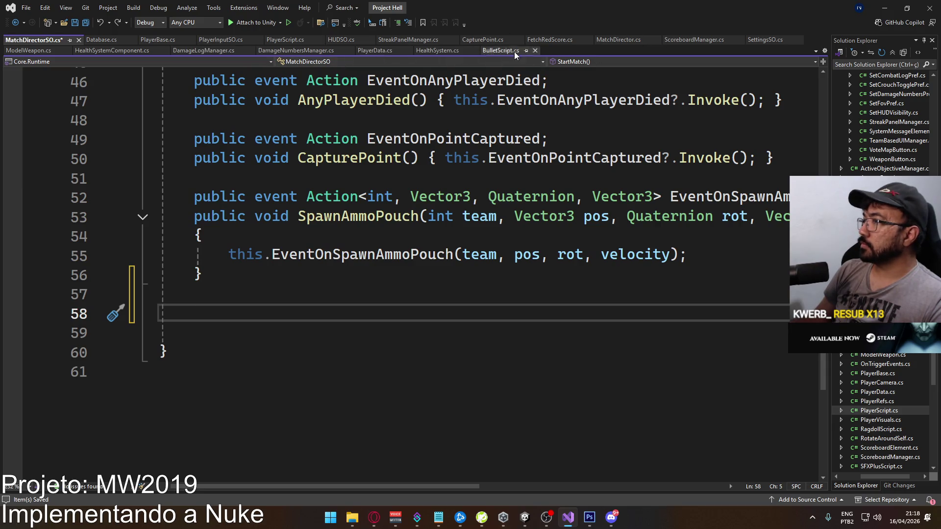
- Cut the EventOnNukeDeployed event and DeployNuke method from HUDSO.cs
click(339, 40)
click(373, 281)
key(Down)
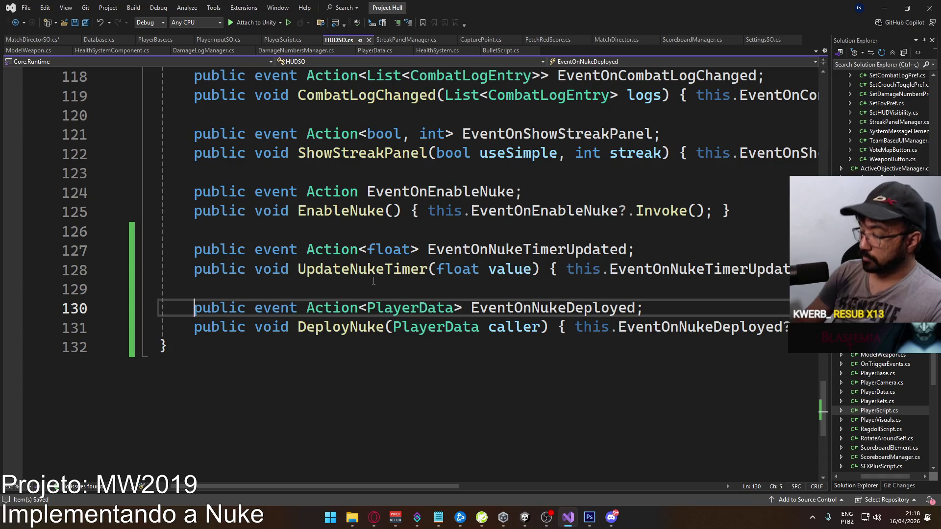
key(shift+End)
key(shift+Down)
key(shift+End)
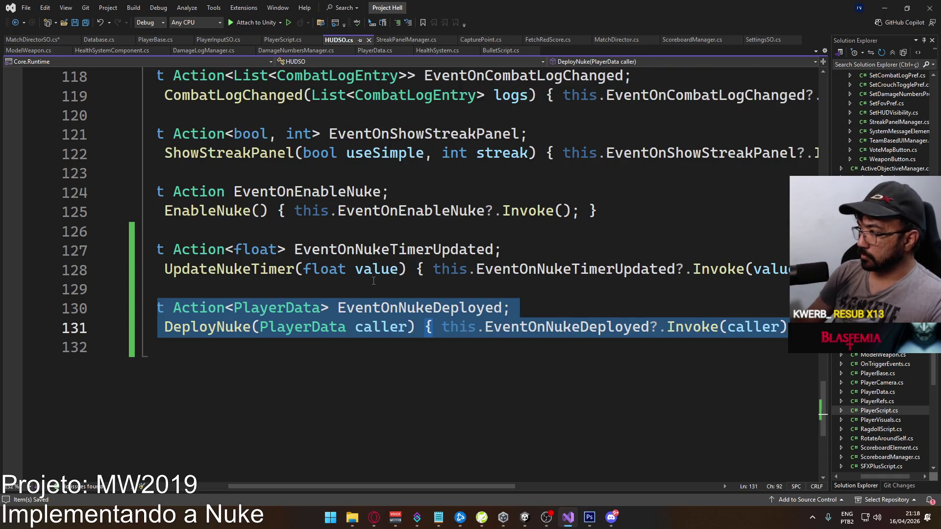
key(ctrl+x)
- Paste the nuke event and method below SpawnAmmoPouch in MatchDirectorSO.cs and save
click(64, 39)
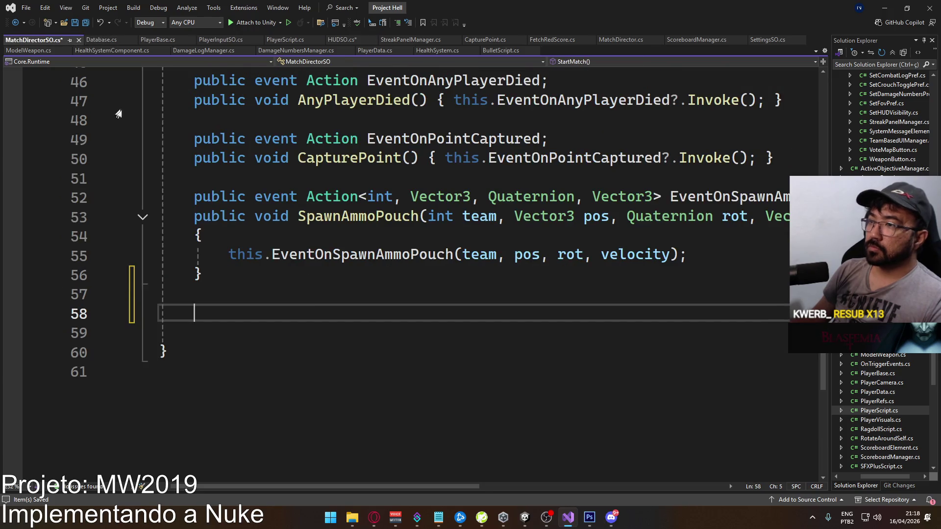
key(ctrl+v)
click(374, 289)
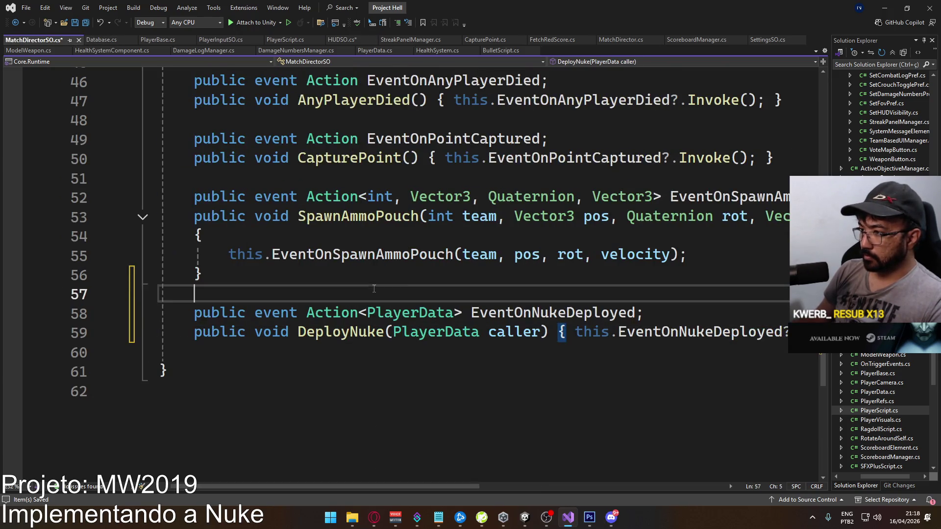
key(ctrl+s)
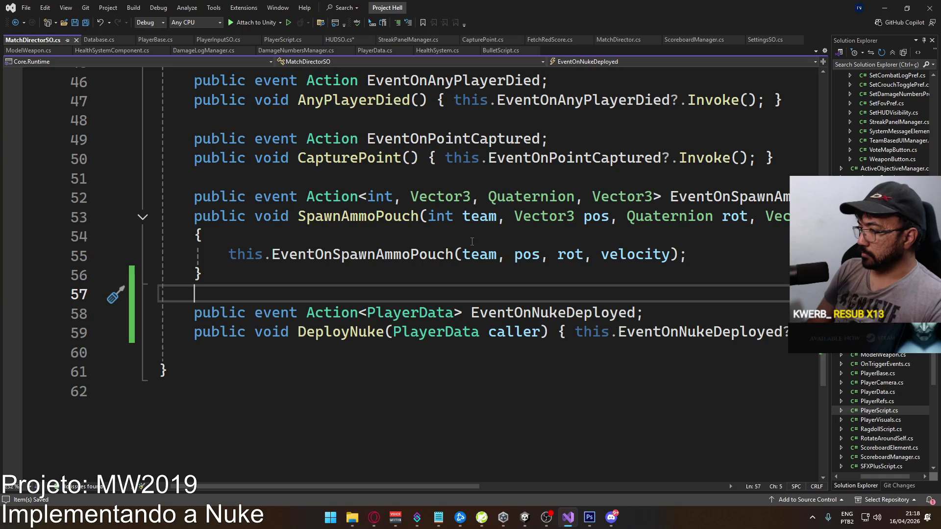
key(Down)
key(Down)
key(Down)
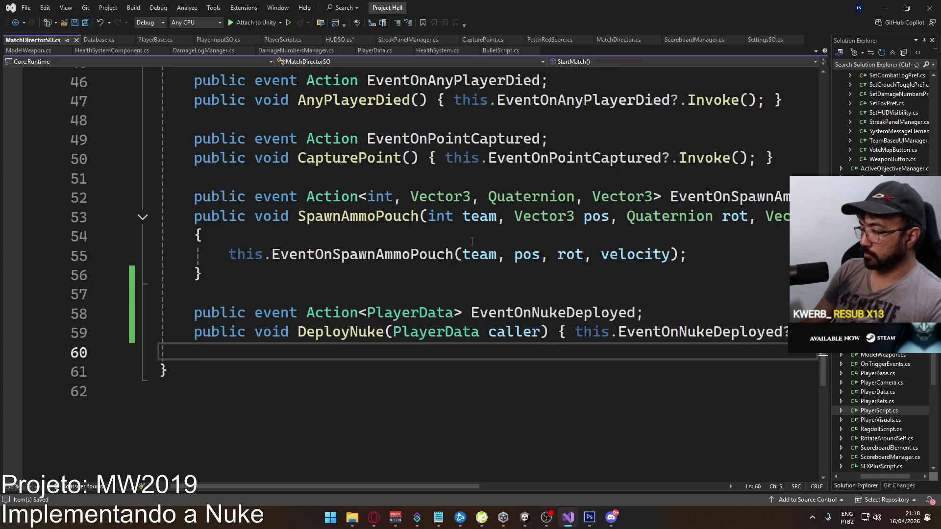
- Declare a public event Action EventOnNukeActivated in MatchDirectorSO
key(Return)
key(Return)
key(Up)
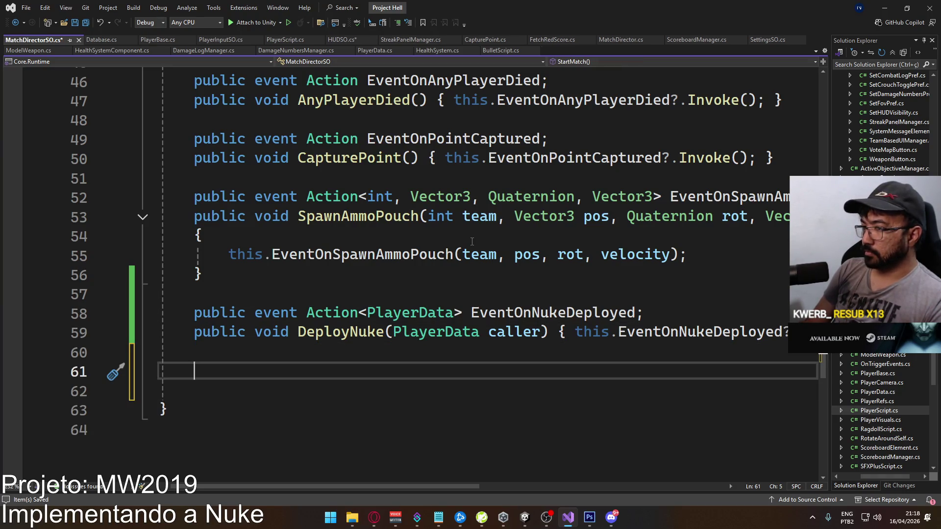
key(BackSpace)
key(Down)
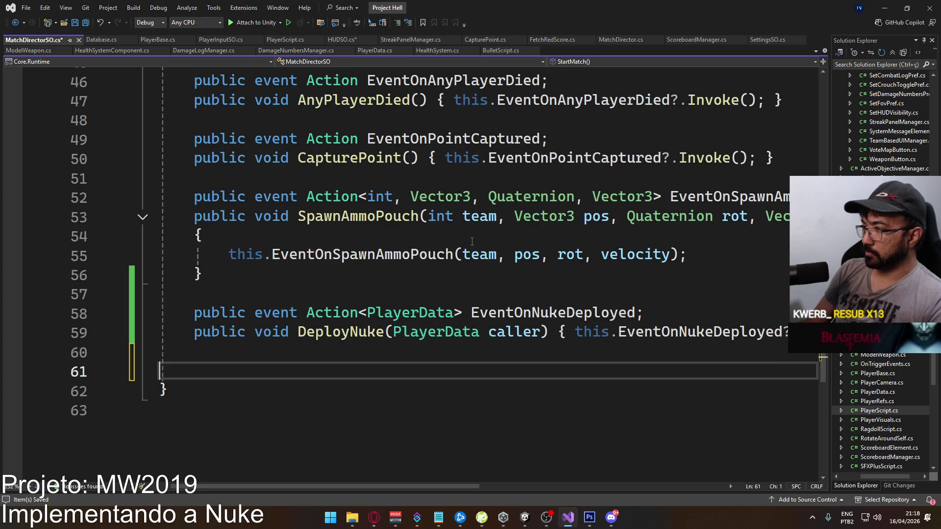
text(partial)
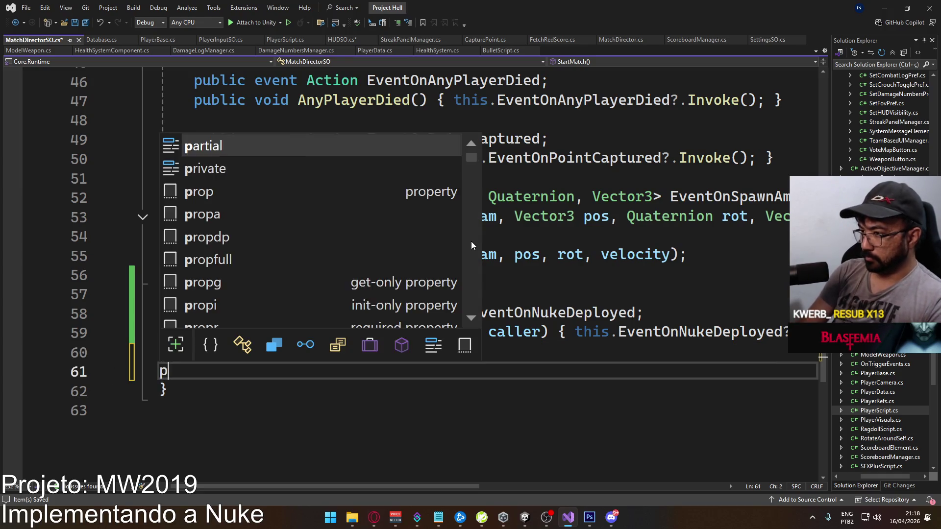
key(BackSpace)
key(BackSpace)
key(BackSpace)
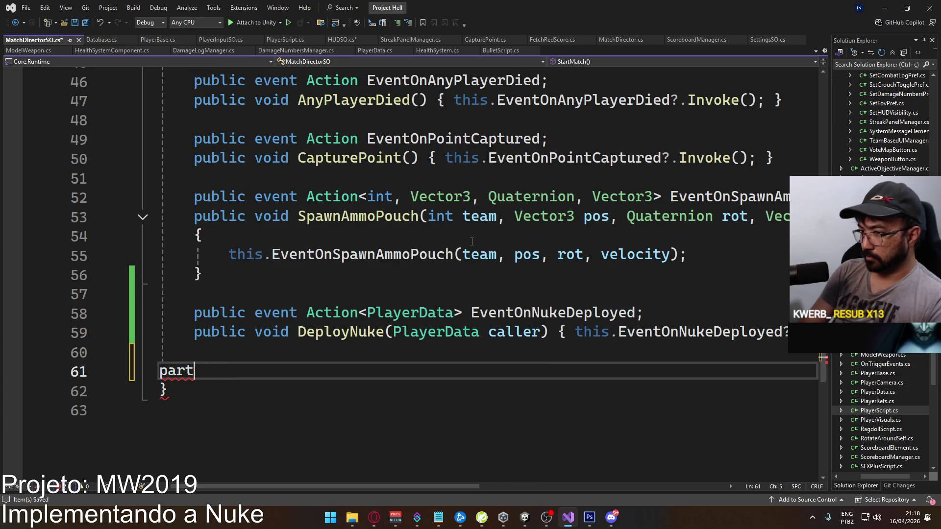
key(Tab)
text(public event )
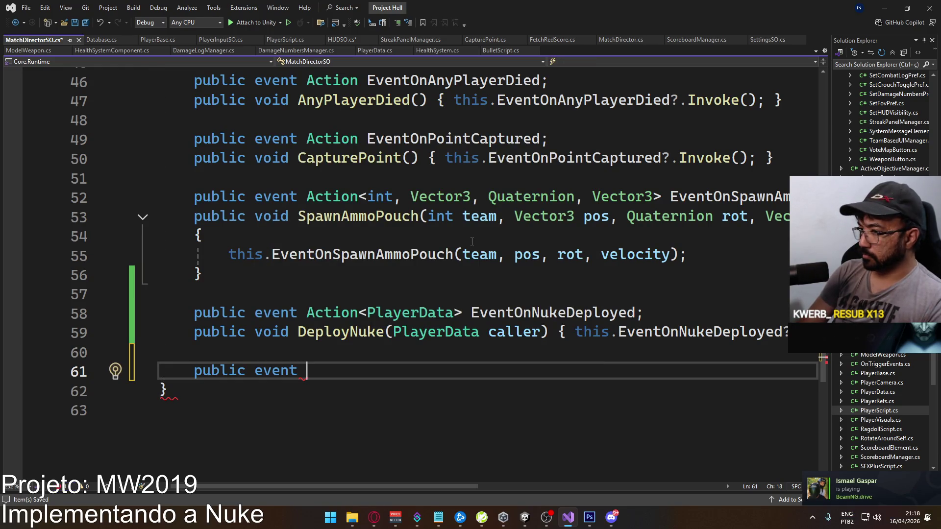
text(Action<)
key(BackSpace)
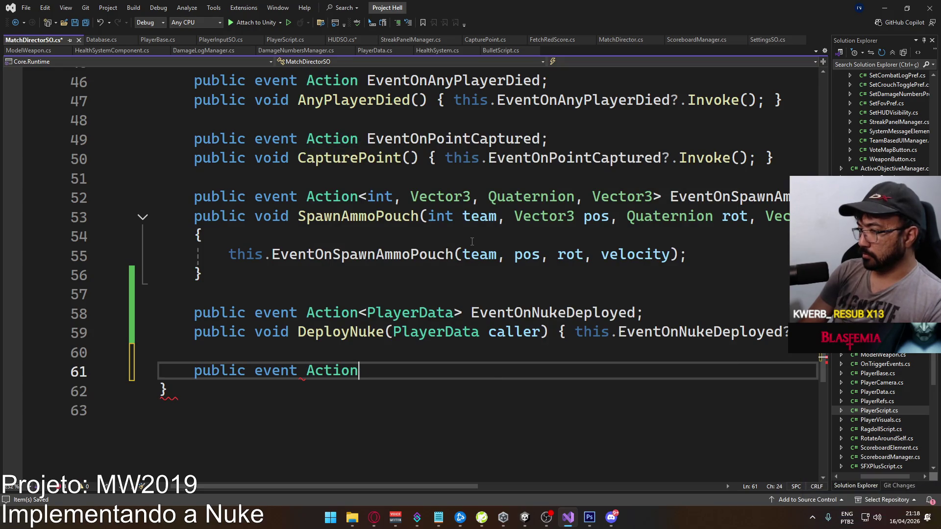
text(EventOn)
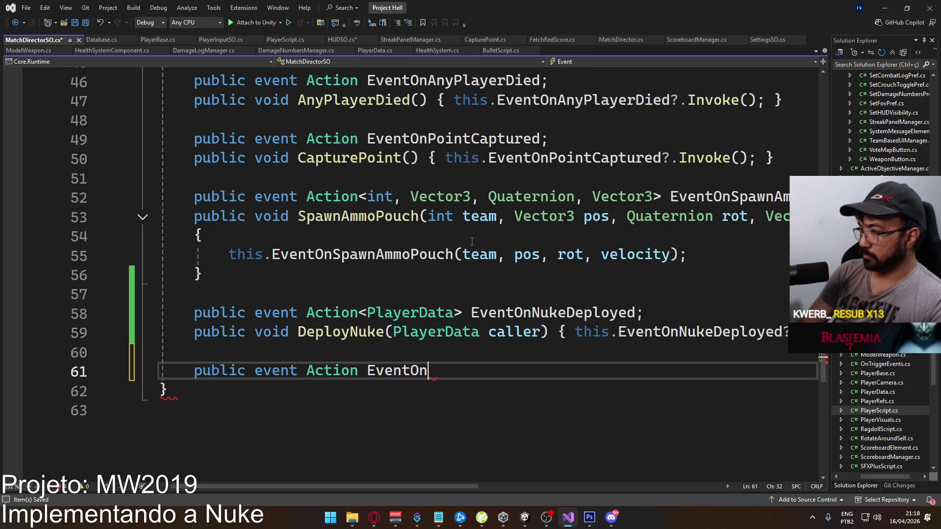
text(NukeACtiva)
key(BackSpace)
key(BackSpace)
key(BackSpace)
key(BackSpace)
text(ctivated)
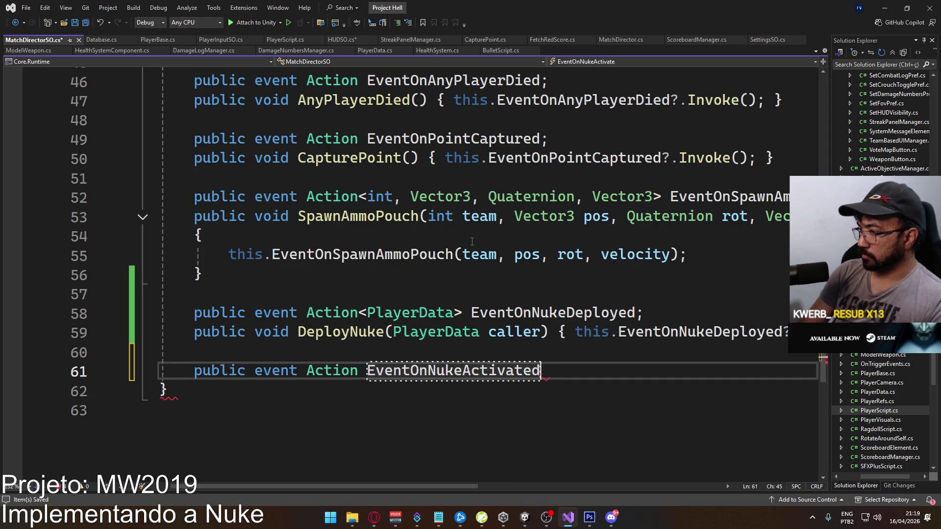
text(;)
- Add public void ActivateNuke() that invokes EventOnNukeActivated, then save MatchDirectorSO.cs
key(Return)
text(public void )
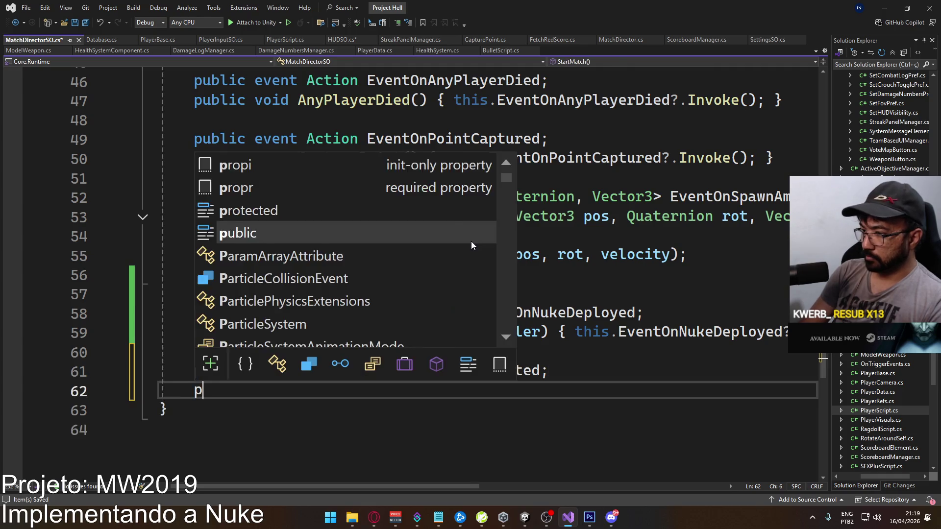
text(ActivateNuke)
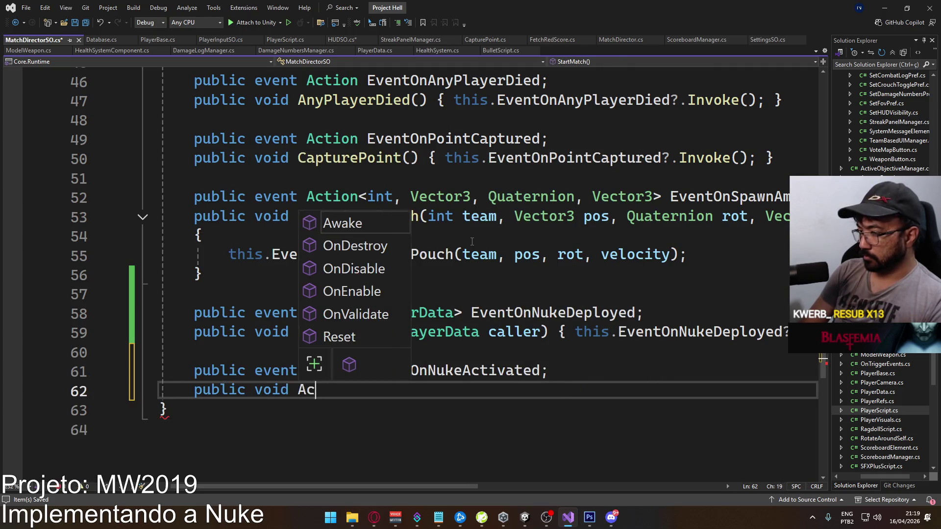
text(())
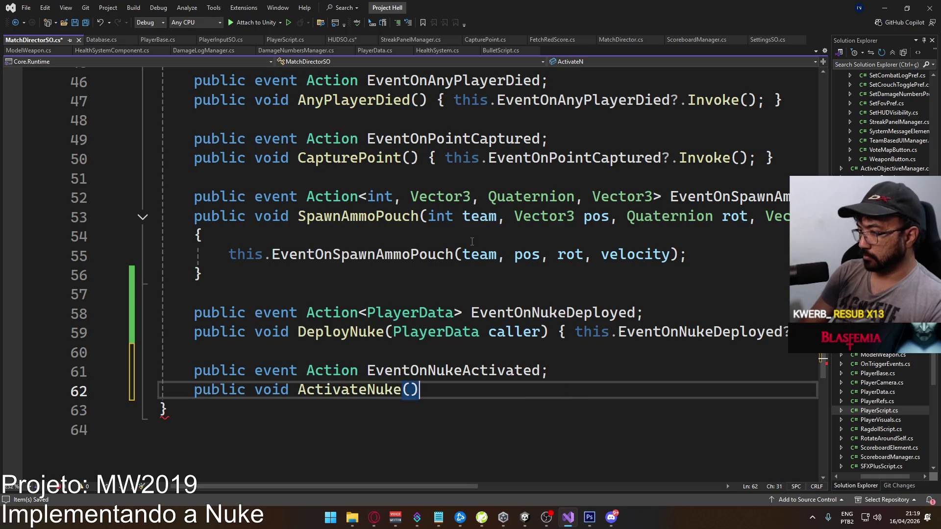
text( { this.)
key(Tab)
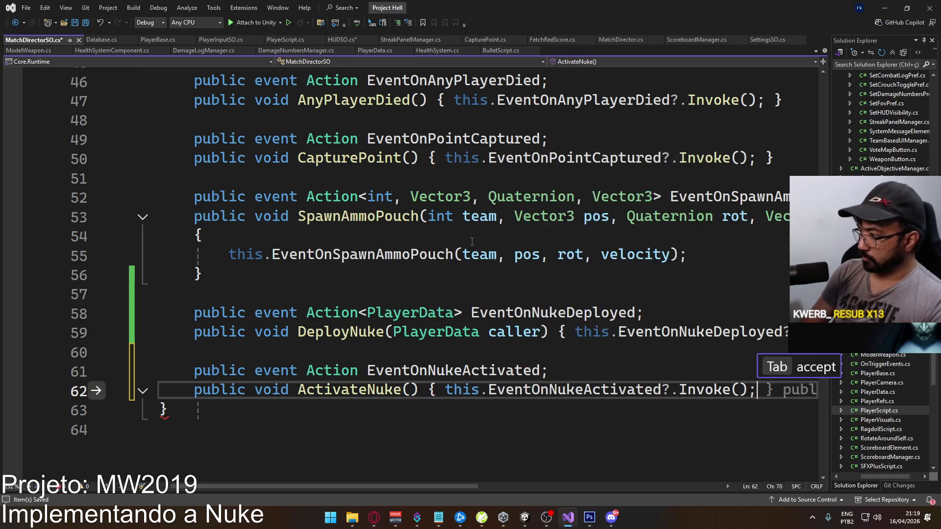
text(})
key(ctrl+s)
- In HUDSO.cs, declare a public event Action<string> EventOnSetNukeCaller
click(342, 41)
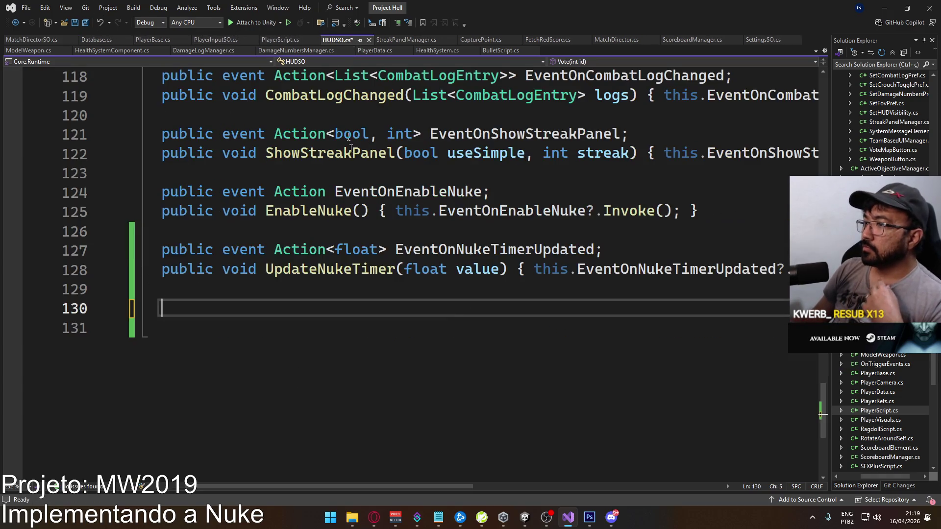
drag(321, 485, 304, 371)
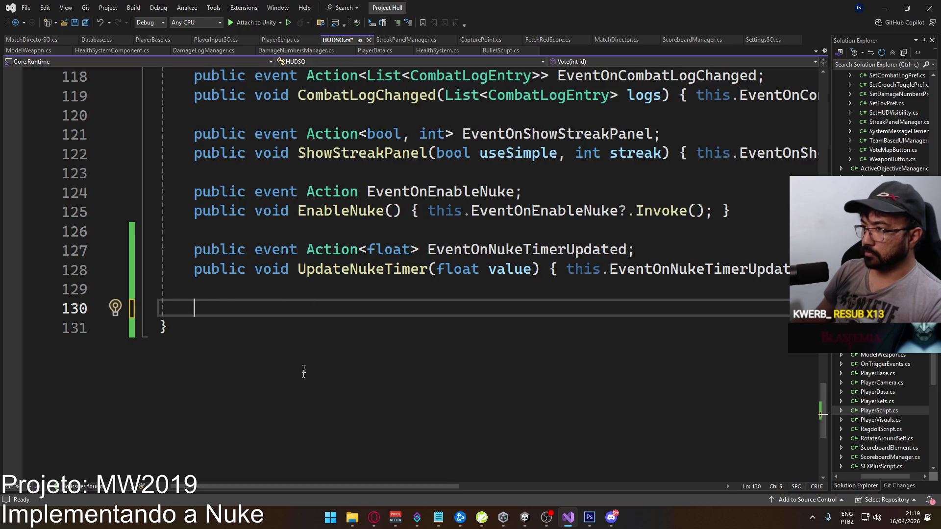
text(public event )
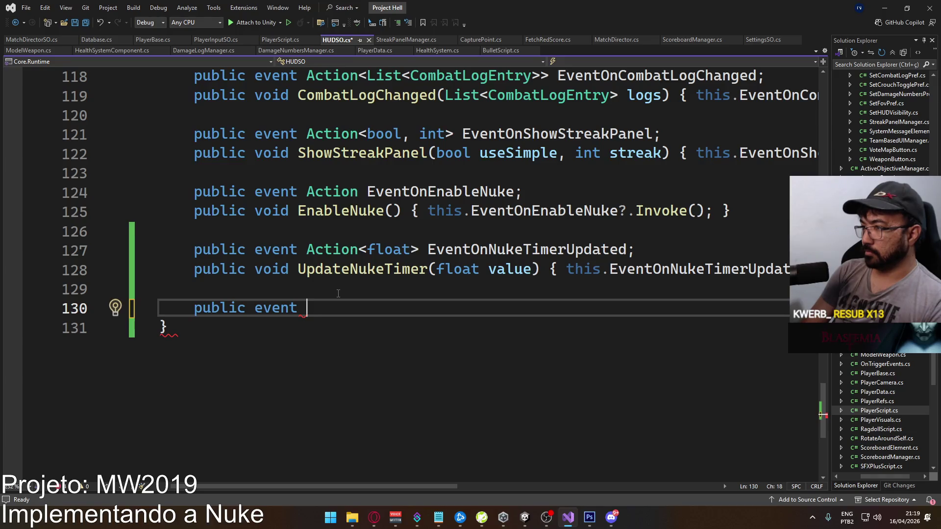
text(Action<string)
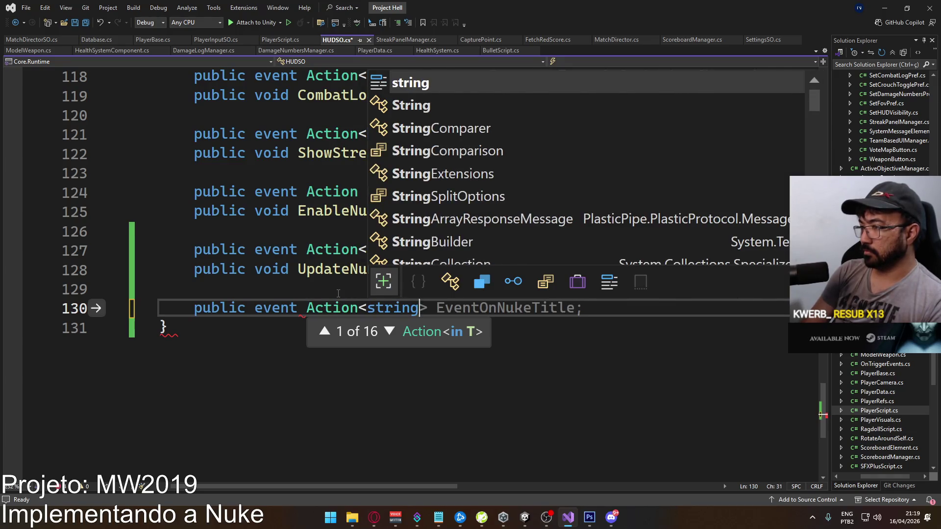
text(>EventOnSe)
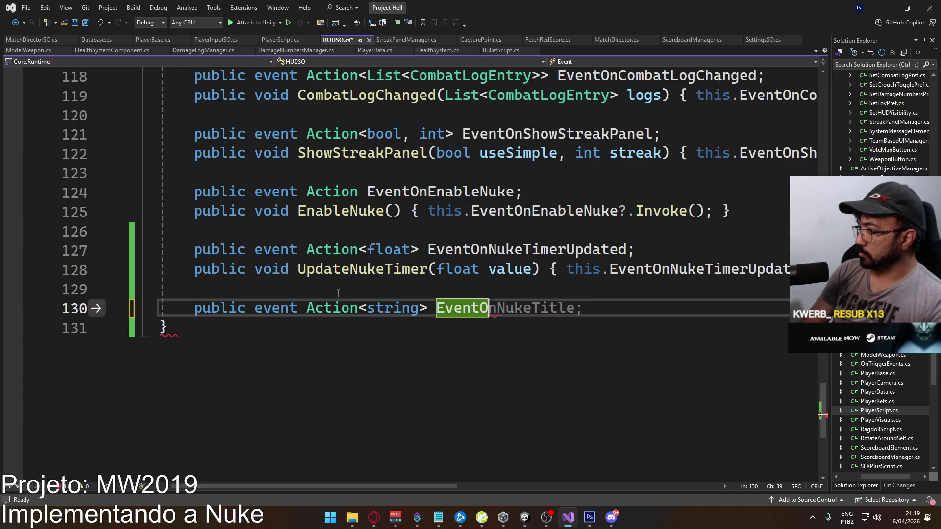
text(NukeCaller)
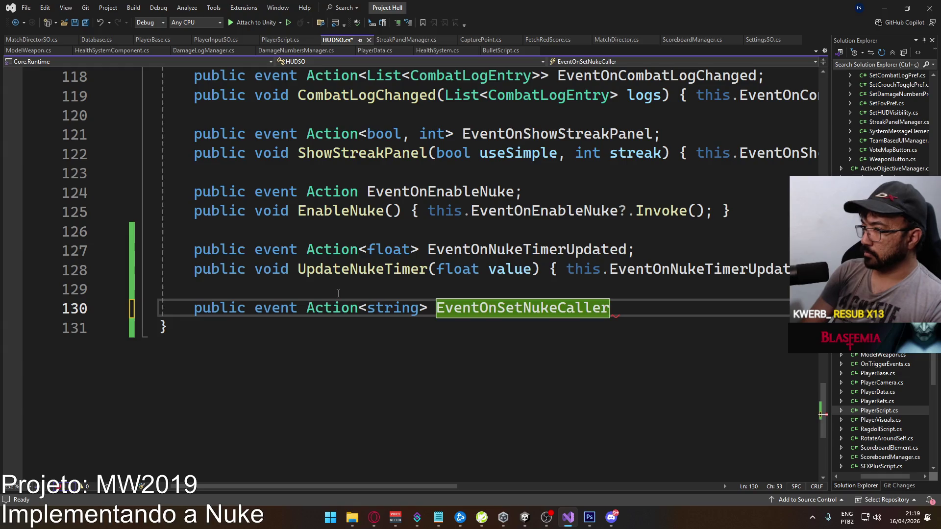
text(;)
key(Return)
- Add SetNukeCalller(string alias) invoking EventOnSetNukeCaller with alias, save, and close PlayerBase.cs
text(publi)
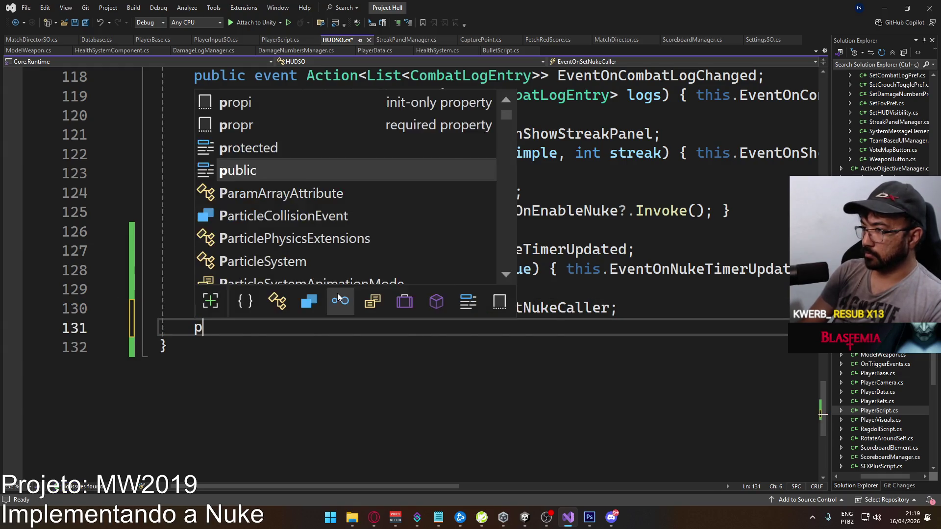
text(c void )
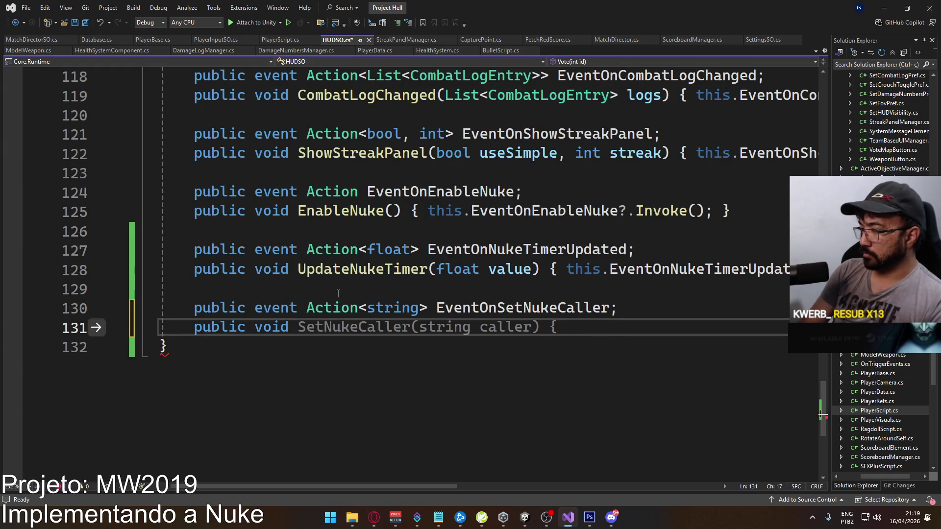
text(SetNukeCalller)
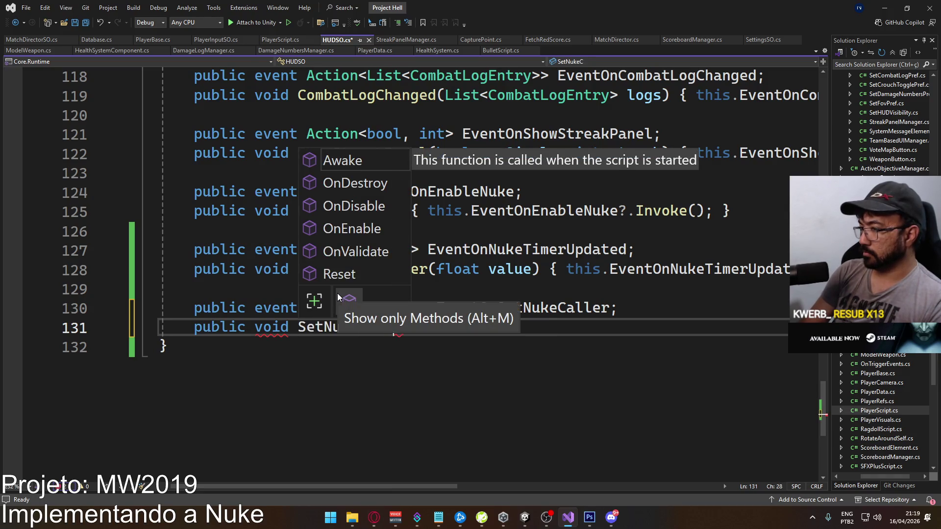
text((string alias) )
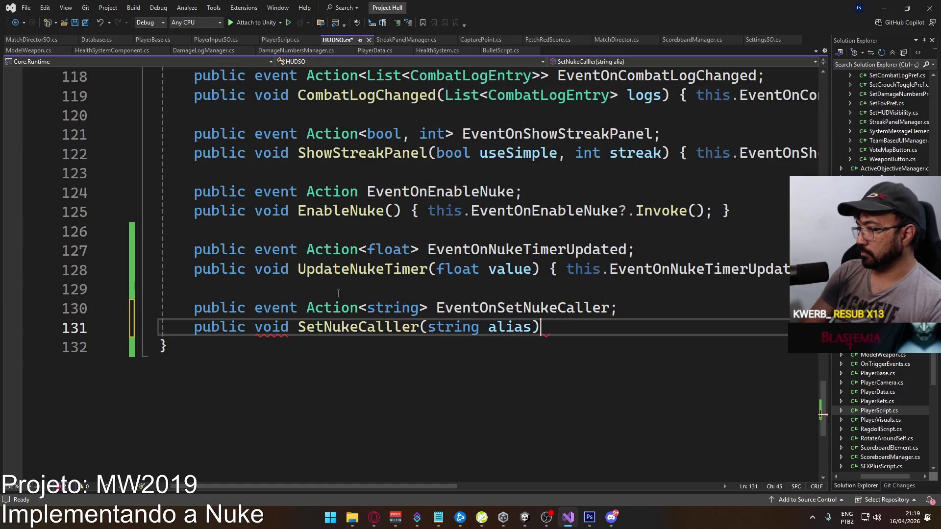
text({ this.Event)
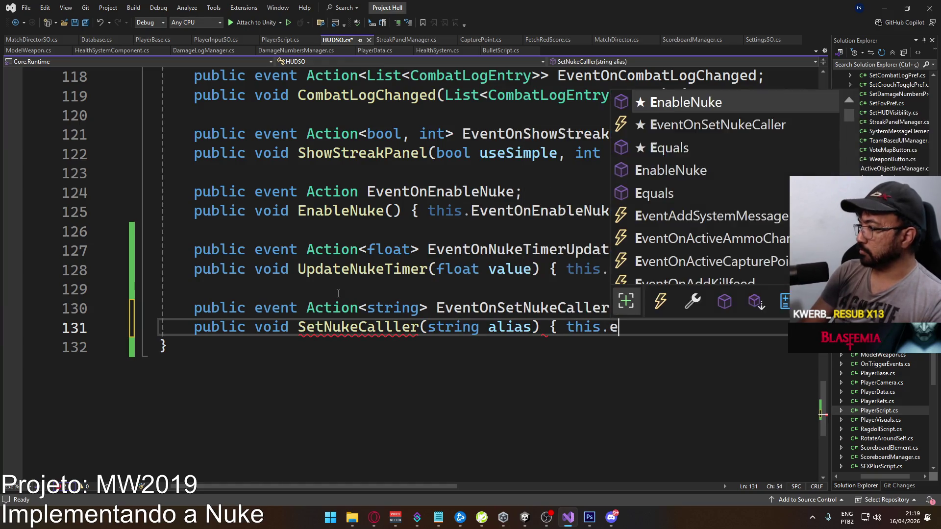
key(Escape)
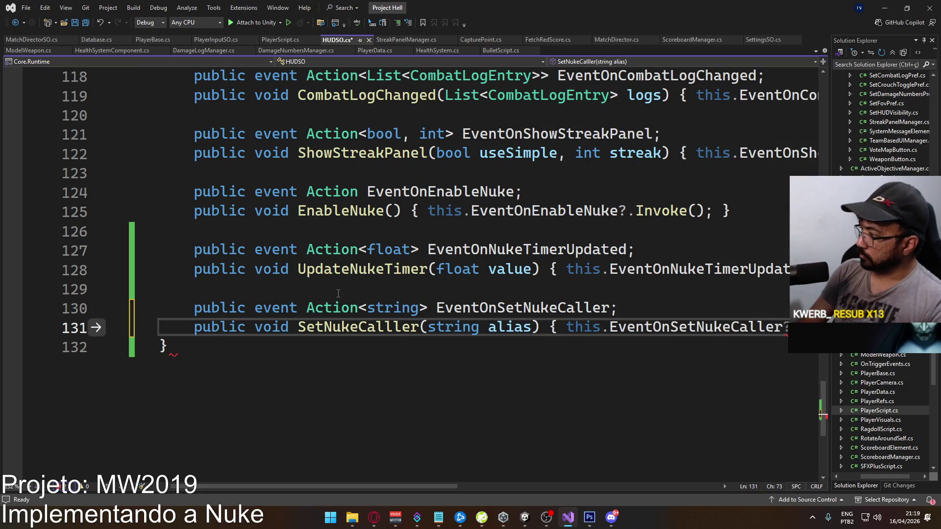
key(Tab)
key(ctrl+s)
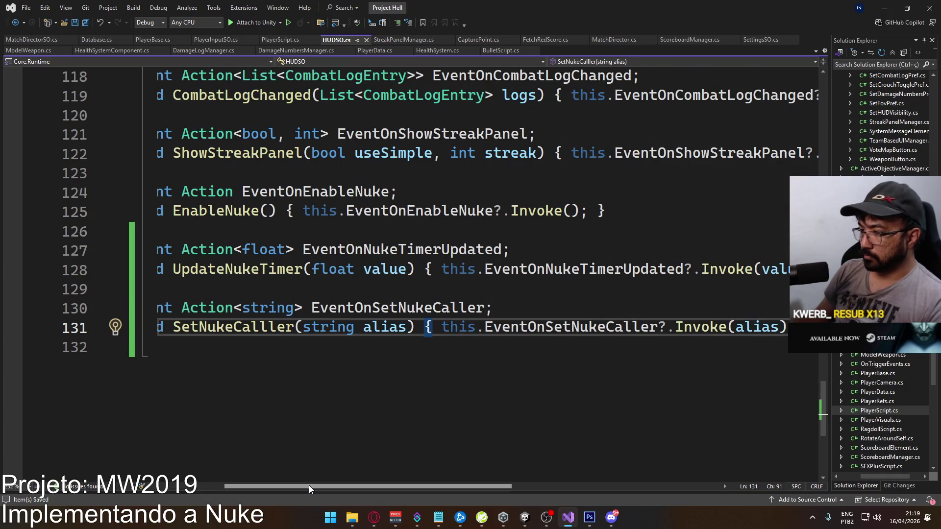
drag(309, 485, 262, 485)
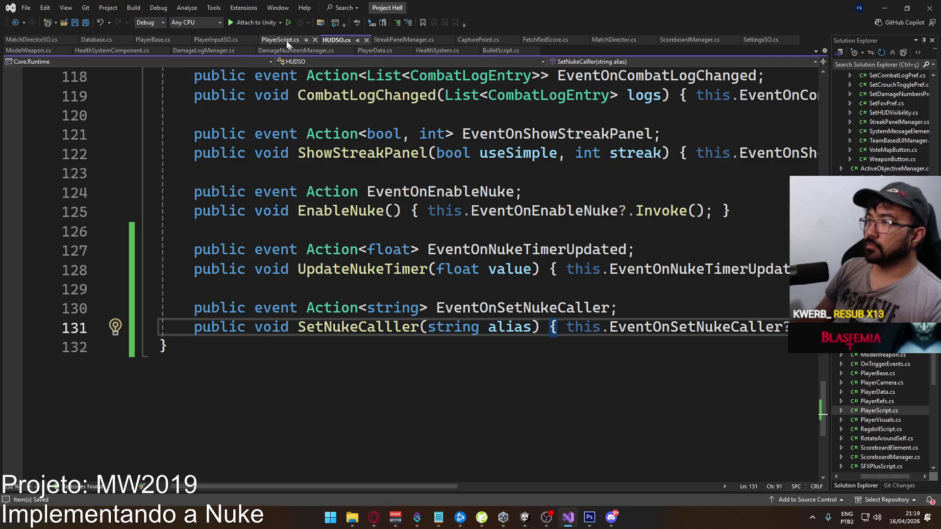
click(186, 40)
- In PlayerScript.cs's CmdRequestNuke, replace the HUDSO reference with Director
click(222, 39)
scroll(342, 307, down, 4)
scroll(342, 307, up, 4)
click(542, 226)
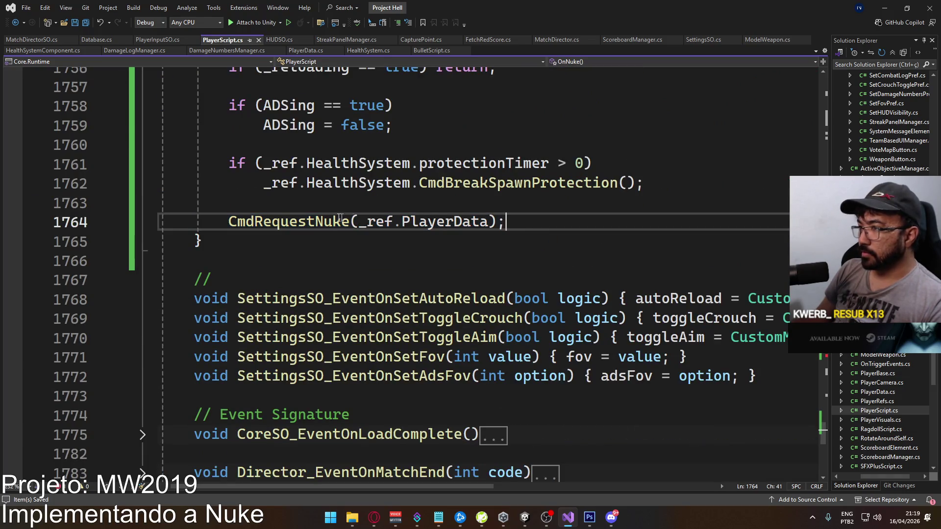
ctrl+click(341, 221)
click(520, 315)
drag(520, 315, 273, 313)
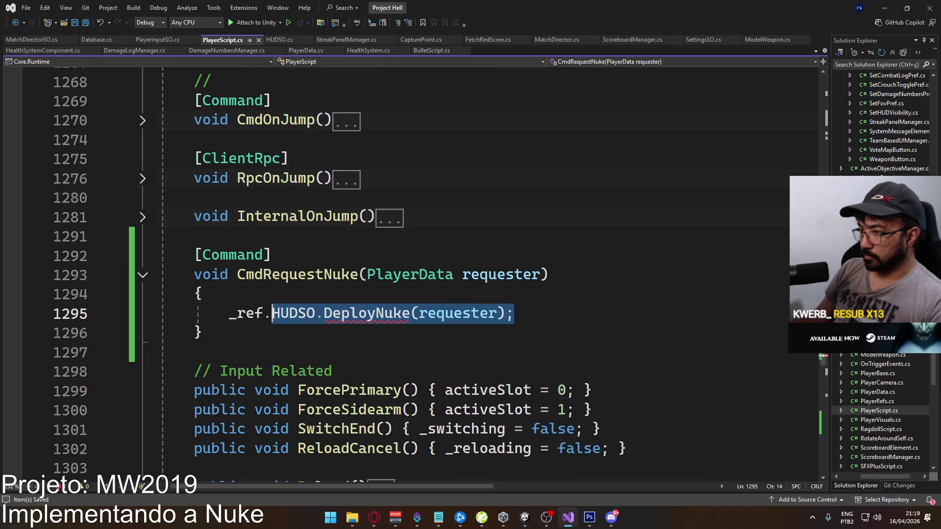
double_click(294, 313)
text(Di)
key(Tab)
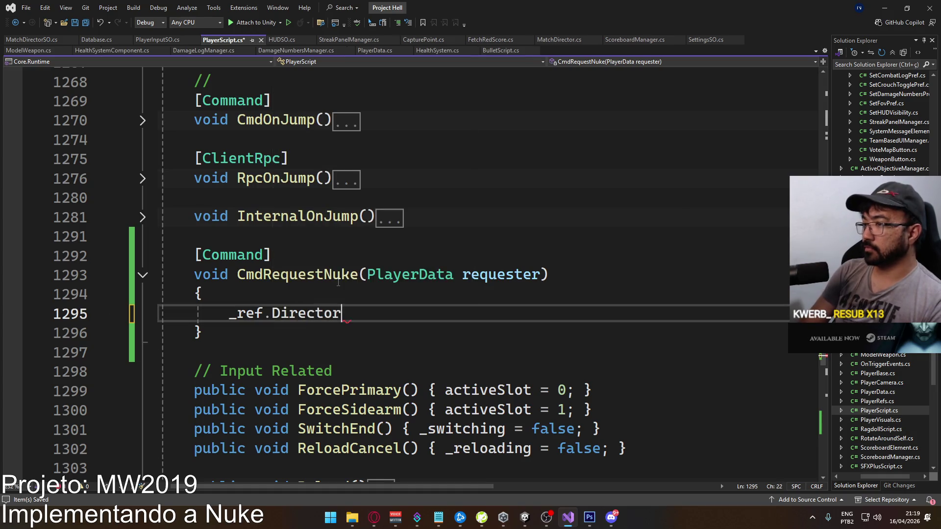
text(.s)
key(BackSpace)
text(req)
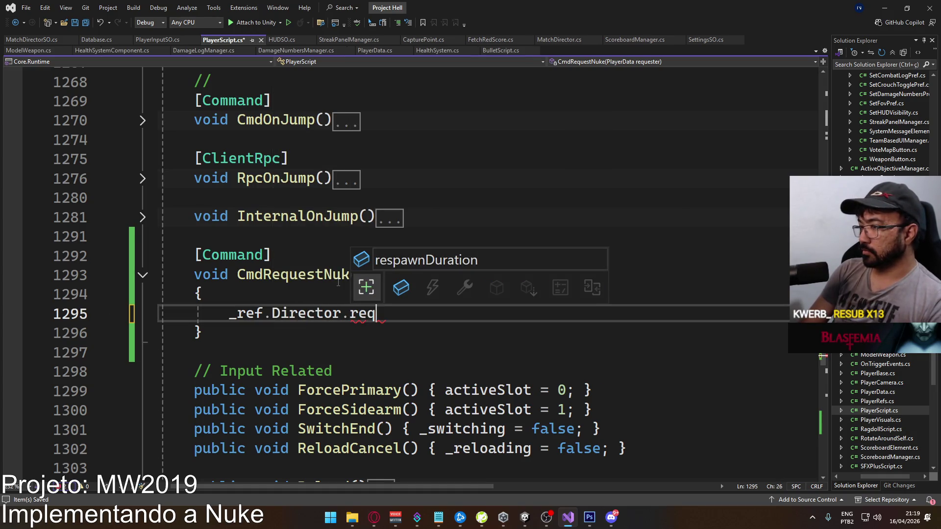
key(BackSpace)
key(BackSpace)
key(BackSpace)
- Check MatchDirectorSO's definition to confirm its DeployNuke method
ctrl+click(304, 314)
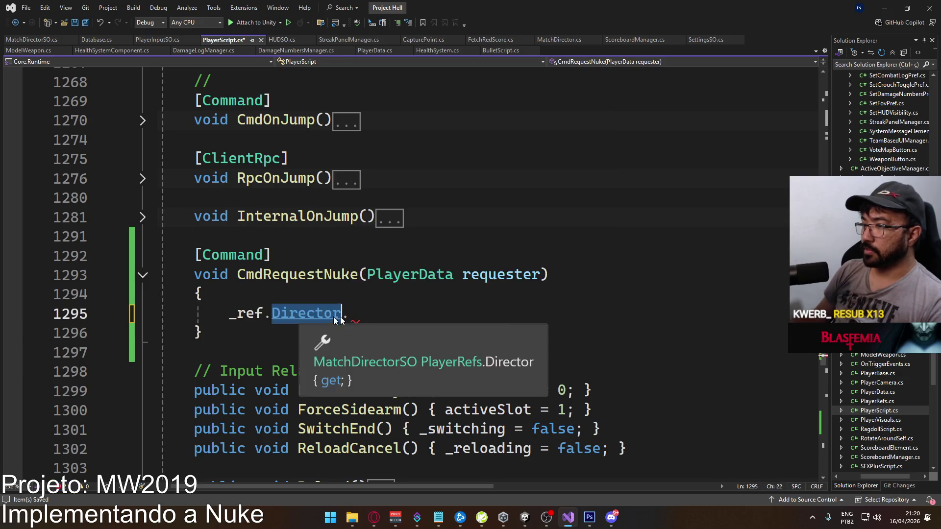
ctrl+click(306, 275)
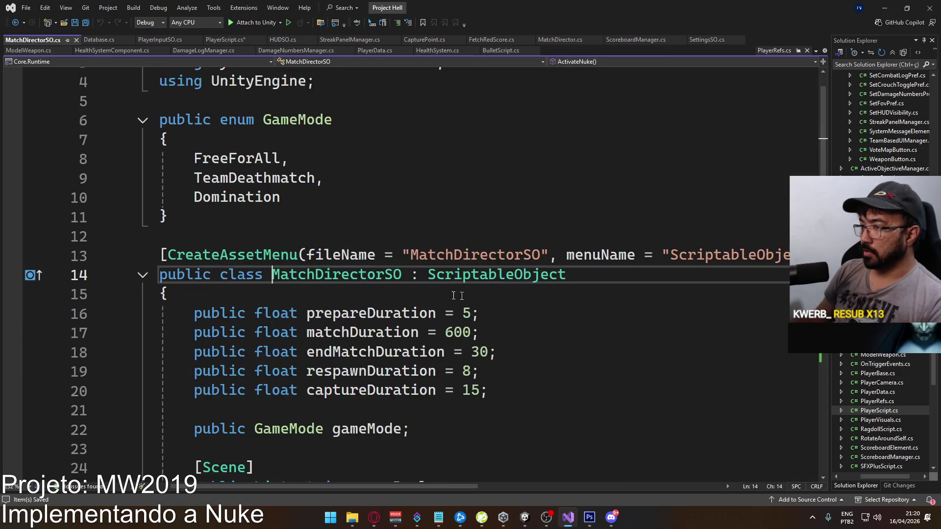
scroll(209, 363, down, 14)
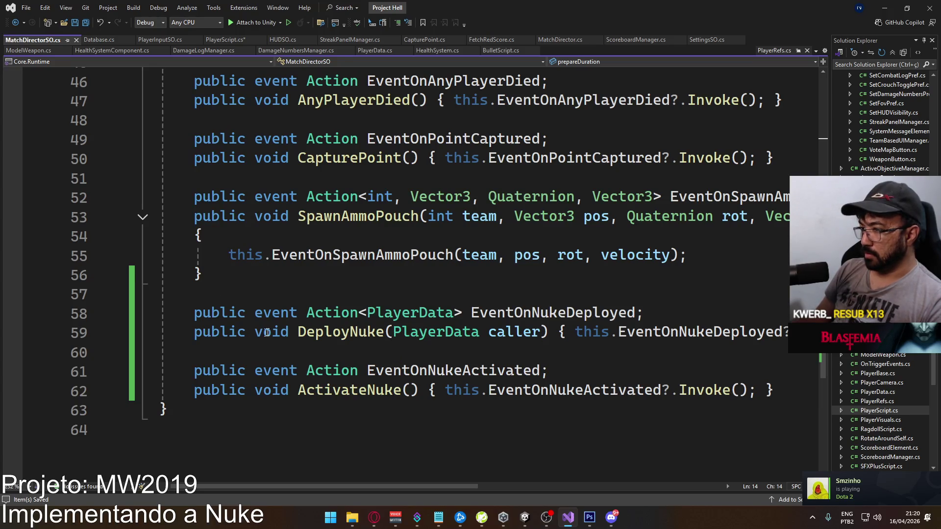
double_click(341, 333)
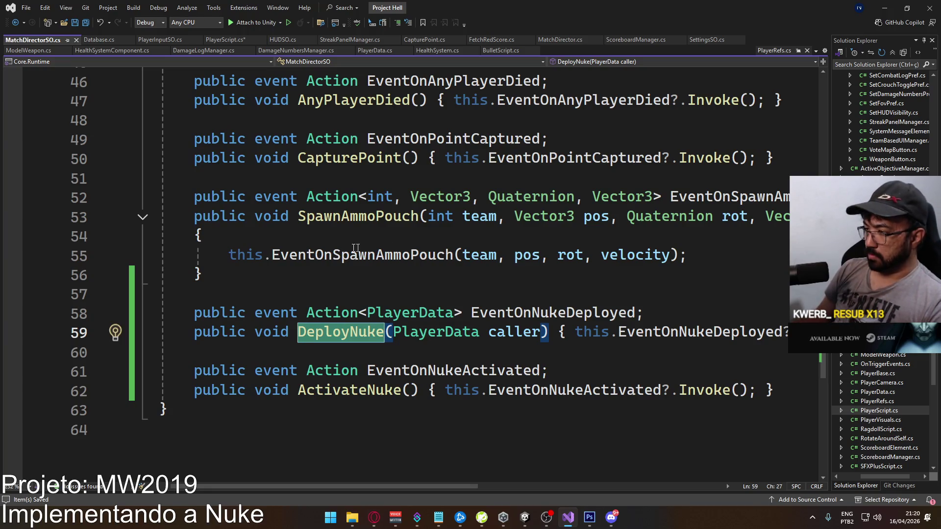
click(372, 276)
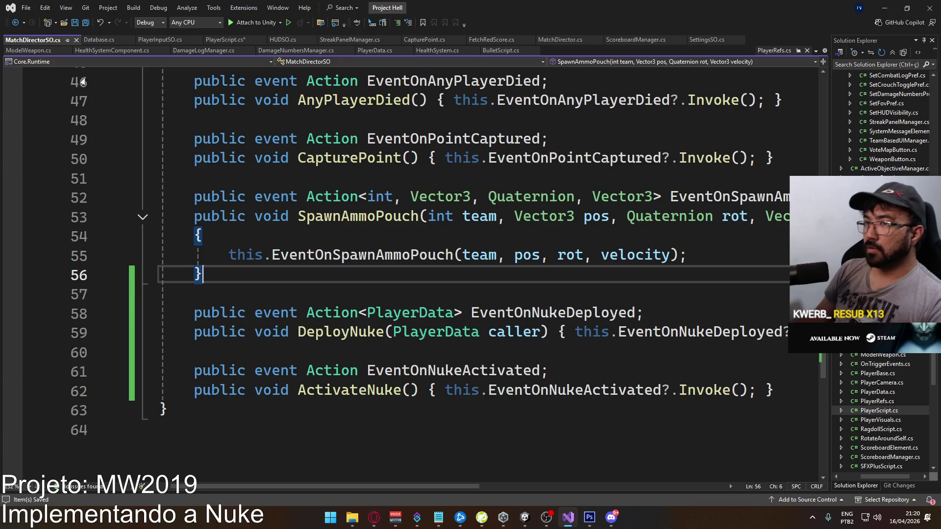
- Complete the line as _ref.Director.DeployNuke(requester); and save PlayerScript.cs
click(225, 39)
click(369, 311)
text(.Depl)
key(Tab)
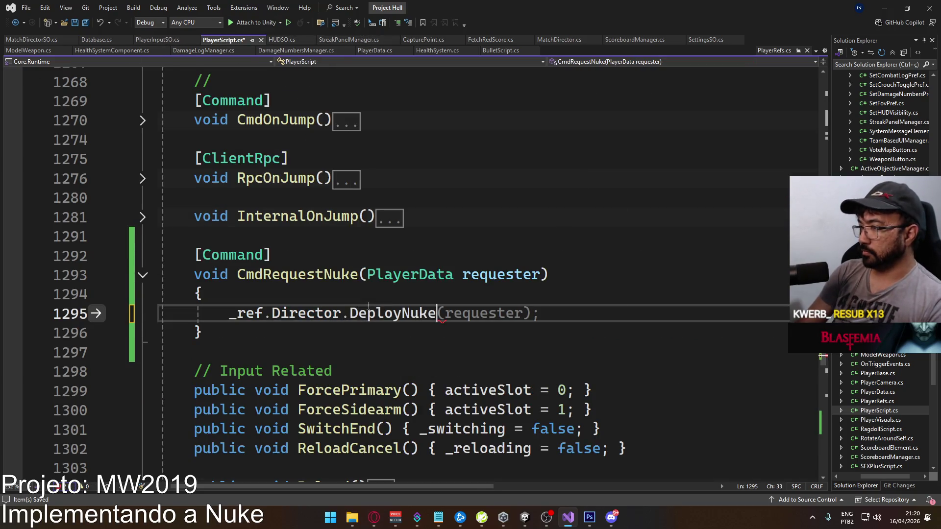
text((requester);)
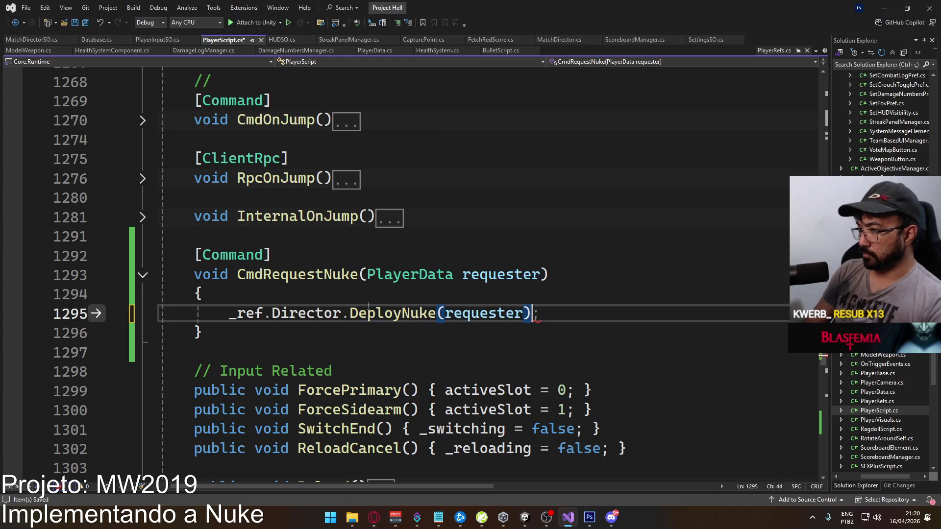
key(ctrl+s)
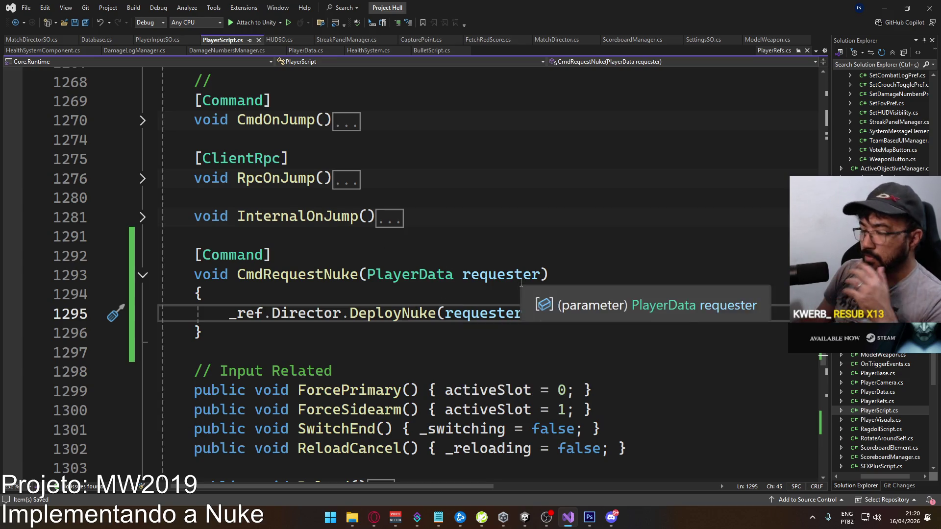
- Review the Start method's body, then close PlayerRefs.cs leaving MatchDirectorSO.cs active
scroll(559, 339, up, 15)
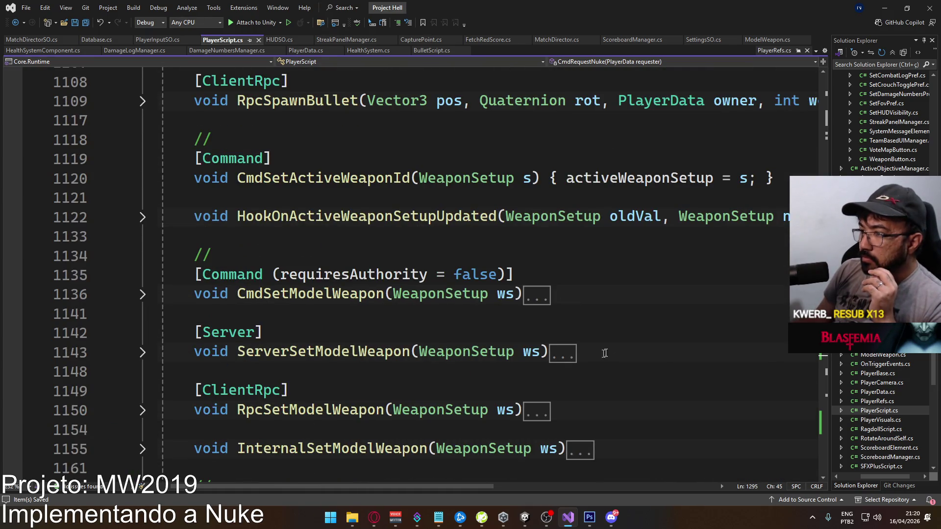
scroll(475, 320, up, 2)
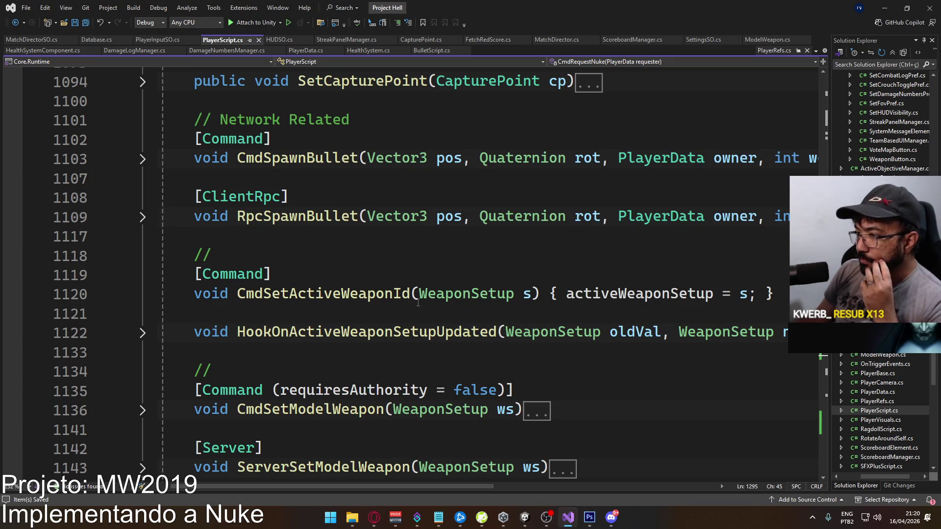
scroll(418, 303, up, 18)
scroll(533, 336, up, 12)
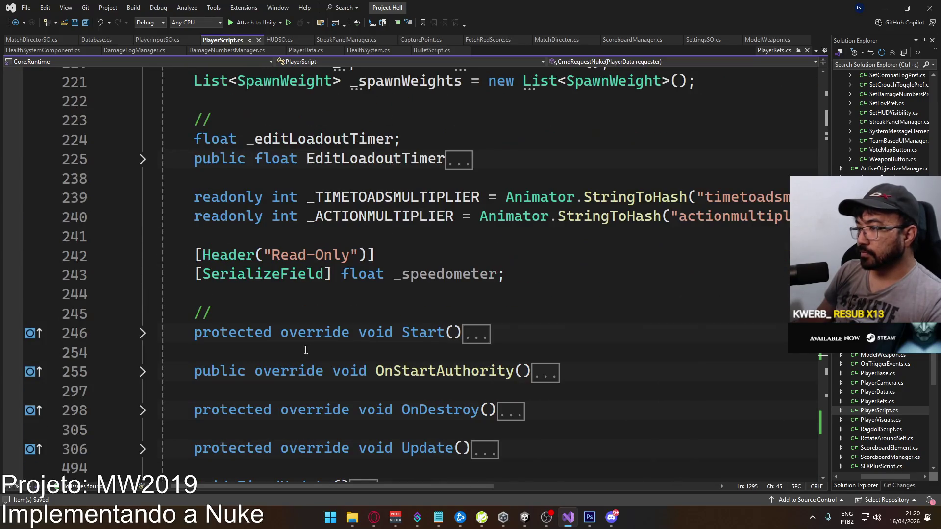
click(142, 333)
scroll(310, 347, down, 3)
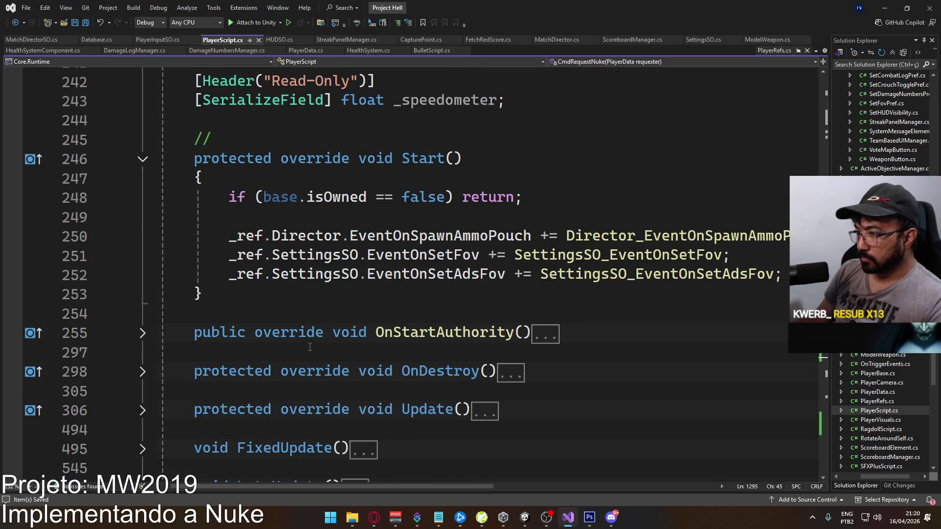
click(142, 159)
click(29, 40)
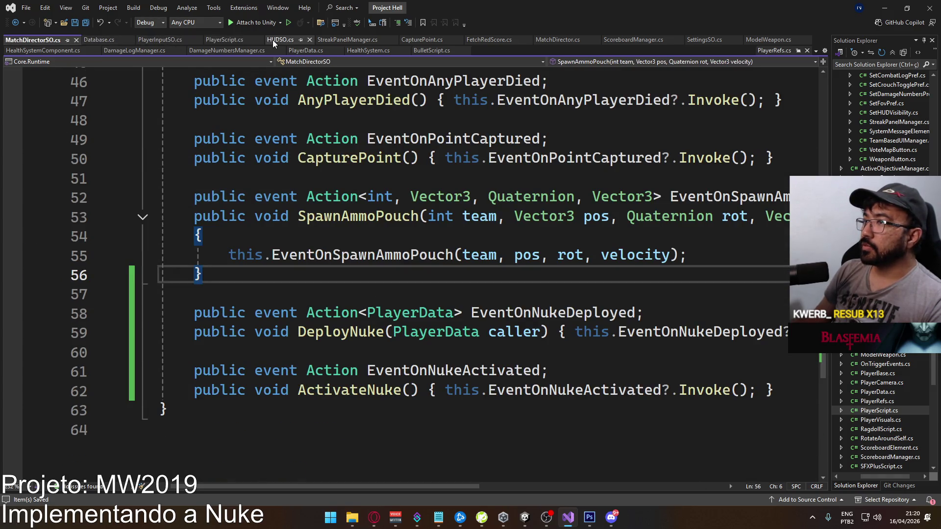
click(807, 50)
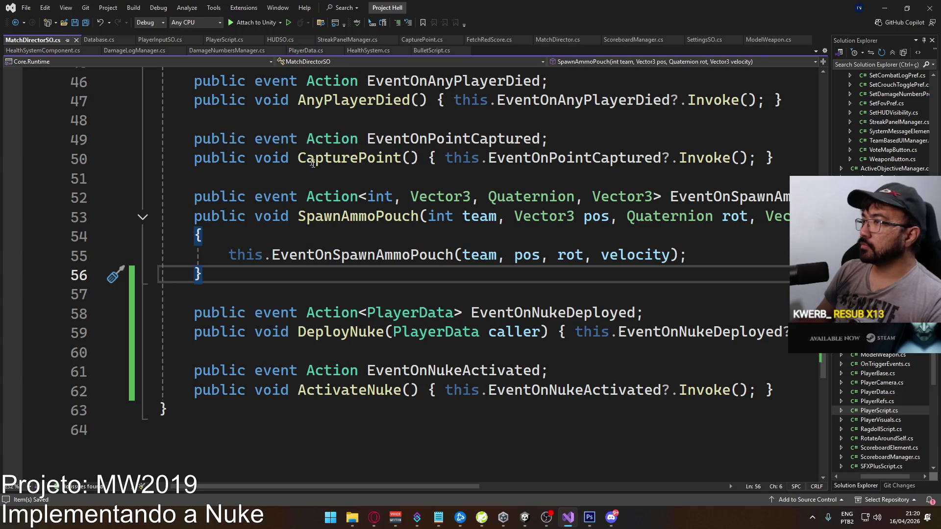
- From Unity's Scripts folder, open the MatchDirector script in Visual Studio
click(524, 517)
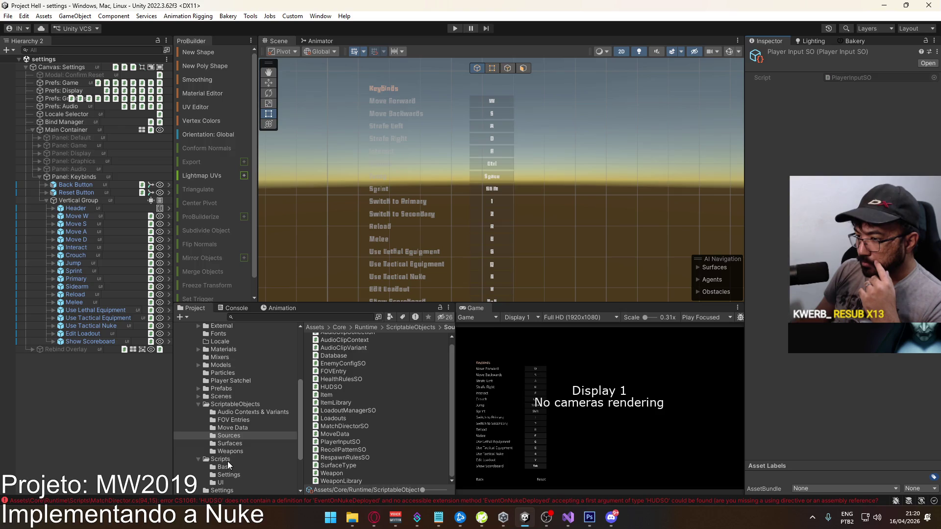
click(227, 461)
scroll(391, 422, down, 10)
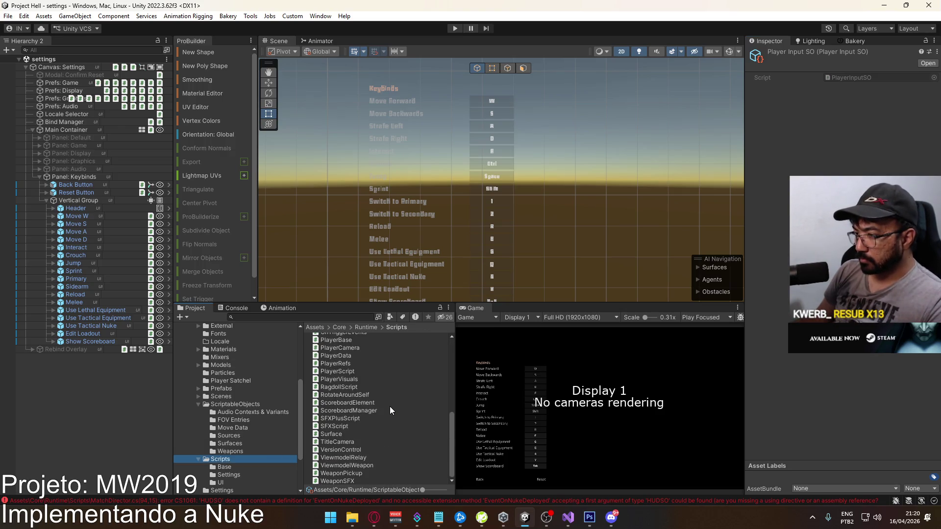
scroll(375, 410, up, 3)
double_click(361, 367)
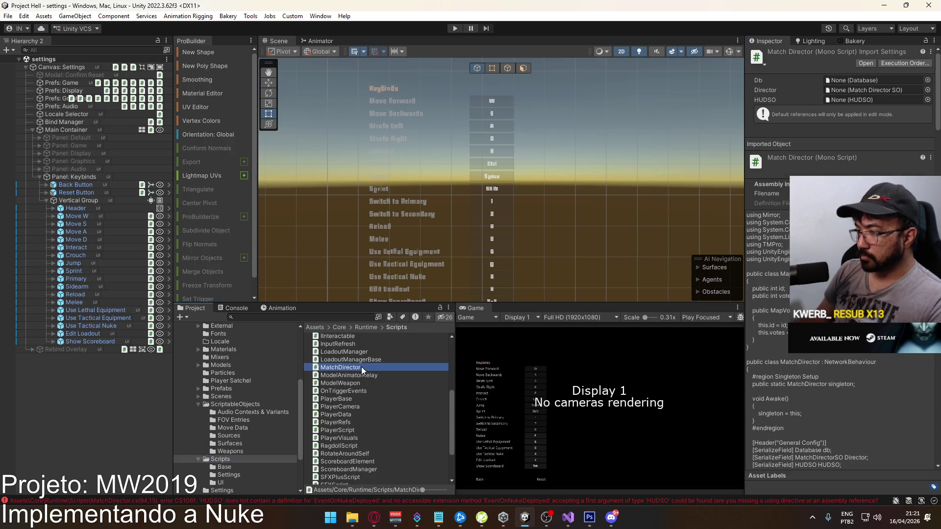
click(408, 236)
scroll(441, 275, down, 20)
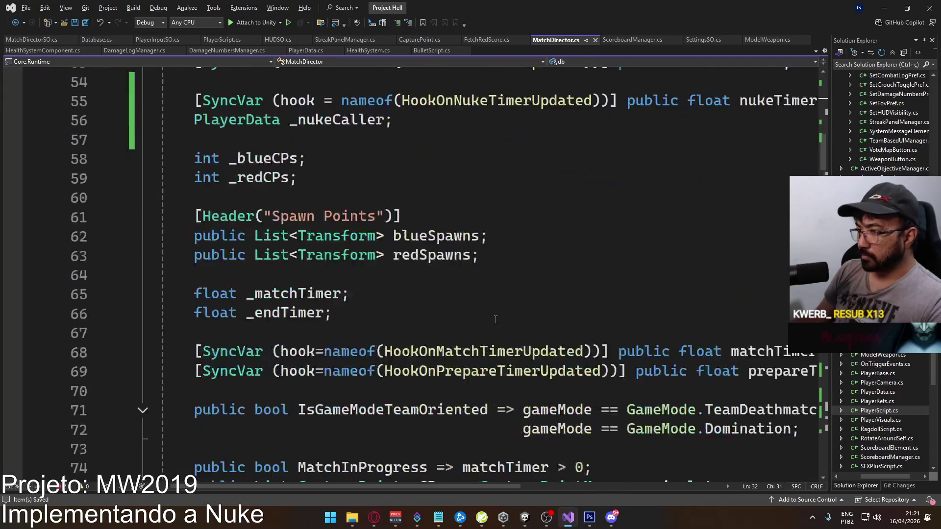
- Change line 84's subscription source to Director.EventOnNukeDeployed
double_click(391, 260)
text(Eventon)
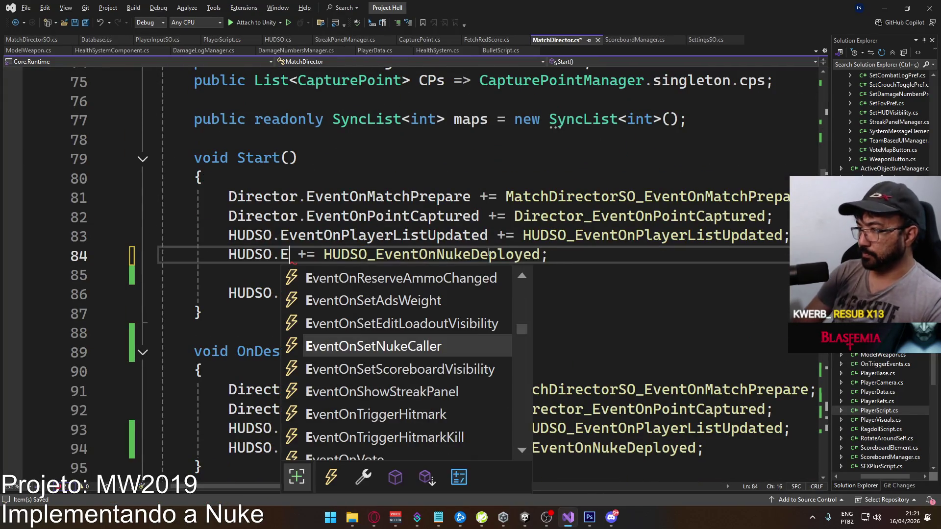
key(BackSpace)
key(BackSpace)
key(BackSpace)
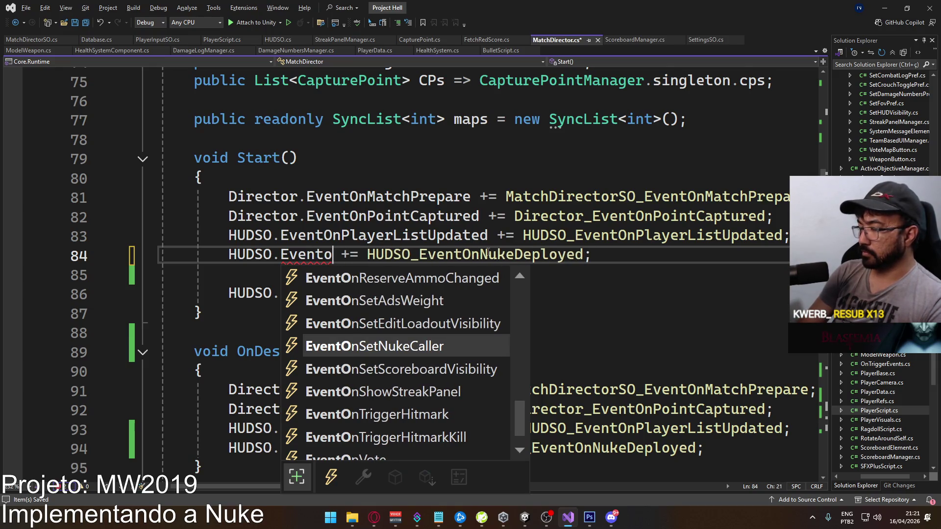
key(BackSpace)
text(Settingsso.)
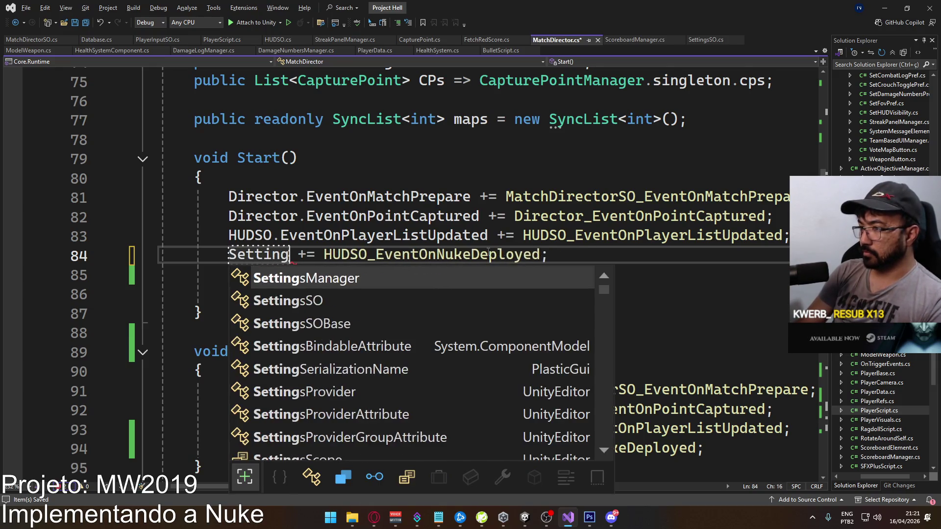
text(eve)
key(BackSpace)
key(BackSpace)
key(BackSpace)
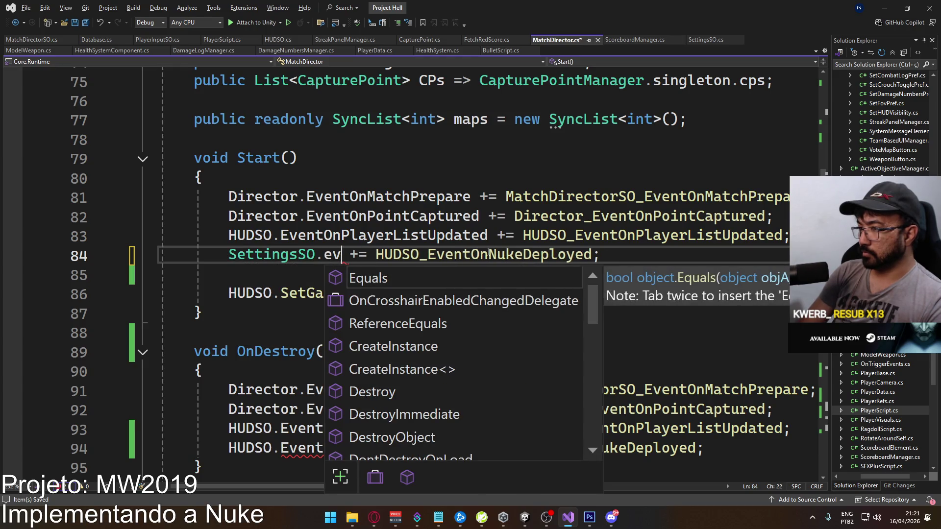
key(BackSpace)
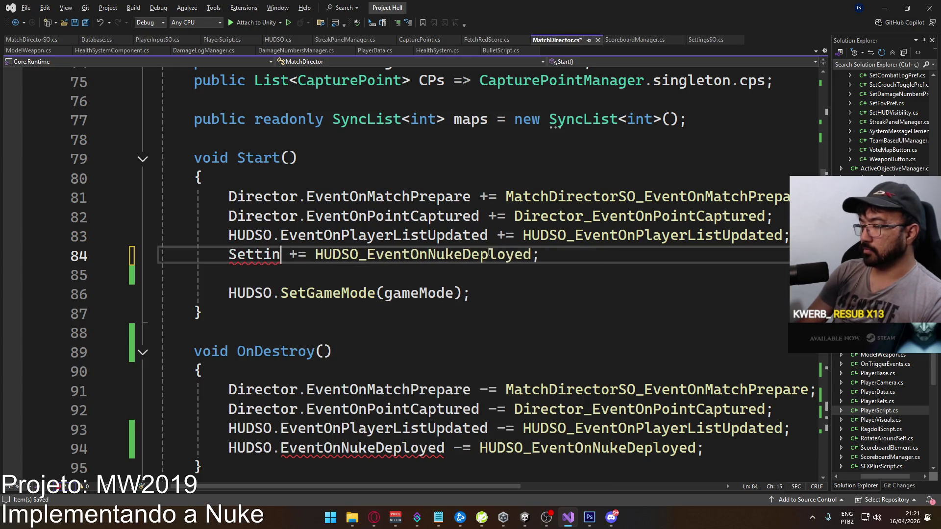
key(BackSpace)
key(BackSpace)
key(BackSpace)
text(Director.)
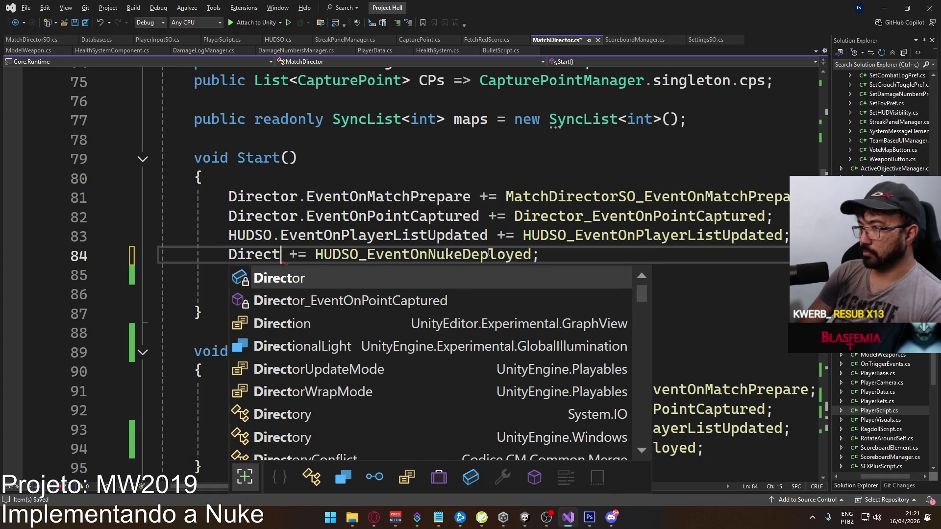
text(on)
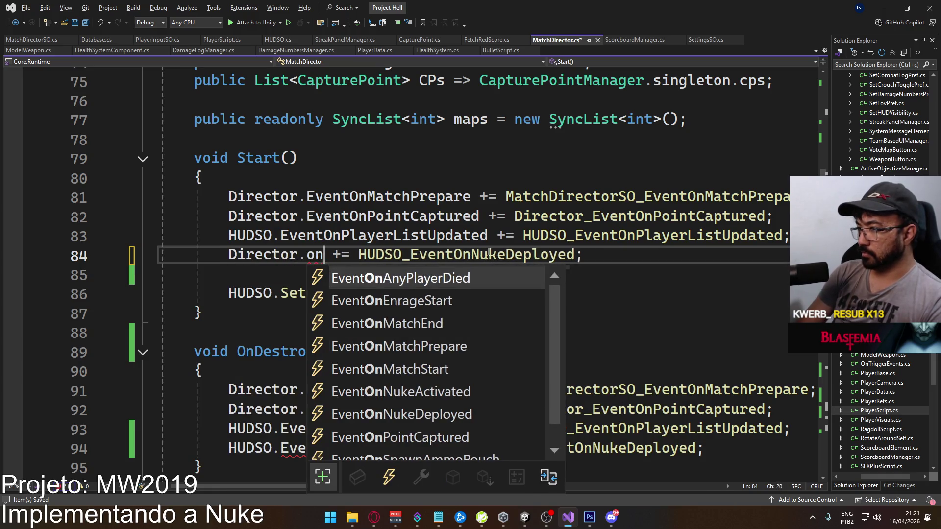
key(BackSpace)
key(BackSpace)
text(nuk)
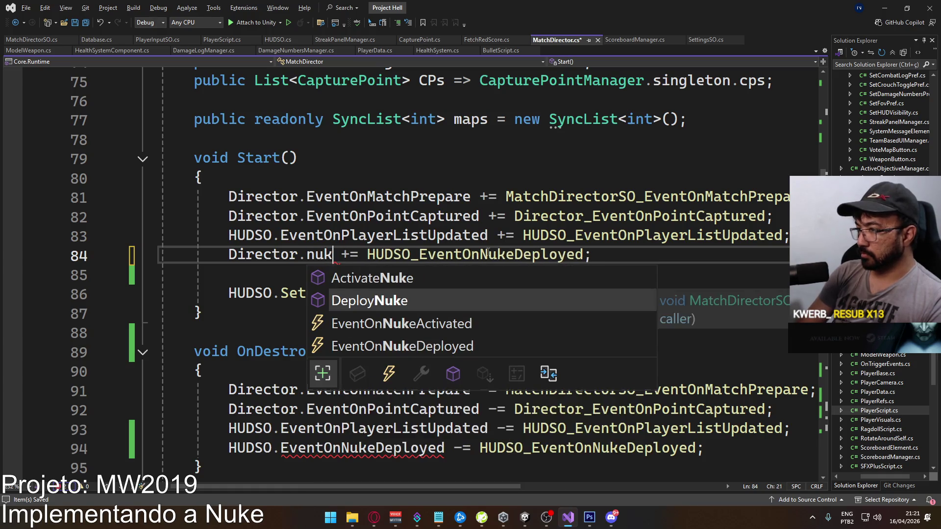
key(Down)
key(Down)
key(Tab)
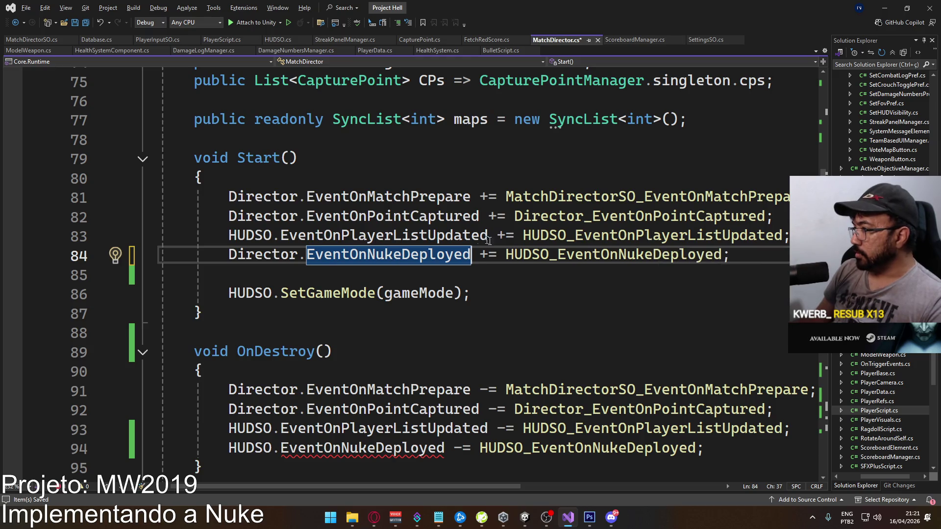
- Rename the HUDSO_EventOnNukeDeployed handler to Director_EventOnNukeDeployed
drag(745, 258, 222, 262)
drag(735, 258, 245, 265)
click(578, 262)
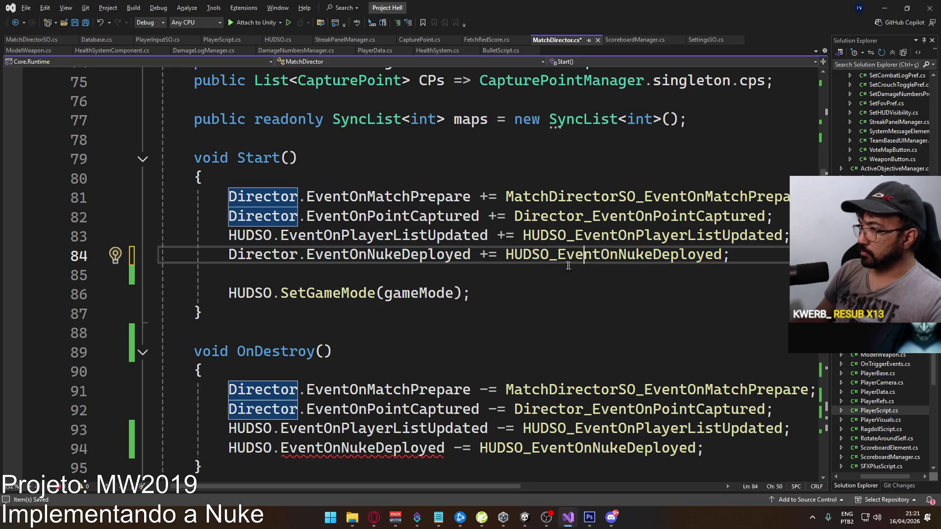
key(ctrl+r)
key(ctrl+r)
click(542, 290)
drag(562, 290, 516, 289)
text(Director_EventOnNukeDeployed)
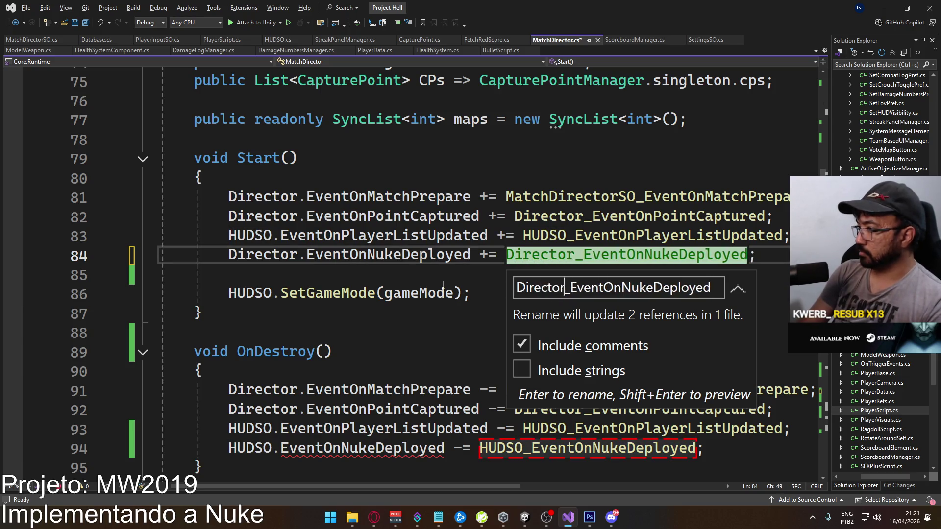
key(Return)
- Replace line 94 with a -= unsubscribe from Director.EventOnNukeDeployed and save
drag(757, 257, 229, 258)
key(ctrl+c)
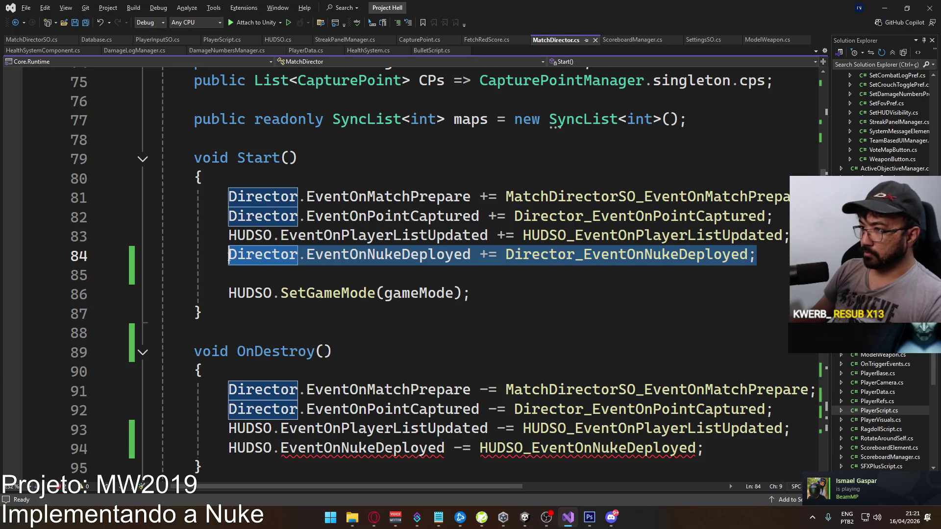
mouse_move(698, 460)
mouse_down()
mouse_move(687, 449)
mouse_move(229, 450)
mouse_up()
key(ctrl+v)
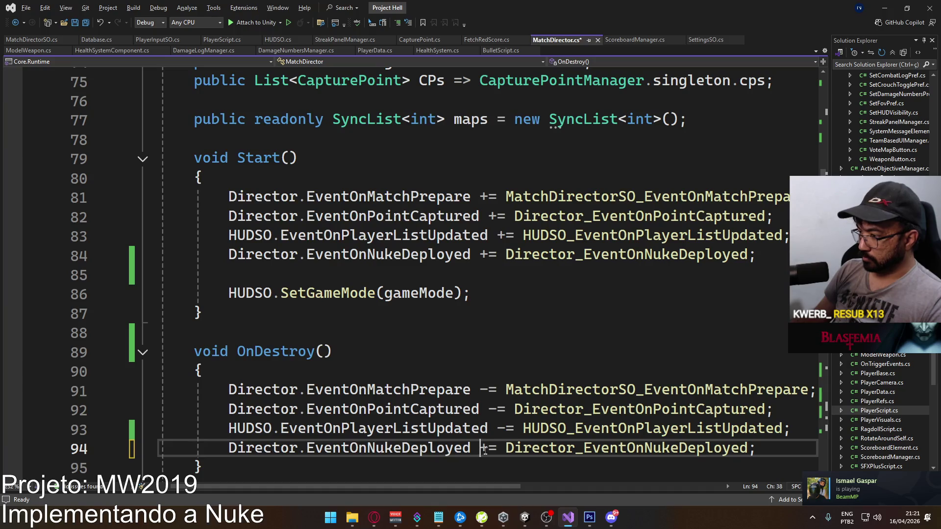
key(Delete)
text(-)
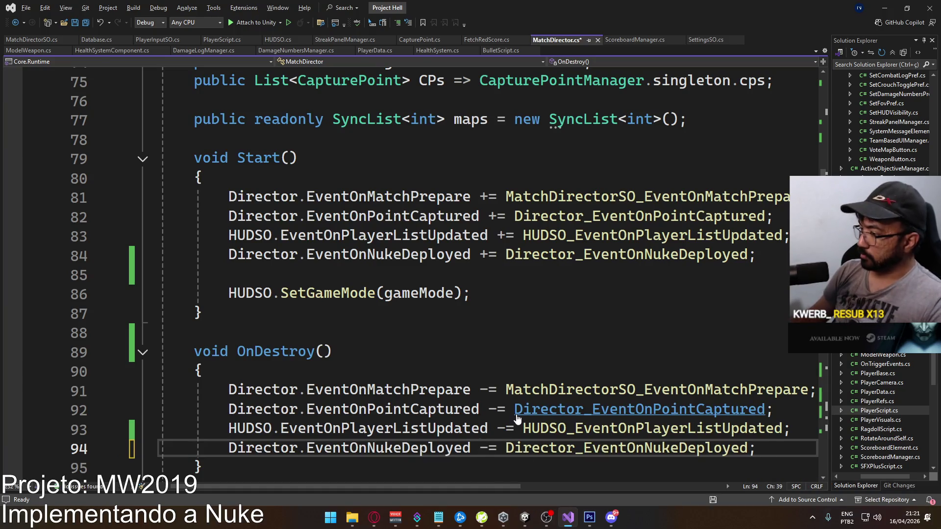
key(ctrl+s)
ctrl+click(594, 256)
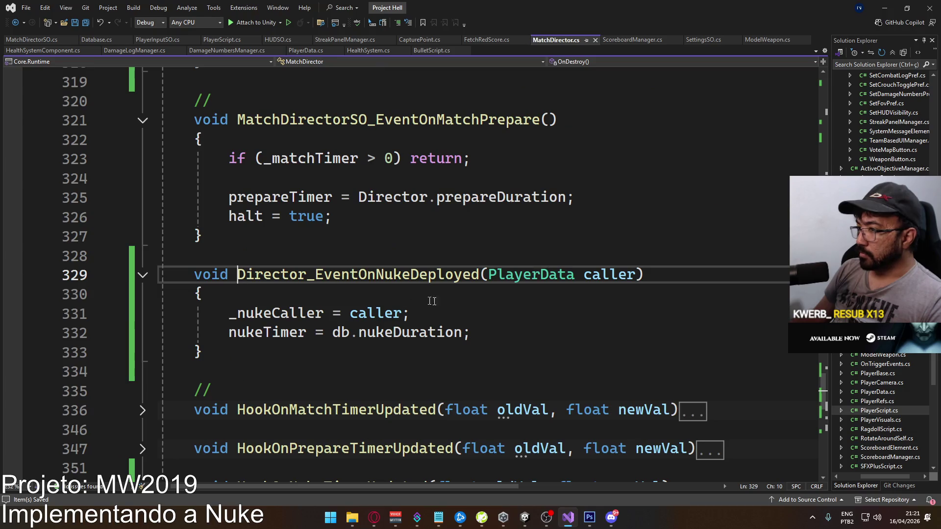
- Add the Director.ActivateNuke() call inside the empty RpcActivateNuke method
key(Down)
key(Down)
key(Down)
key(End)
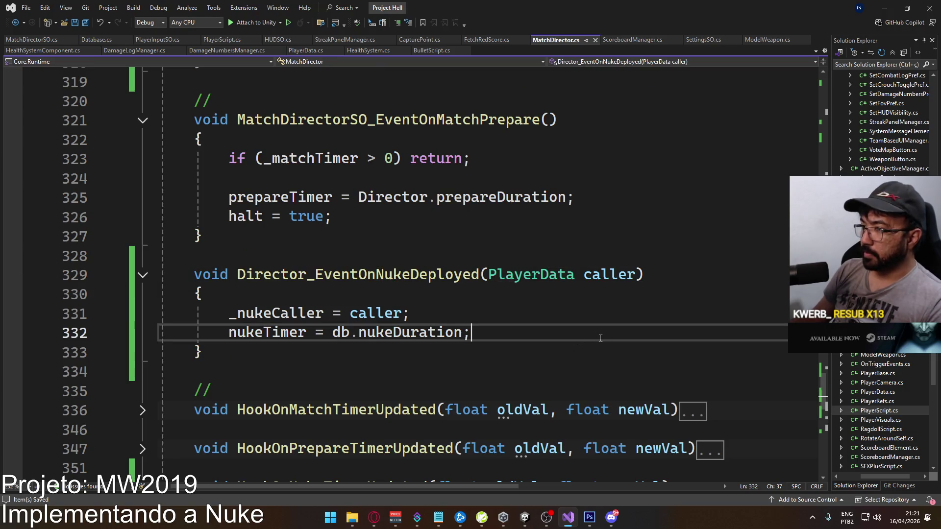
scroll(393, 294, up, 6)
scroll(362, 294, down, 1)
click(387, 278)
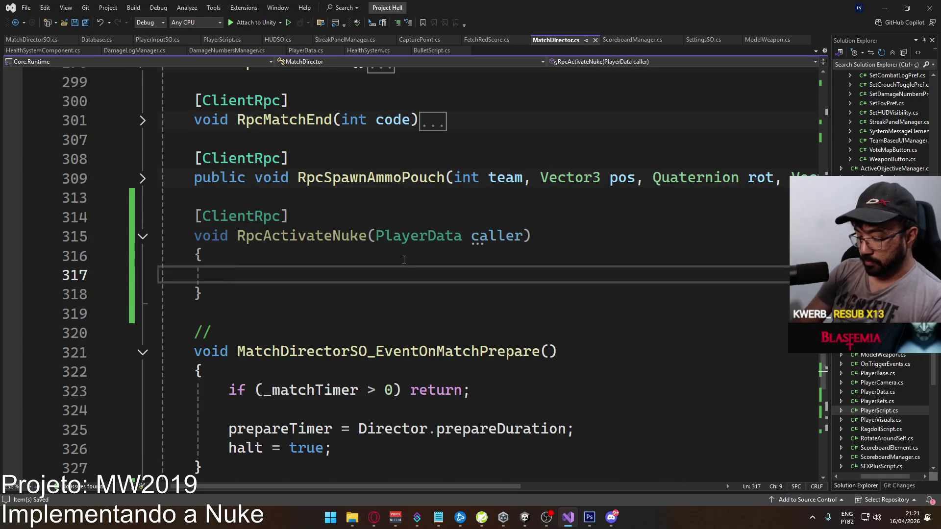
text(A)
key(BackSpace)
key(Escape)
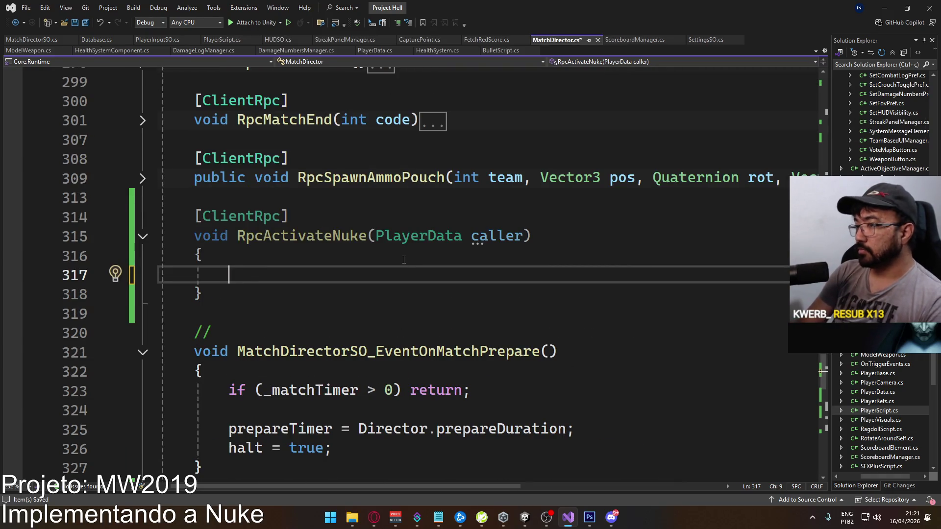
text(HUDSO.a)
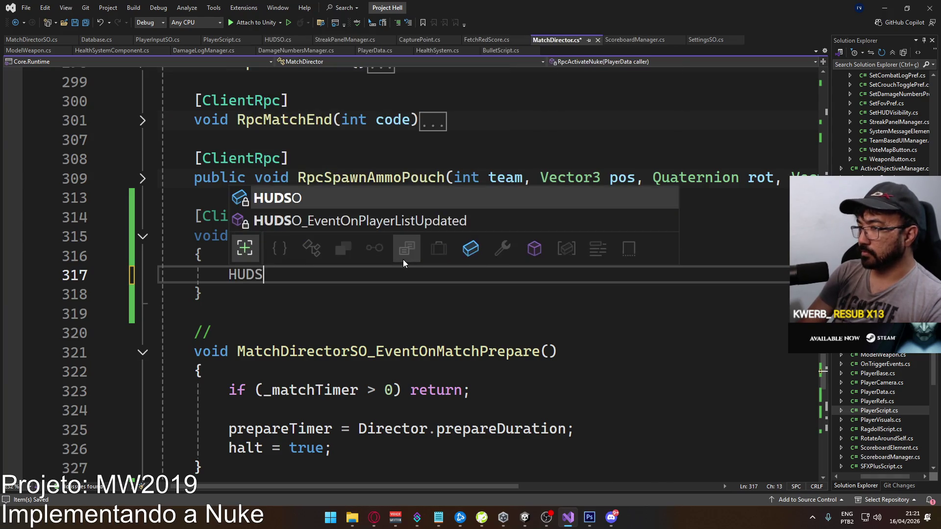
text(cti)
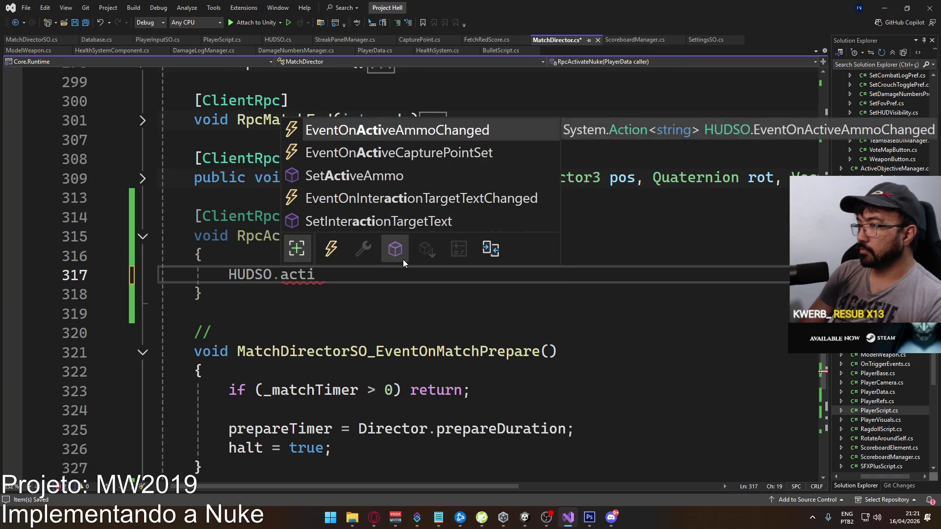
key(BackSpace)
key(BackSpace)
key(BackSpace)
text(ac)
key(BackSpace)
key(BackSpace)
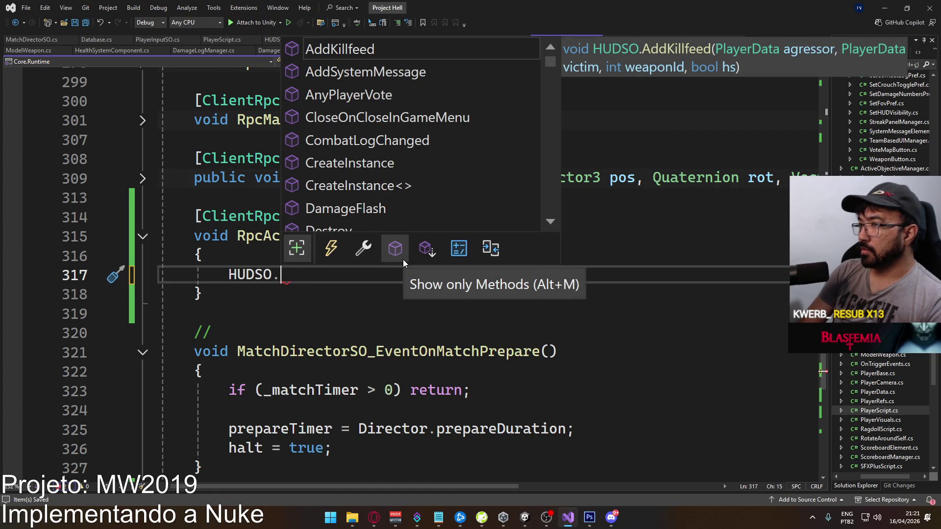
key(BackSpace)
key(BackSpace)
key(BackSpace)
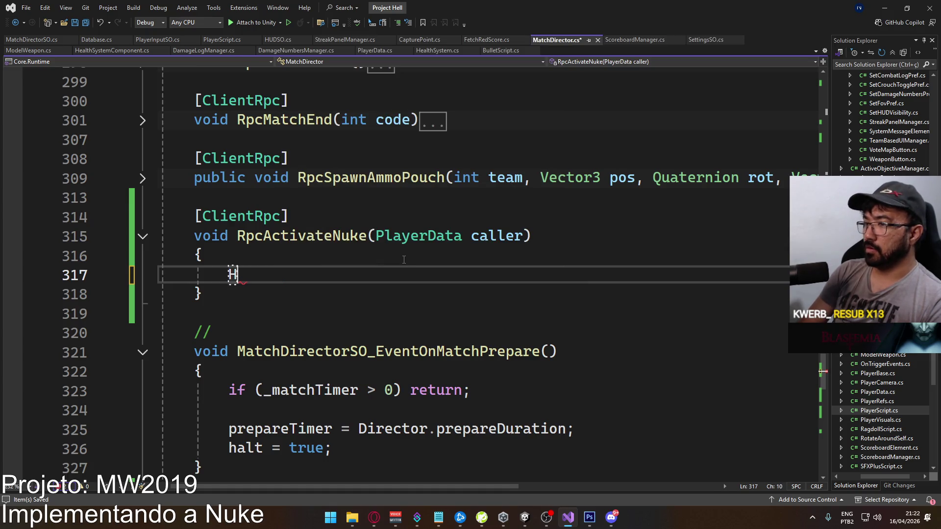
text(Director.ac)
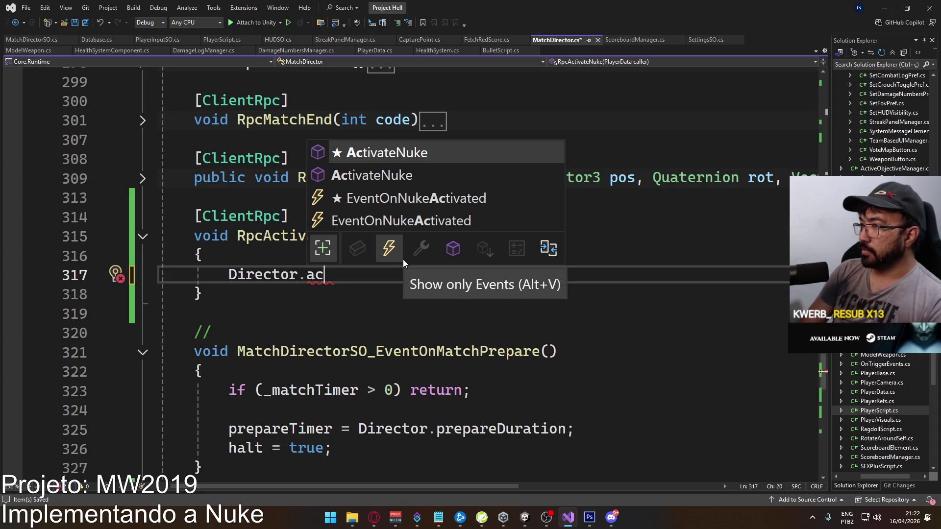
key(Tab)
text(())
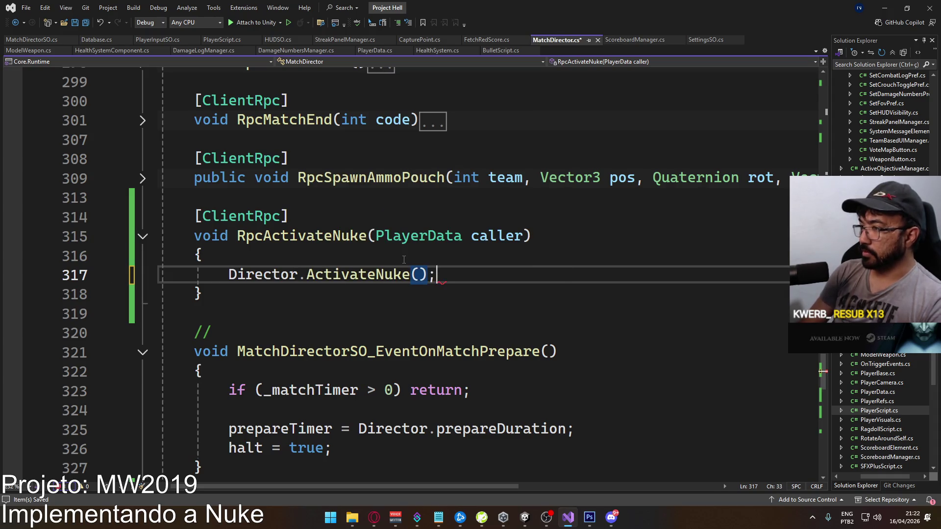
key(Return)
- Add HUDSO.SetNukeCalller(caller.alias) on the next line and save MatchDirector.cs
text(HUDSO.set)
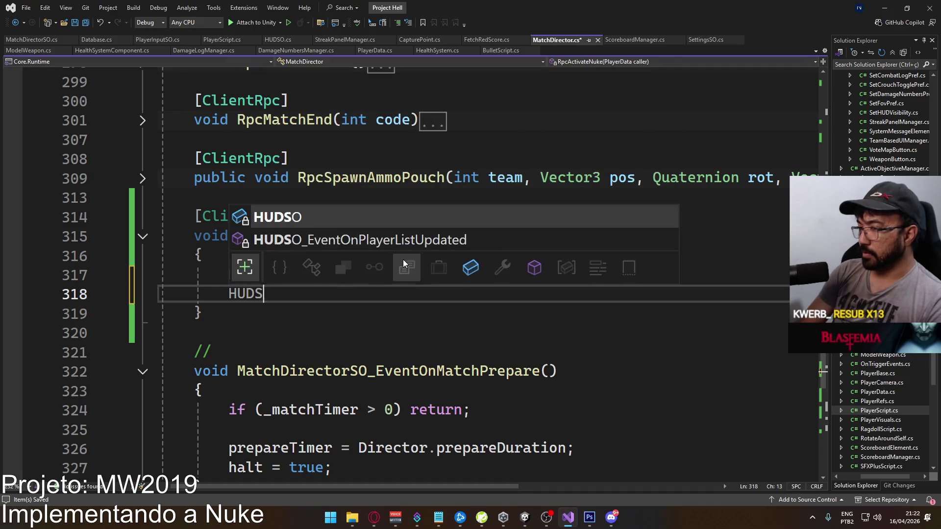
text(nu)
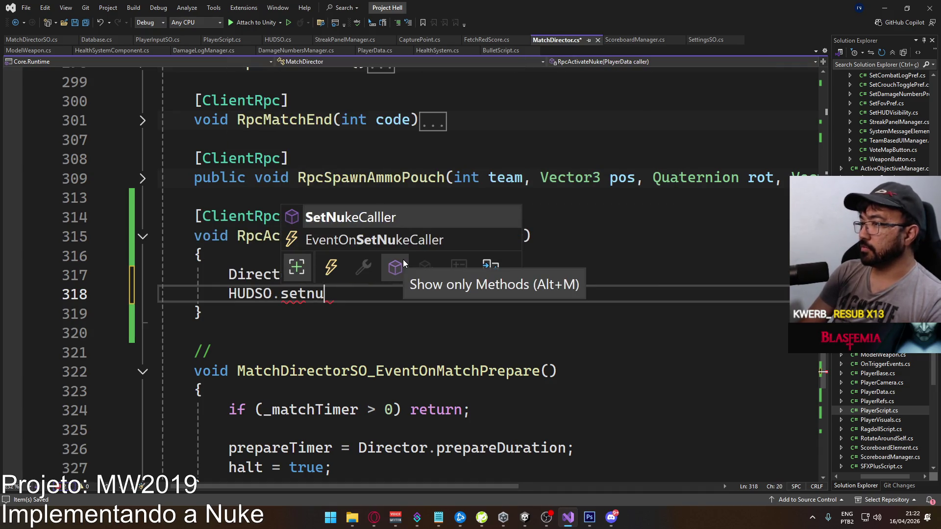
key(Tab)
text((caller.s)
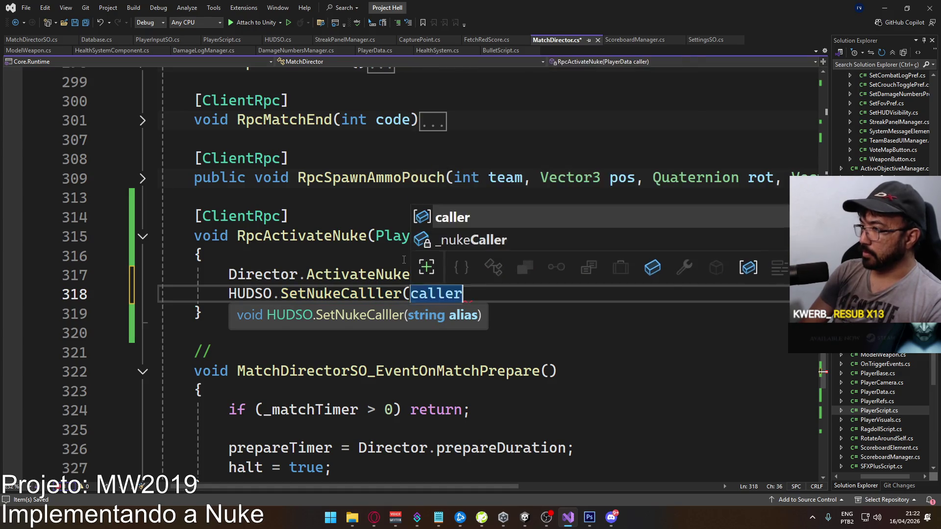
key(BackSpace)
text(alias)
key(Escape)
text();)
key(ctrl+s)
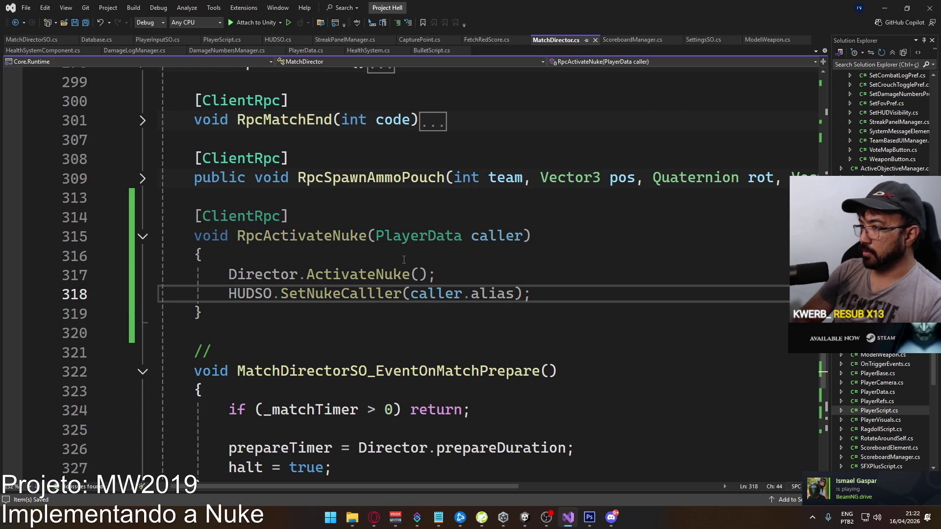
- Select and review the new statements in RpcActivateNuke
drag(465, 276, 227, 275)
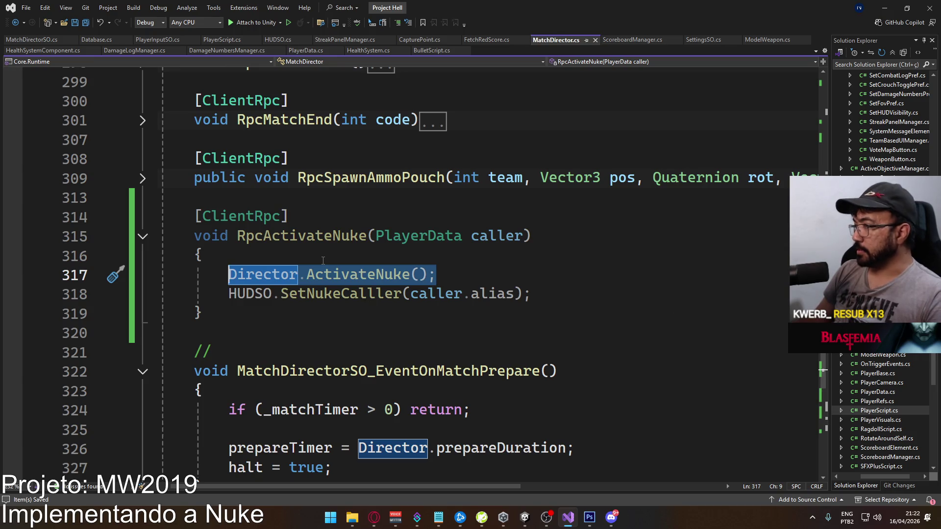
click(562, 297)
key(shift+alt+minus)
key(shift+alt+minus)
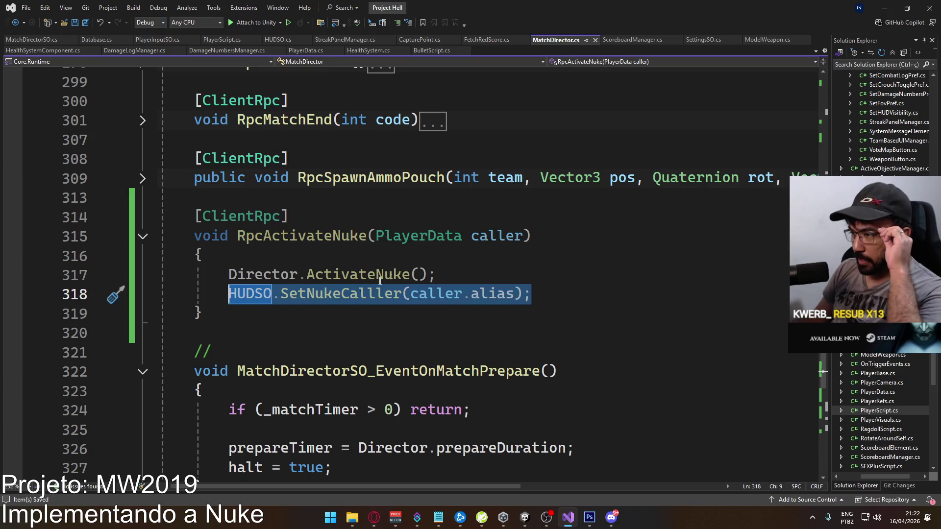
scroll(323, 304, down, 10)
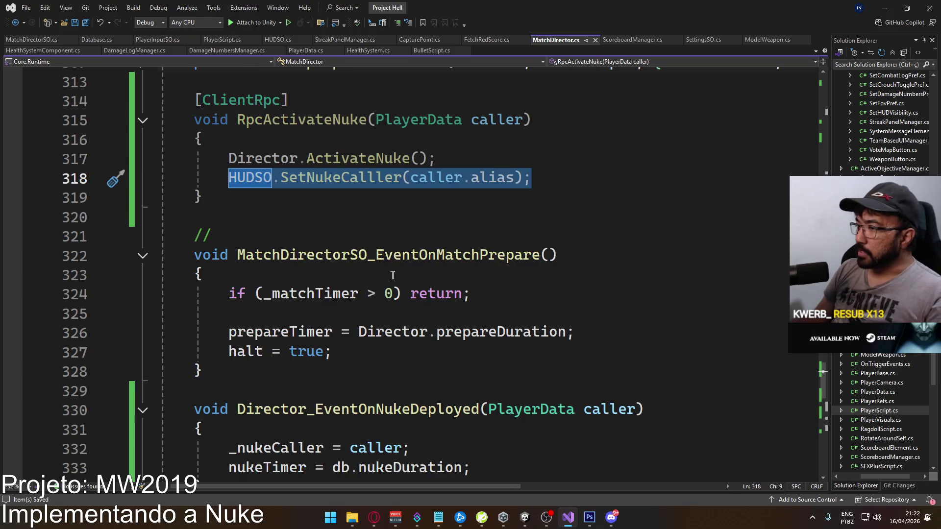
- Browse HUDSO's IntelliSense members inside HookOnNukeTimerUpdated for a nuke timer method
scroll(403, 238, up, 1)
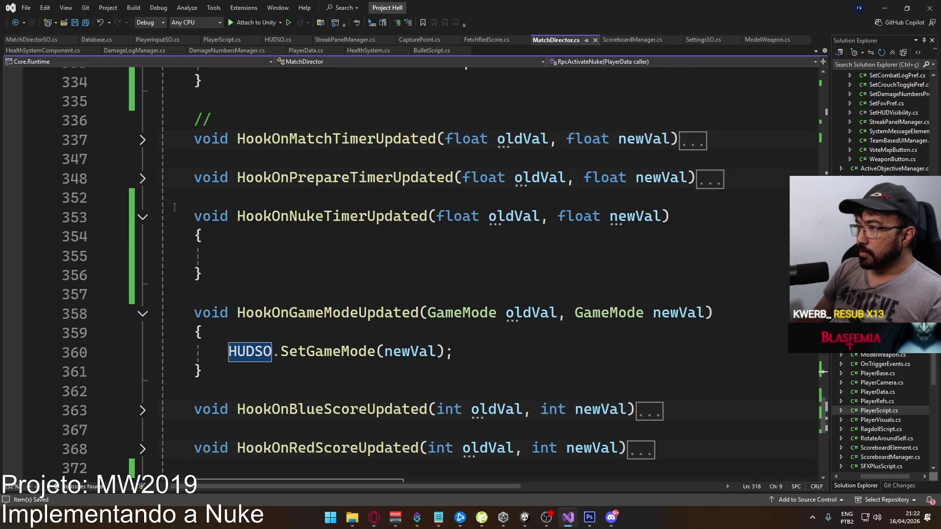
click(323, 258)
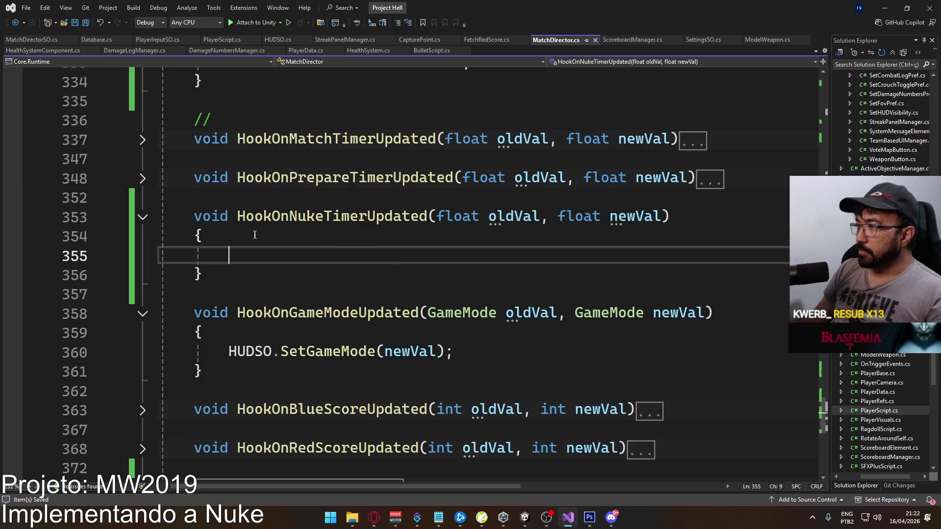
scroll(379, 241, up, 1)
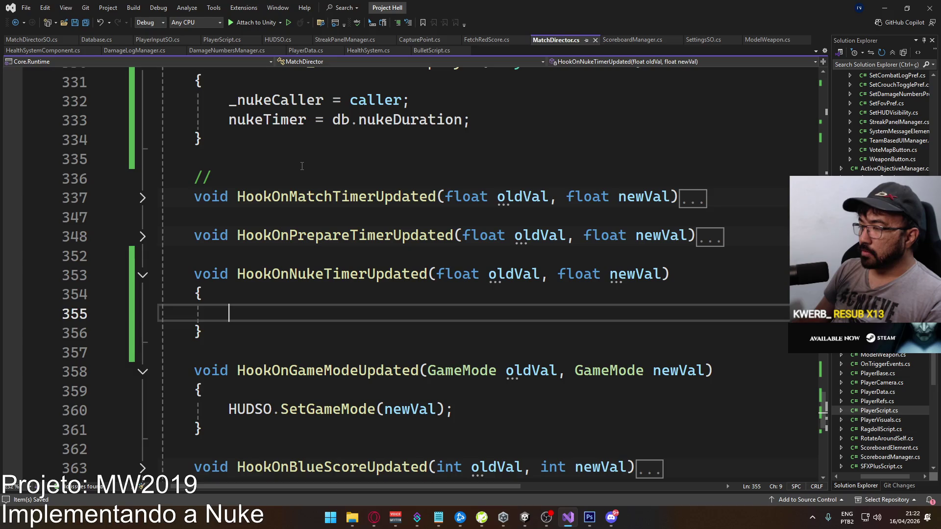
text(HUDSO.even)
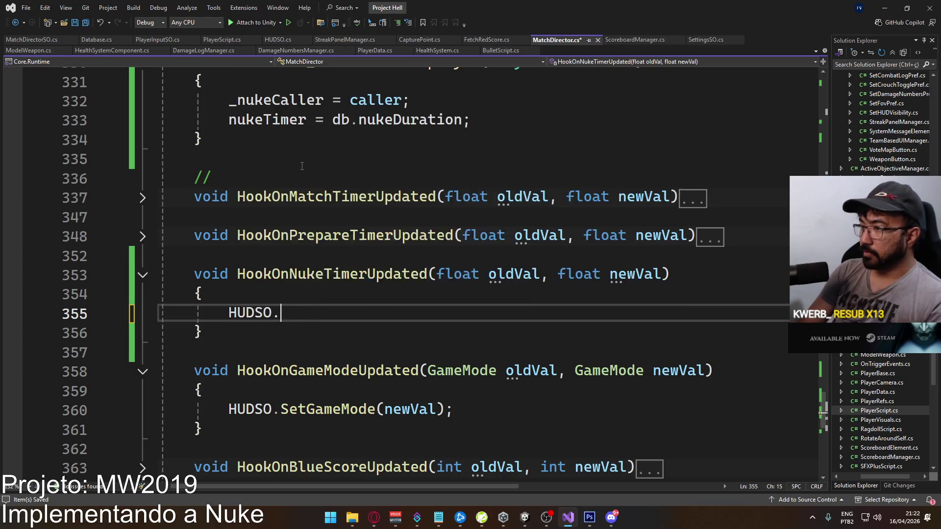
text(tonset)
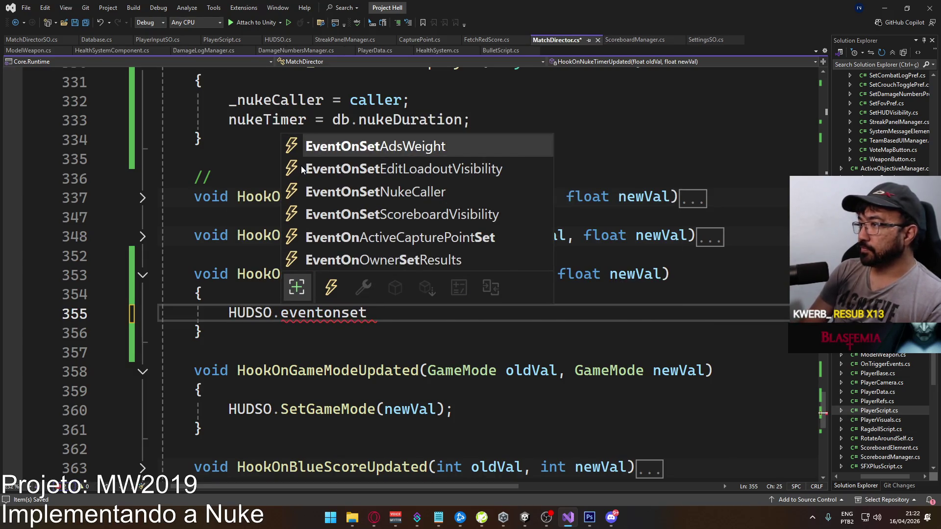
key(Down)
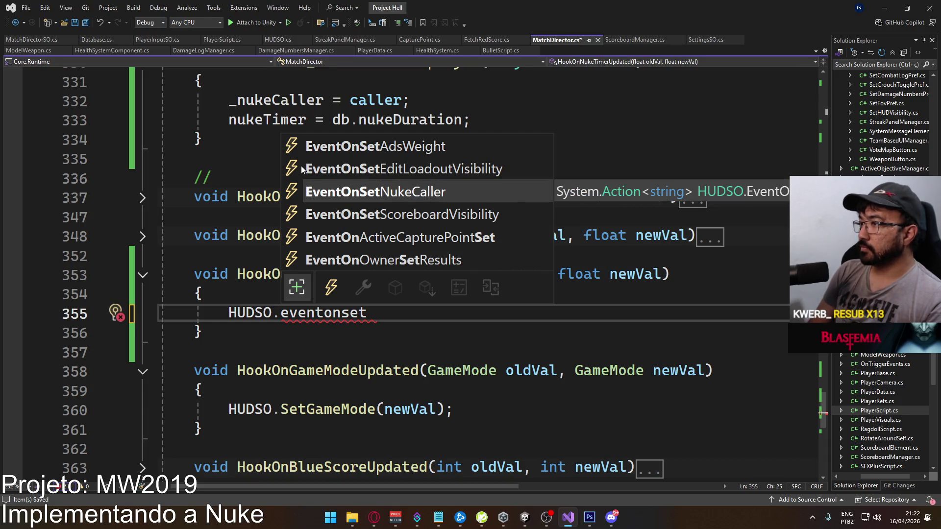
key(BackSpace)
key(BackSpace)
key(BackSpace)
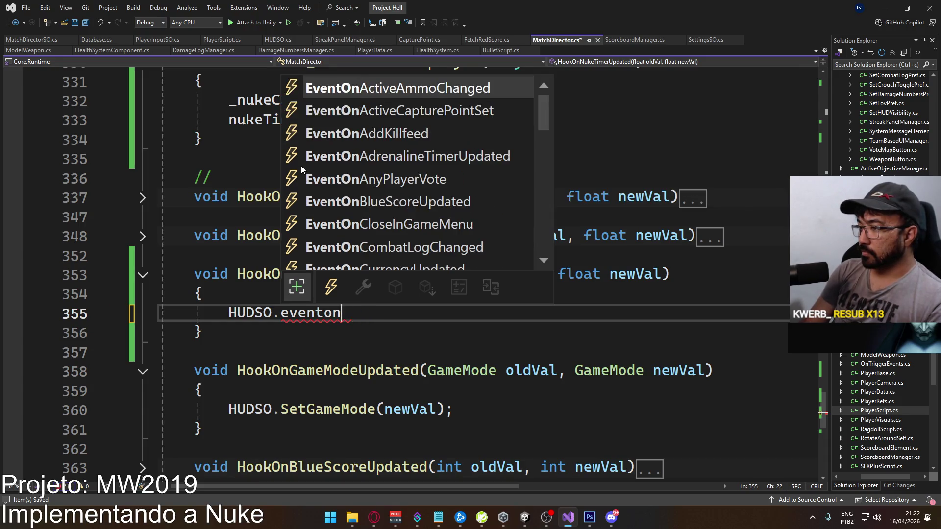
text(set)
key(BackSpace)
key(BackSpace)
key(BackSpace)
text(Setnu)
key(BackSpace)
key(BackSpace)
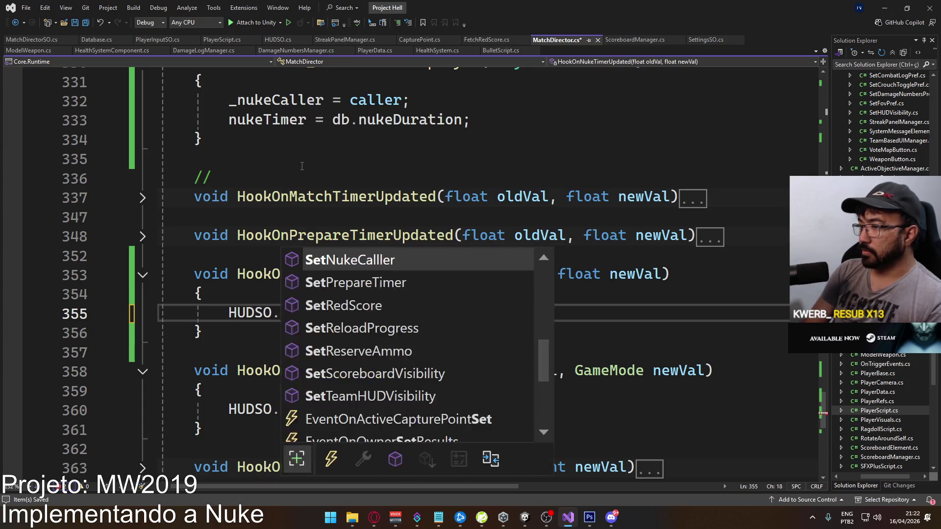
key(BackSpace)
key(BackSpace)
key(BackSpace)
text(Nuketi)
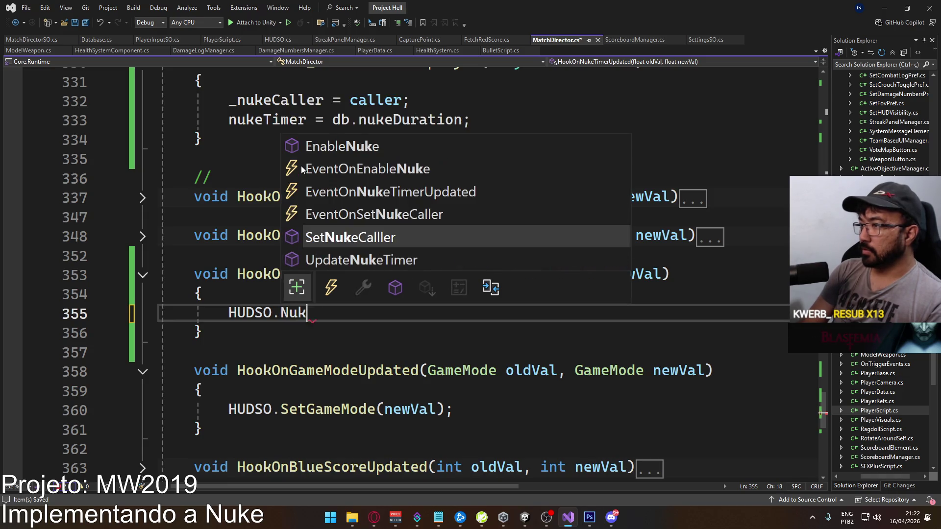
key(BackSpace)
key(BackSpace)
key(BackSpace)
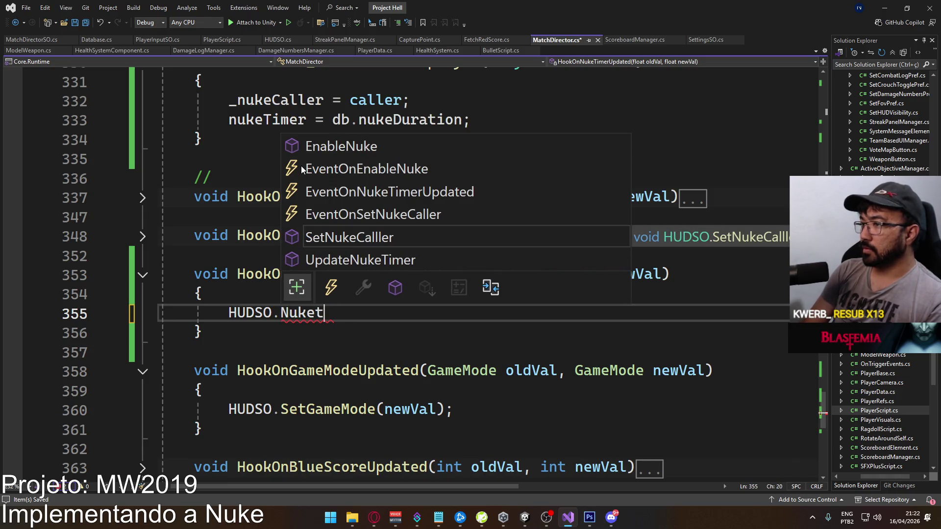
key(BackSpace)
key(BackSpace)
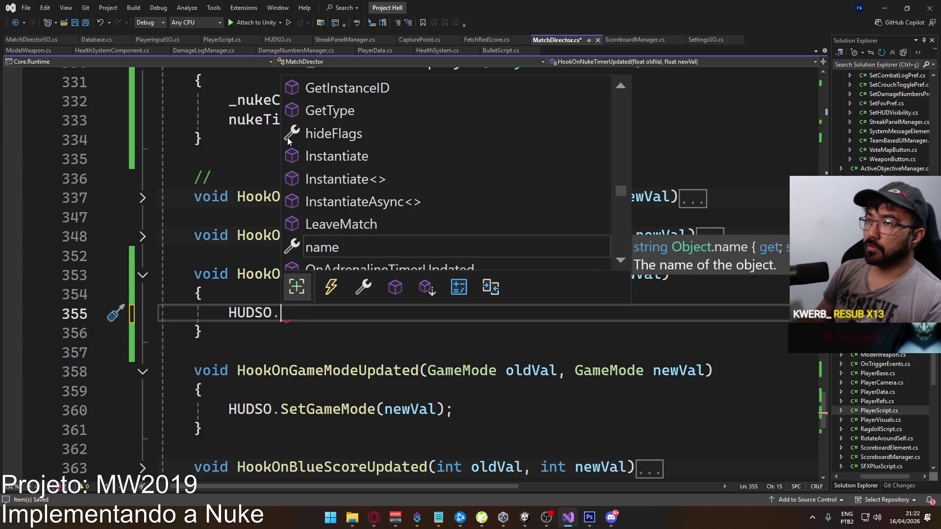
text(In)
key(BackSpace)
key(BackSpace)
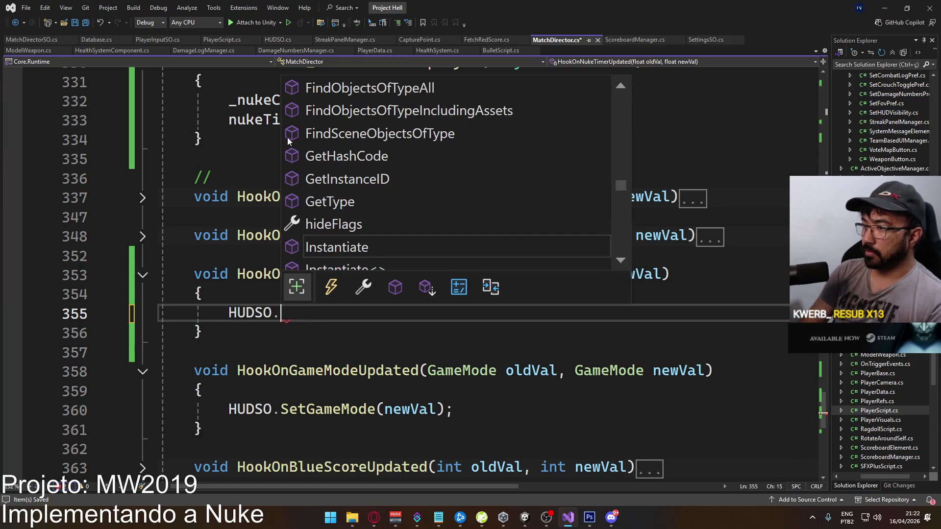
key(BackSpace)
text(U)
key(BackSpace)
- Check the method name in HUDSO.cs, then add HUDSO.UpdateNukeTimer(newVal) and save
click(277, 40)
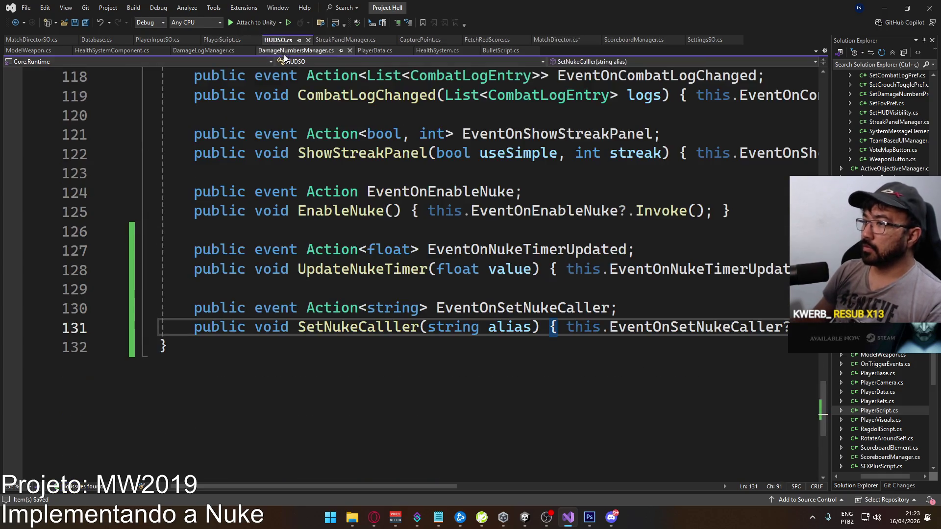
key(alt+Tab)
key(alt+Tab)
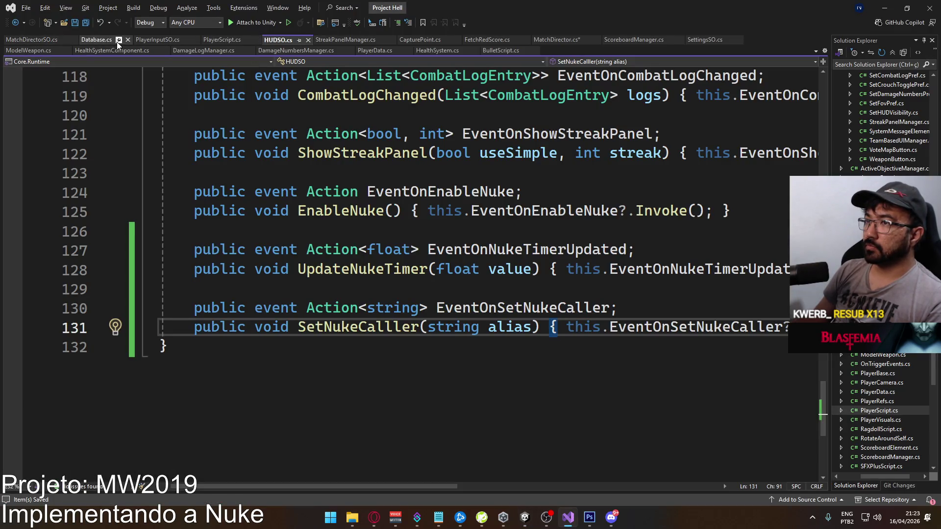
click(561, 44)
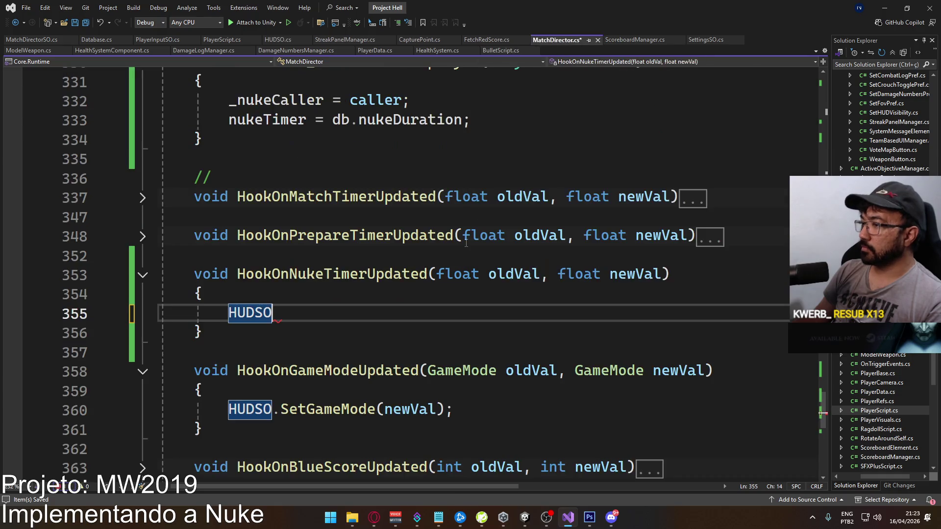
text(.updatenu)
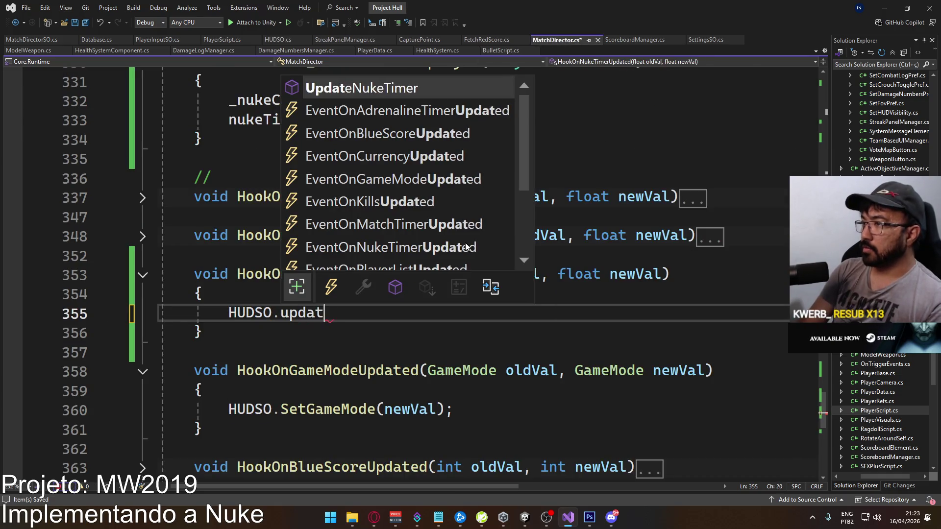
key(Tab)
text((newVal))
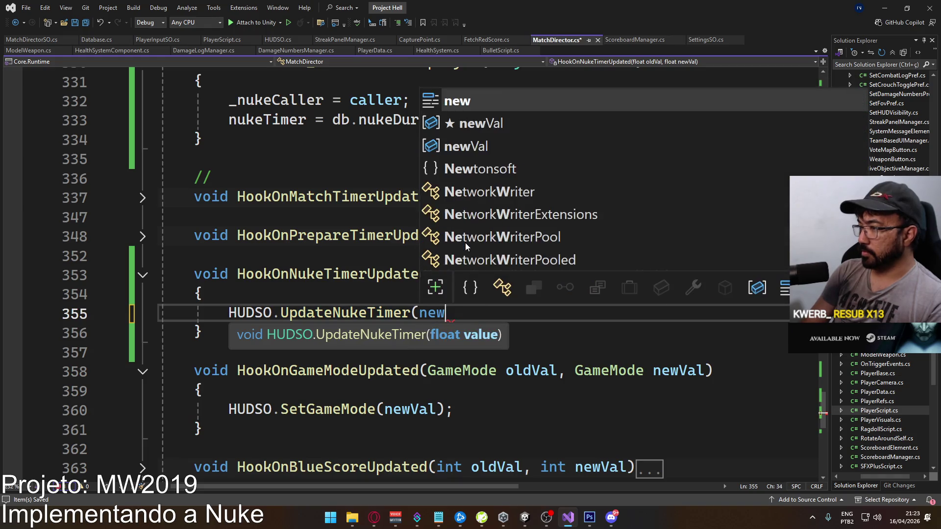
text(;)
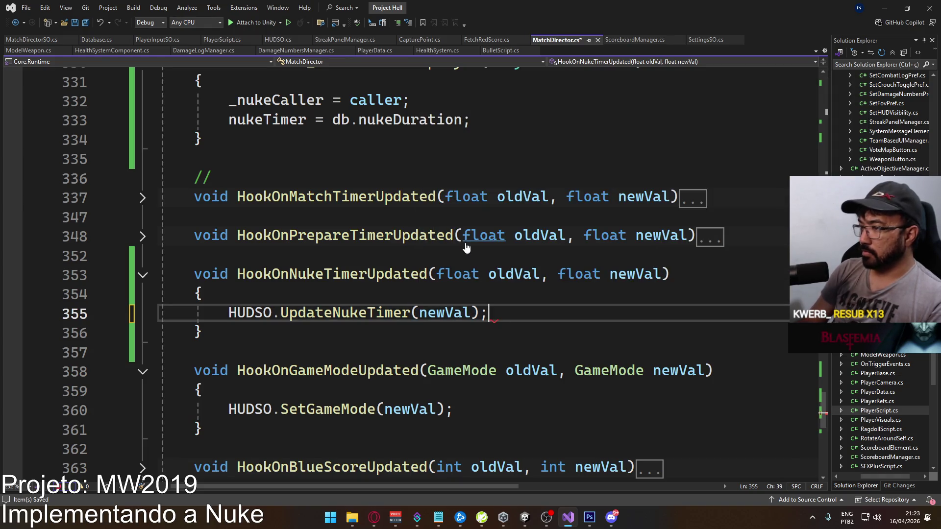
key(ctrl+s)
scroll(457, 351, up, 3)
- Add RpcActivateNuke(caller) below the nukeTimer assignment and save MatchDirector.cs
drag(471, 294, 228, 294)
click(201, 313)
scroll(392, 322, up, 2)
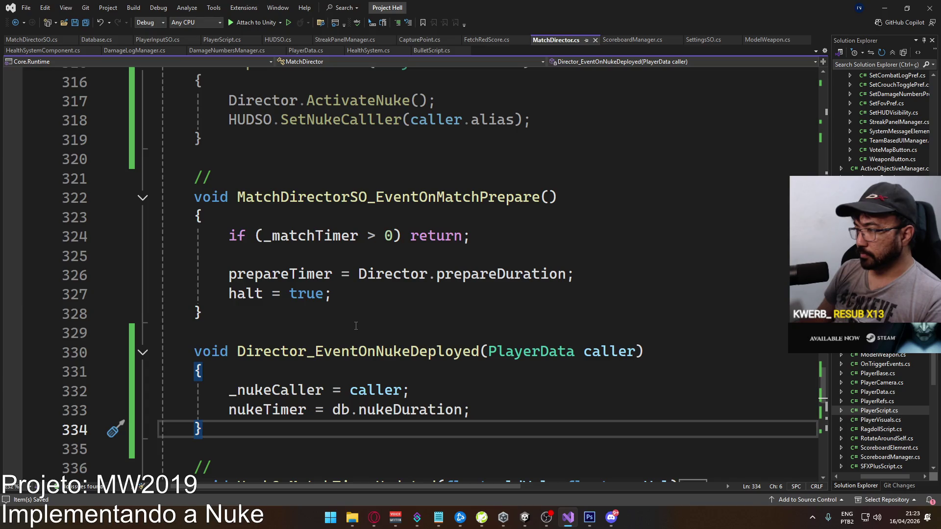
scroll(356, 326, down, 2)
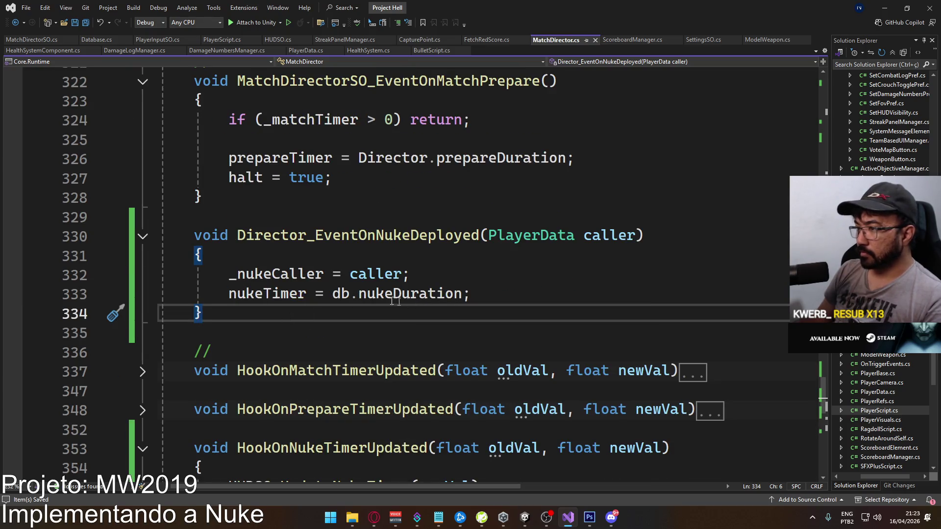
click(478, 294)
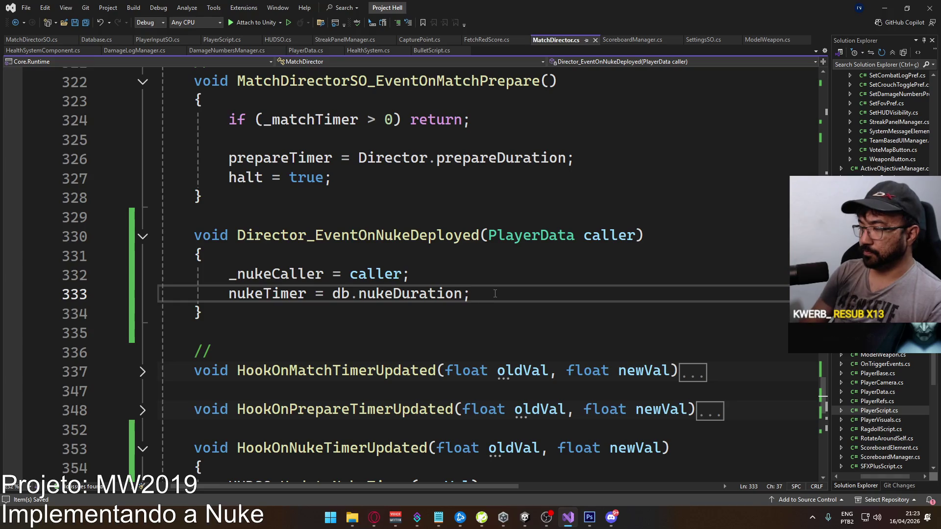
scroll(437, 281, up, 3)
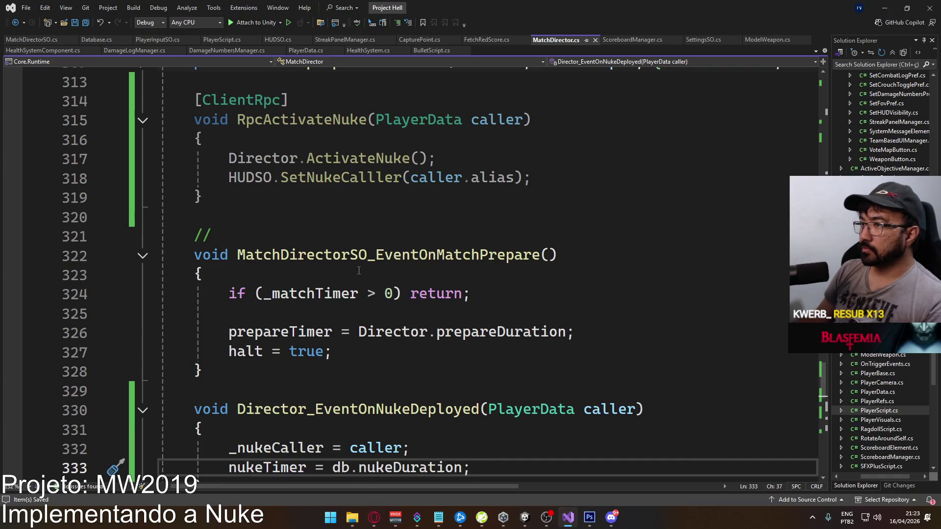
scroll(359, 270, down, 1)
key(Return)
text(Rpcac)
key(Tab)
text((caller);)
key(ctrl+s)
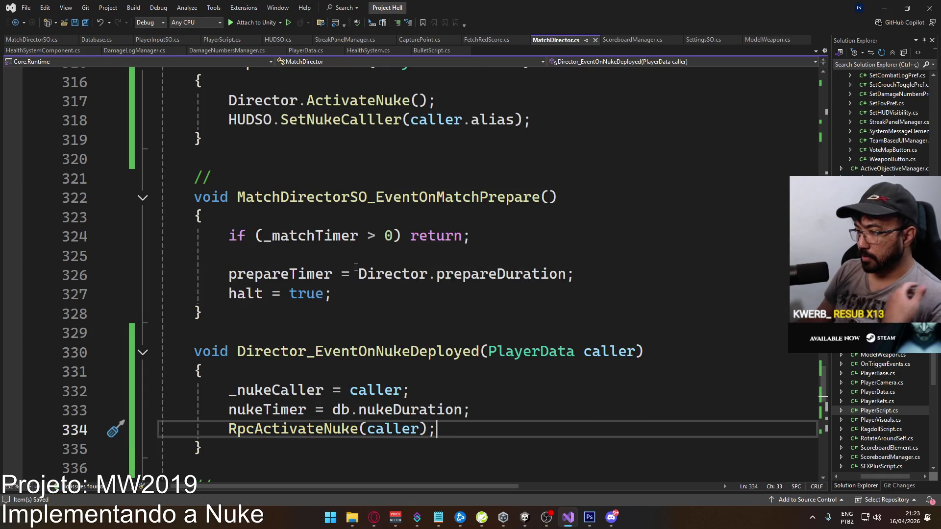
- Scroll through MatchDirector.cs to review the updated nuke handlers
scroll(343, 288, up, 1)
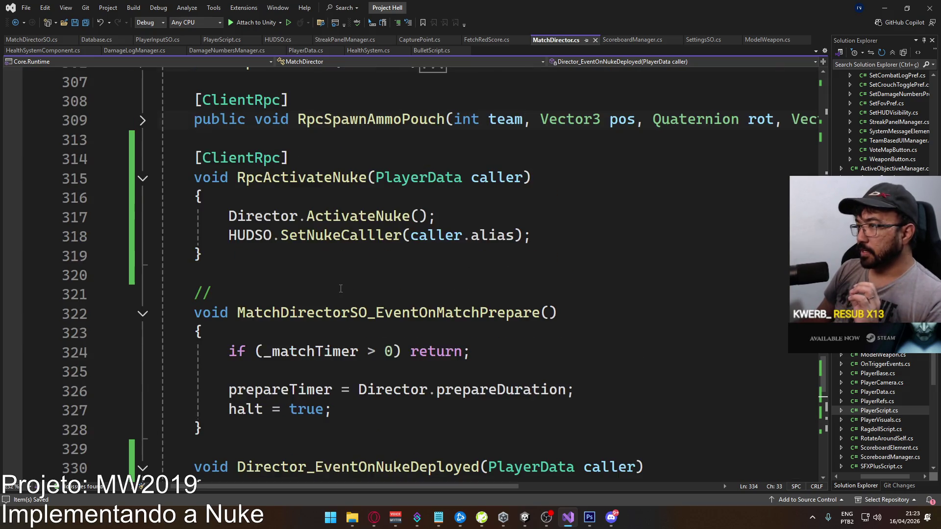
scroll(349, 290, down, 1)
scroll(347, 290, up, 2)
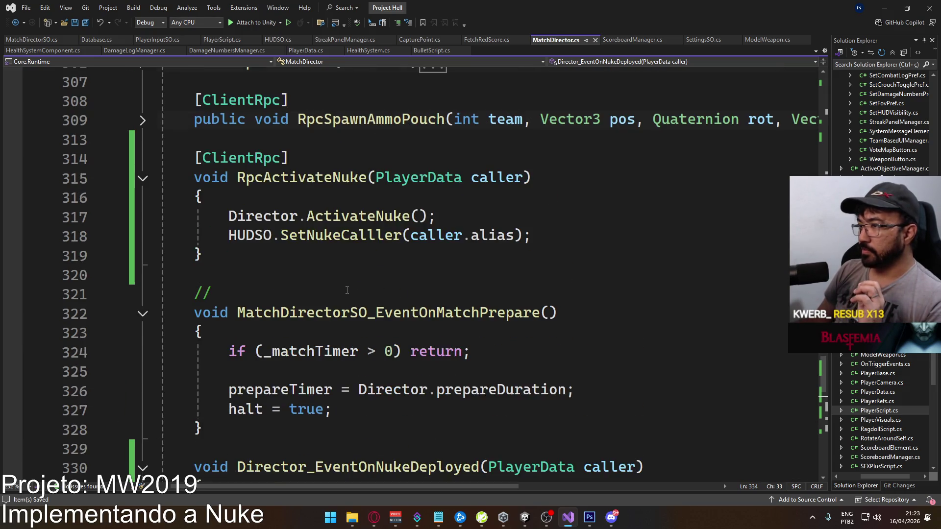
scroll(345, 291, down, 3)
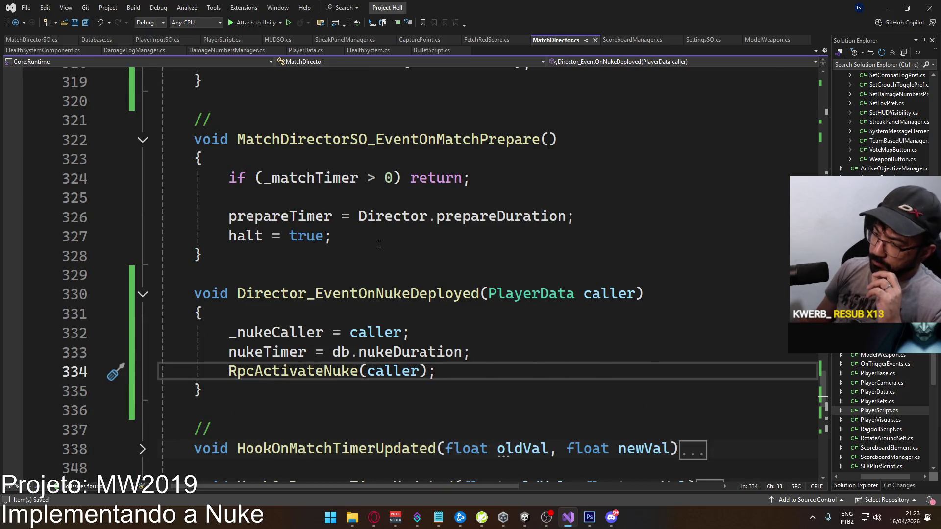
scroll(371, 244, down, 1)
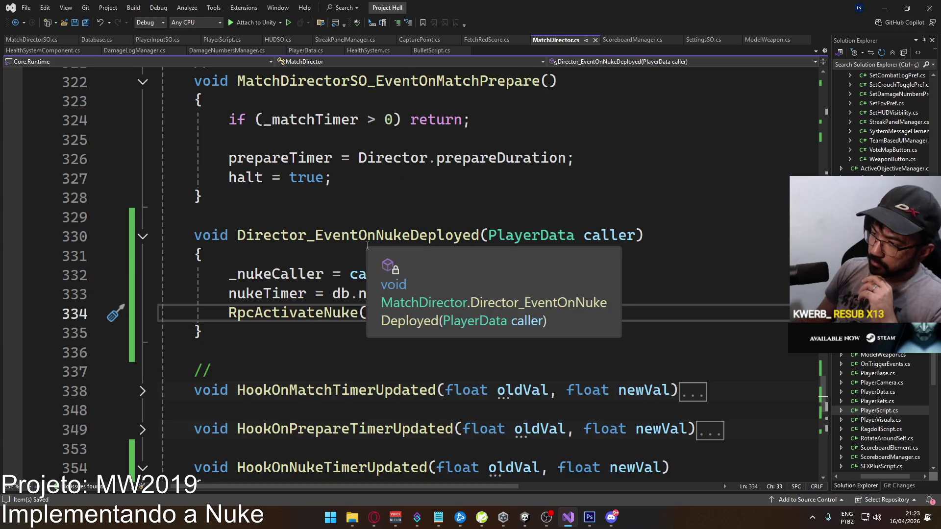
scroll(331, 239, up, 2)
scroll(313, 251, up, 2)
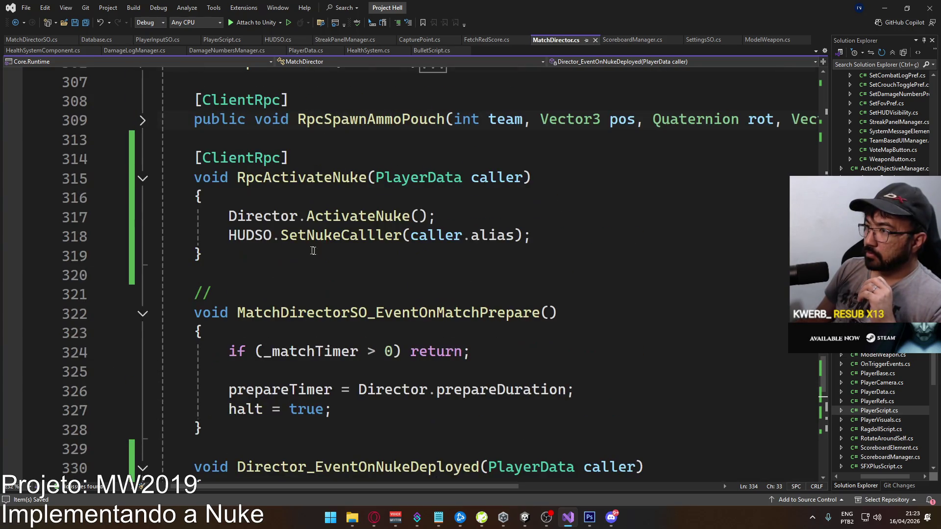
scroll(281, 247, down, 11)
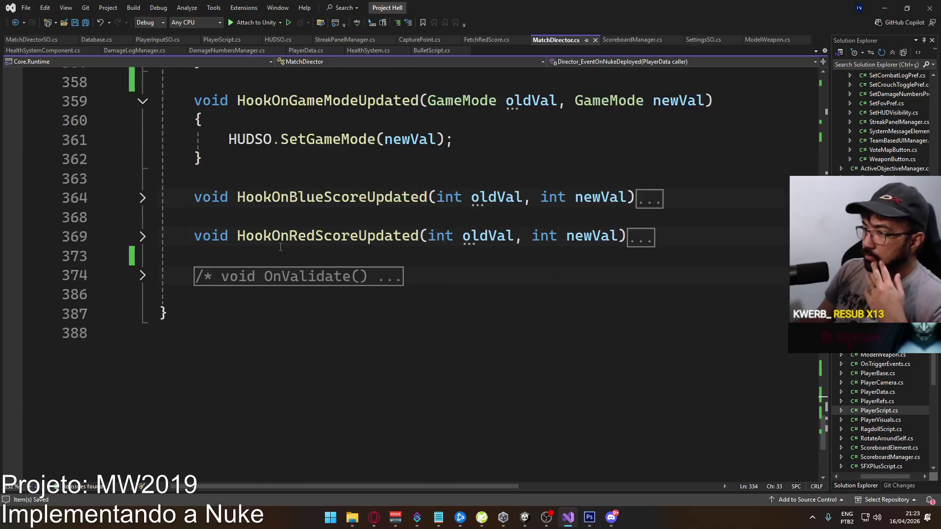
scroll(273, 256, up, 2)
scroll(277, 250, up, 6)
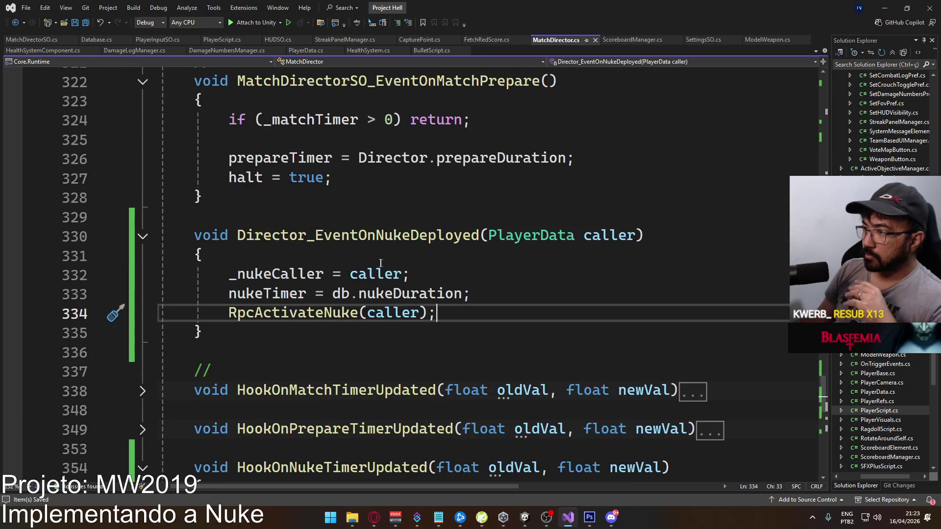
scroll(365, 261, down, 5)
scroll(364, 260, up, 8)
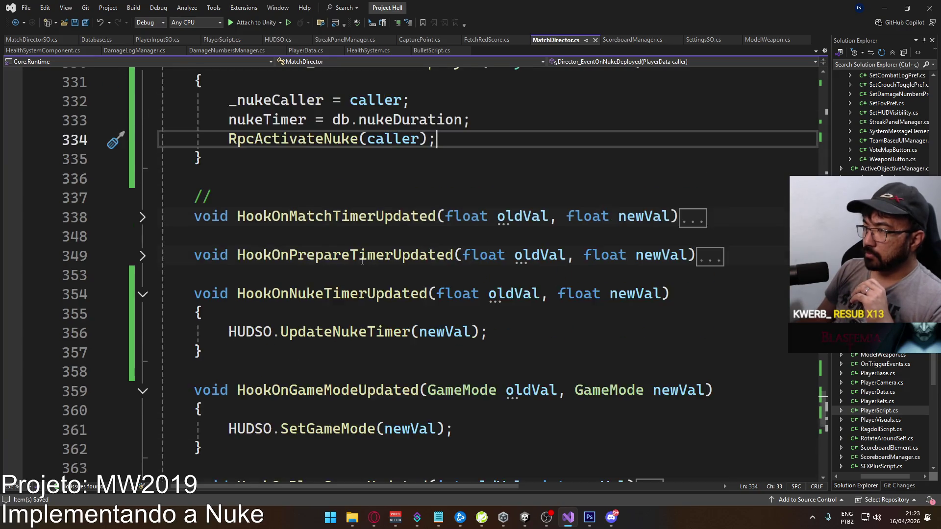
scroll(359, 262, up, 2)
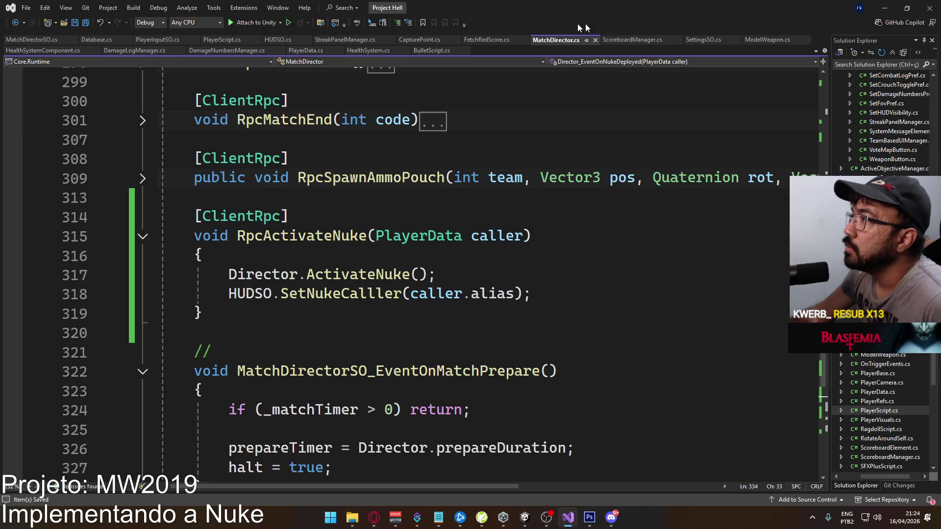
- Go from PlayerScript.cs's DeployNuke call to its definition in MatchDirectorSO
click(239, 41)
scroll(448, 329, down, 20)
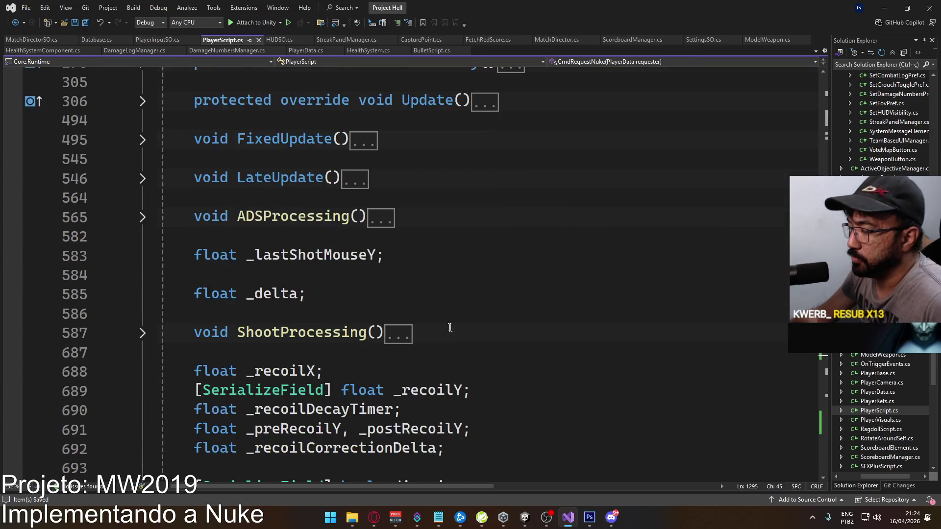
scroll(497, 297, down, 20)
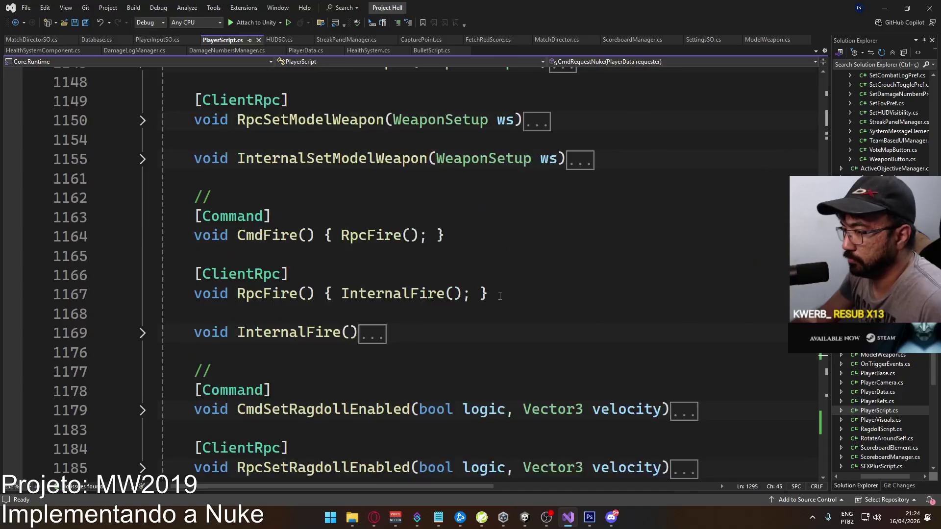
scroll(374, 308, up, 1)
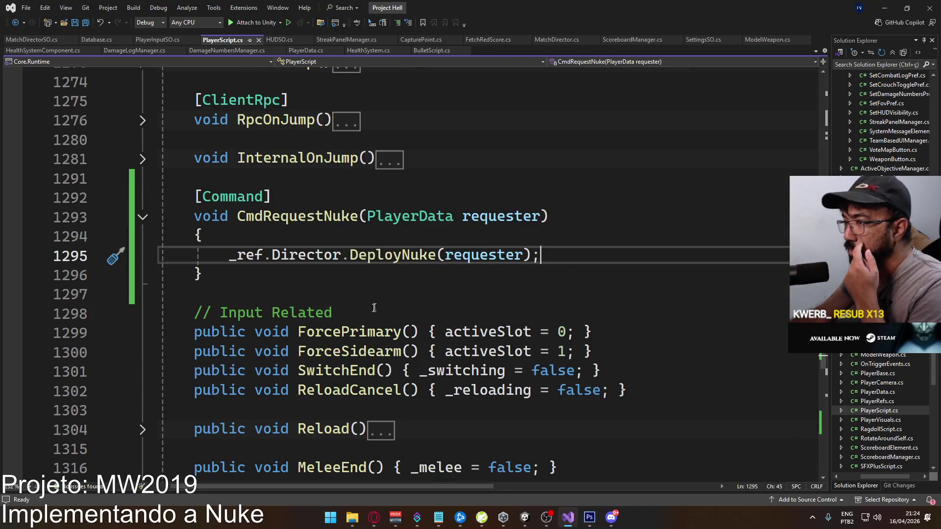
mouse_move(582, 266)
mouse_down()
mouse_move(401, 254)
mouse_move(237, 266)
mouse_up()
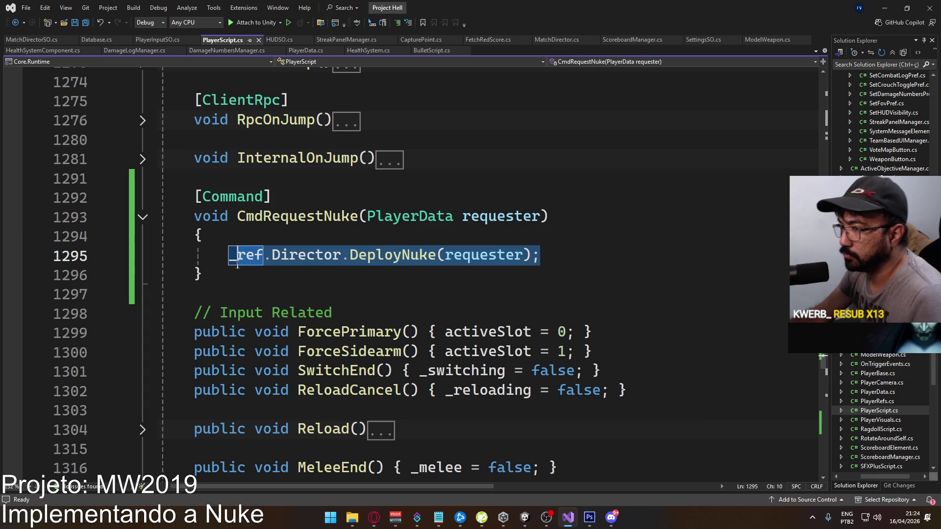
click(646, 256)
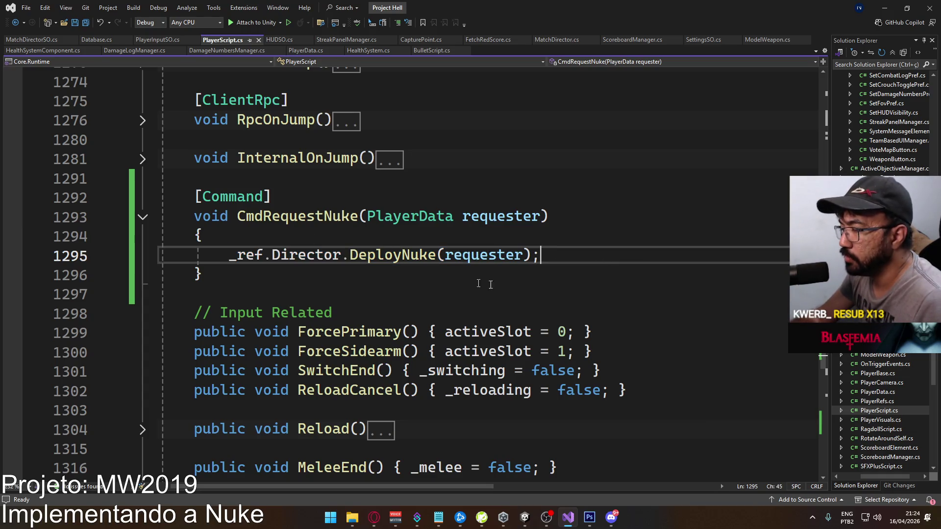
ctrl+click(391, 255)
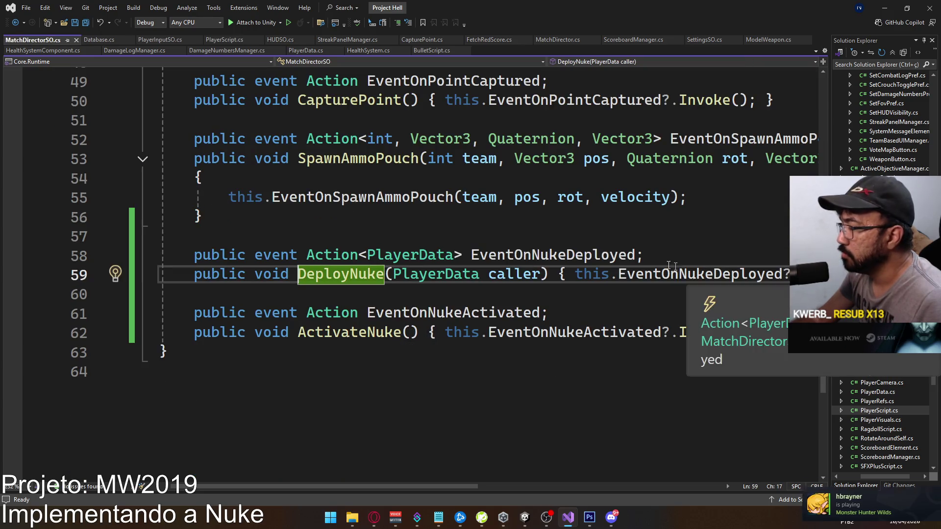
- Find all references to EventOnNukeDeployed
double_click(587, 258)
right_click(537, 252)
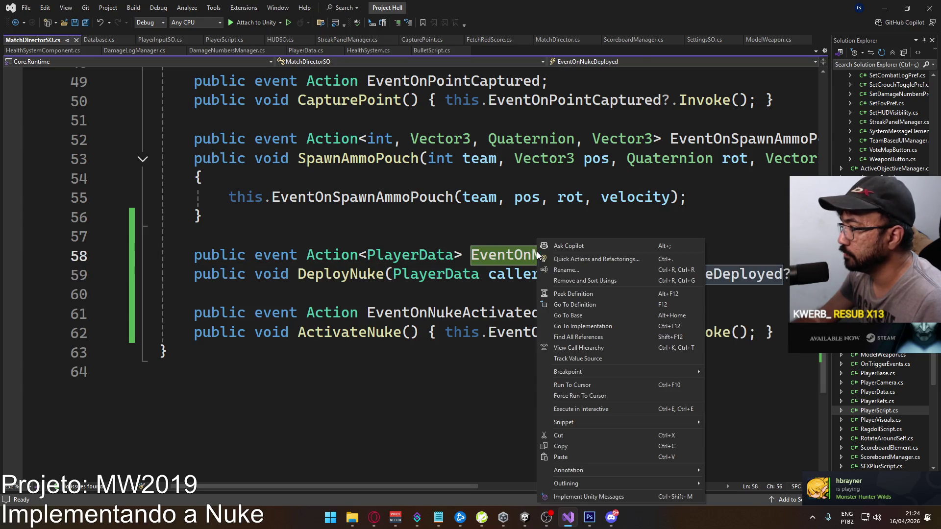
click(602, 338)
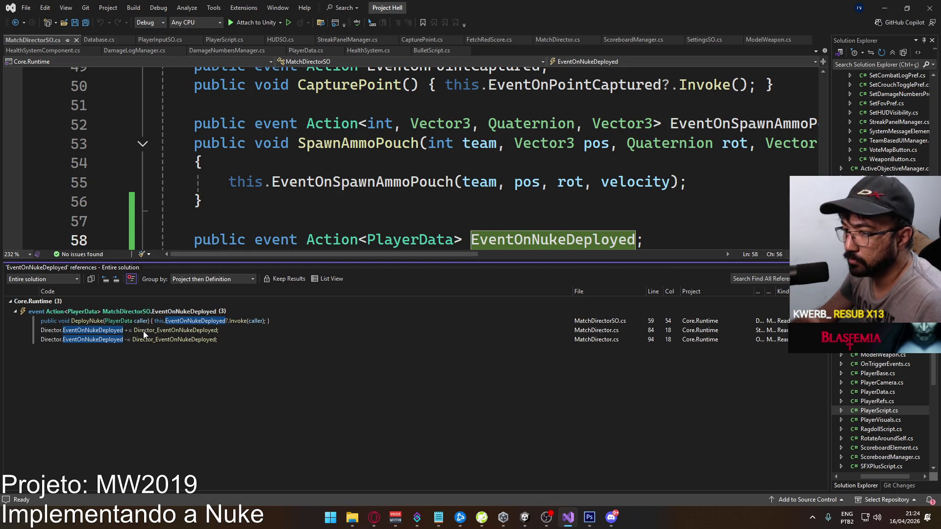
- Jump from the subscription reference to the Director_EventOnNukeDeployed handler in MatchDirector.cs
double_click(166, 334)
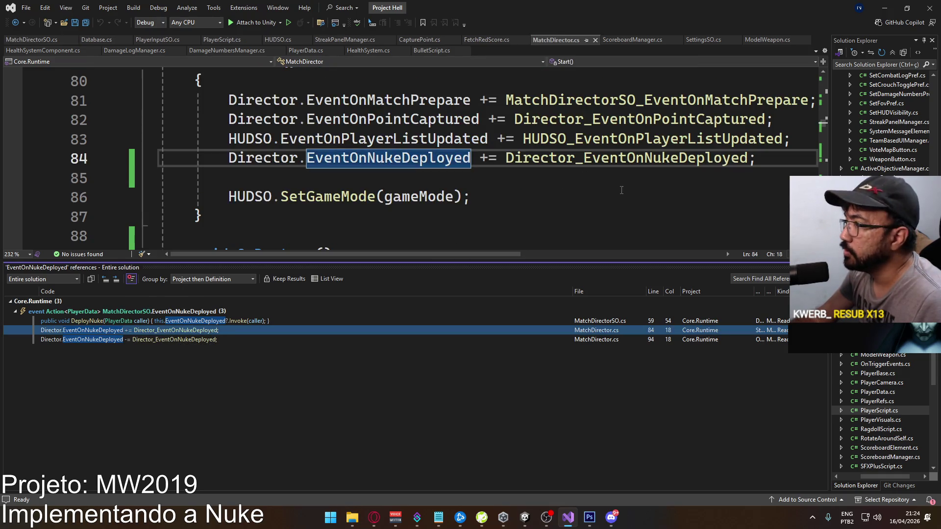
double_click(623, 163)
key(F12)
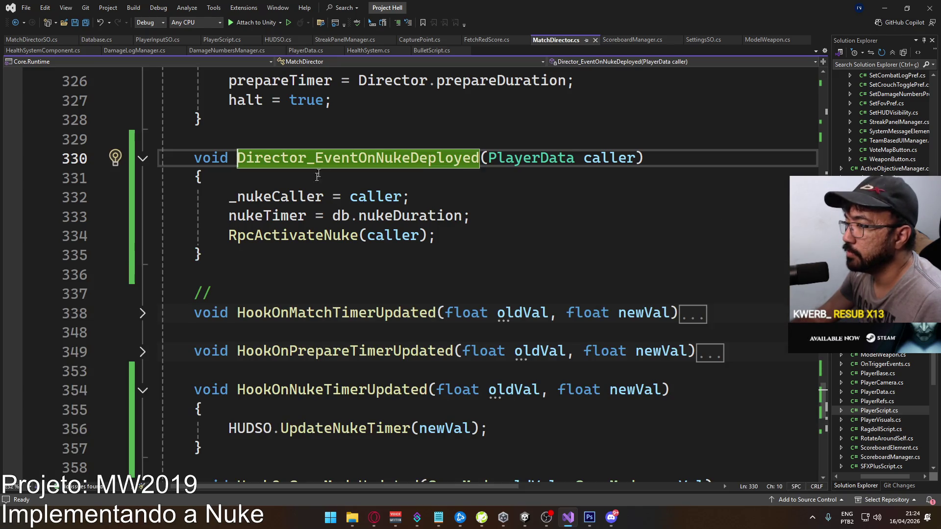
- Add the caller streak early return at the handler's top as a comment, and save
click(349, 298)
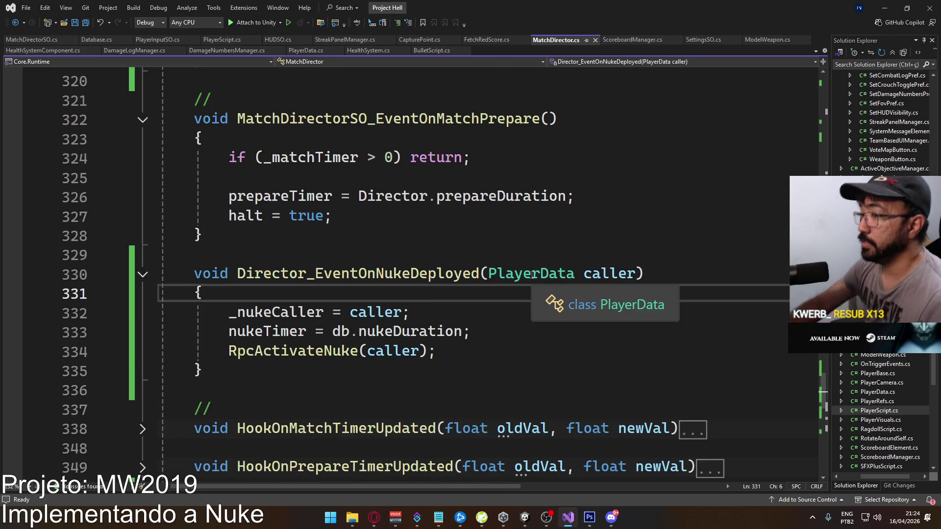
key(Return)
key(Return)
key(Up)
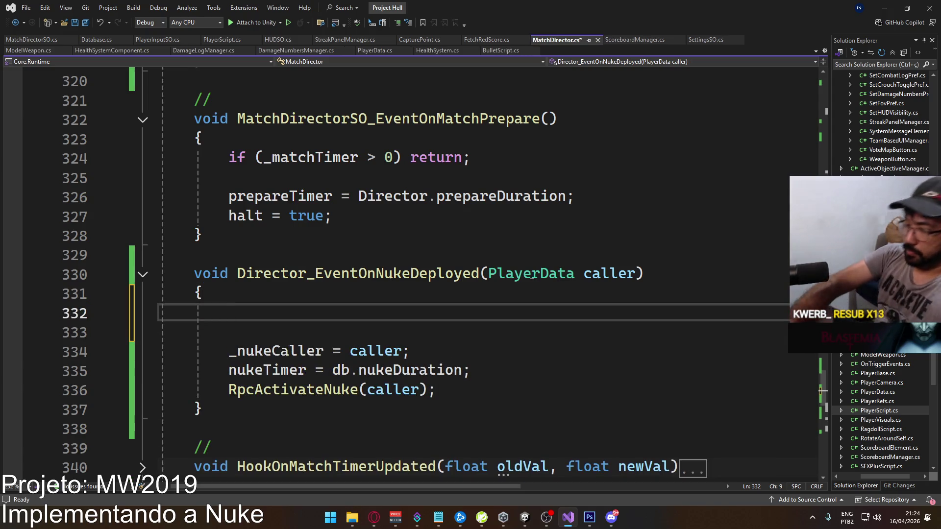
text(if (caller.streak)
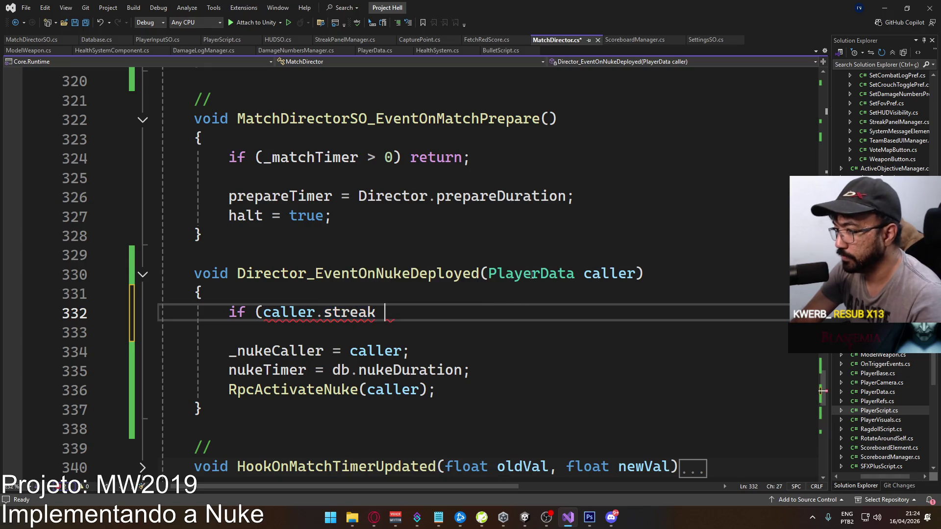
text( >= 30)
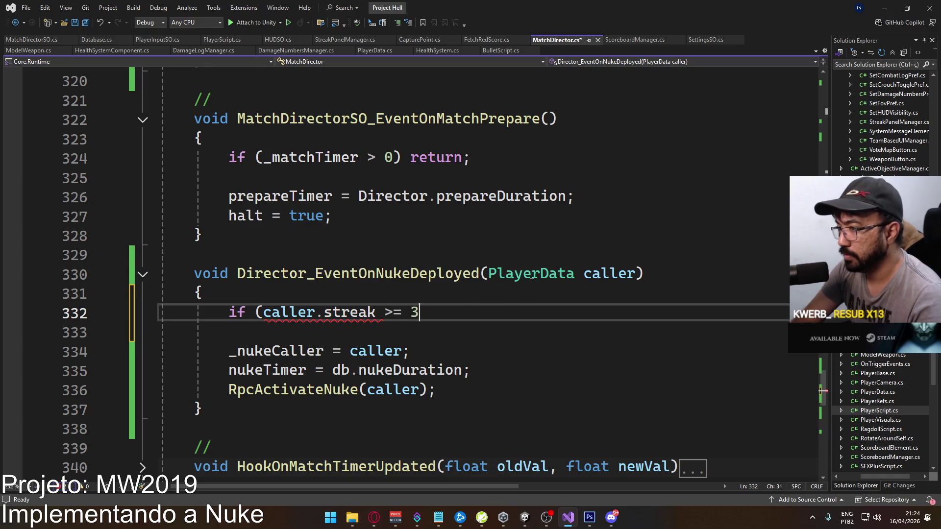
key(BackSpace)
key(BackSpace)
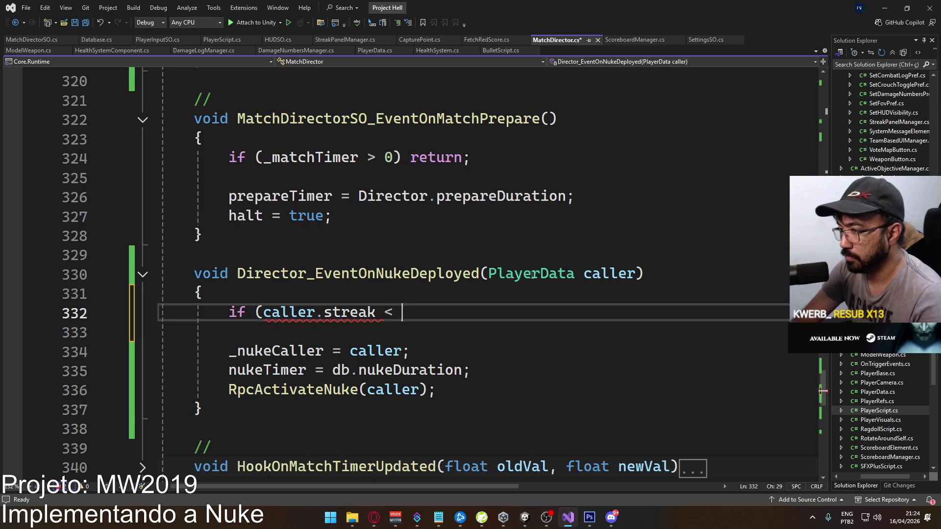
text() return;)
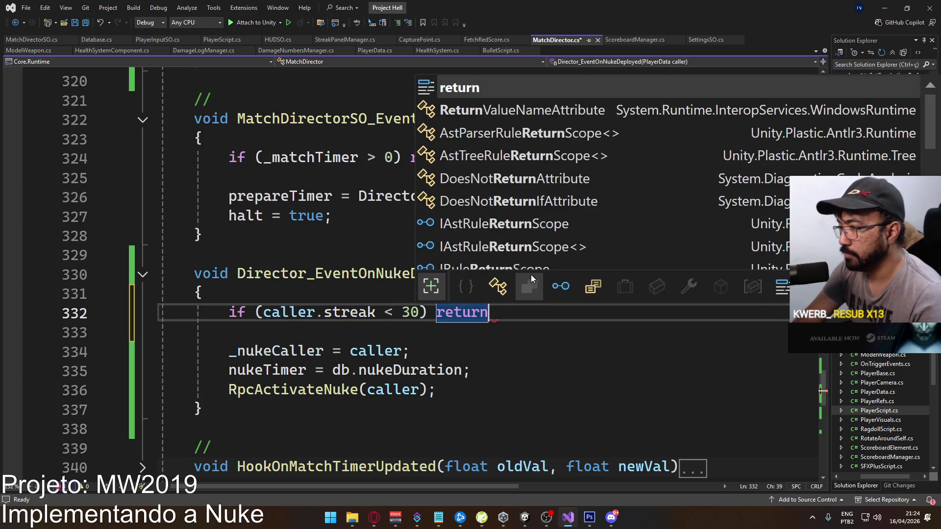
key(Home)
text(//)
key(ctrl+s)
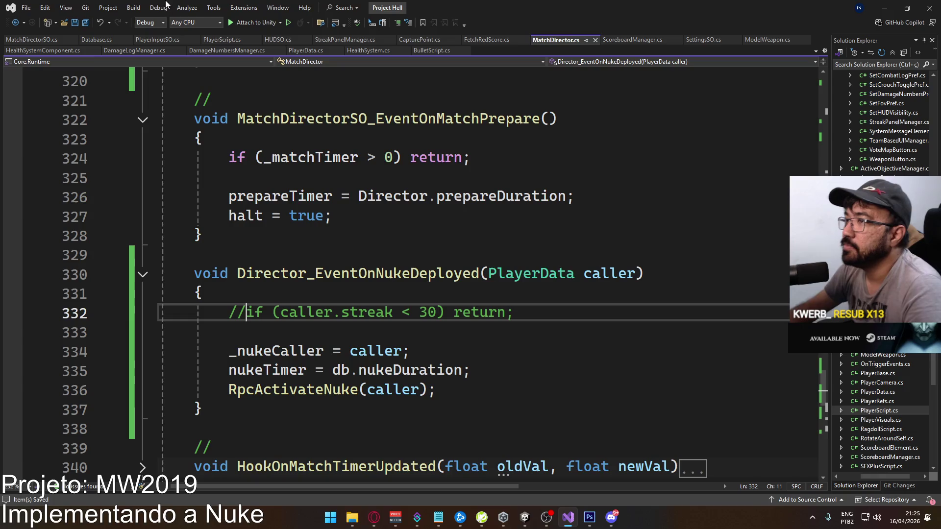
- Glance at ScoreboardManager.cs, then return to the nuke handler in MatchDirector.cs
click(631, 42)
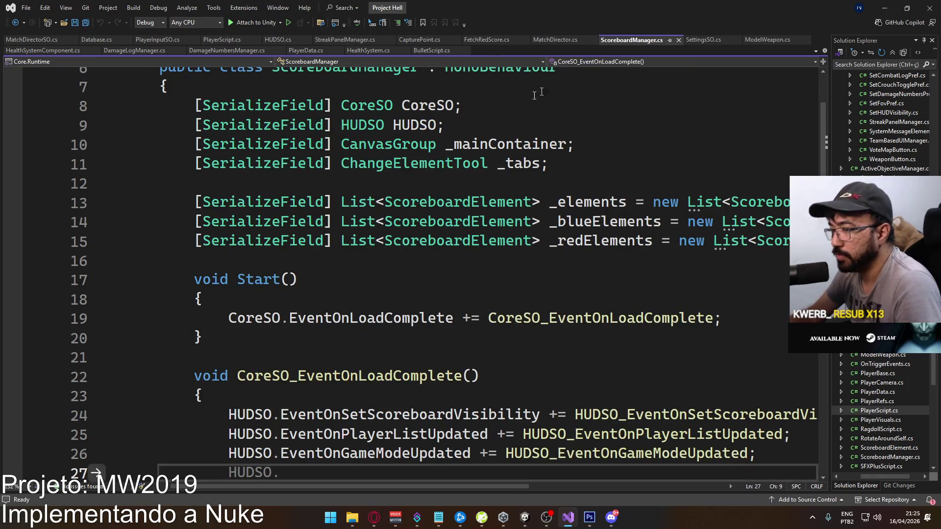
scroll(390, 250, down, 2)
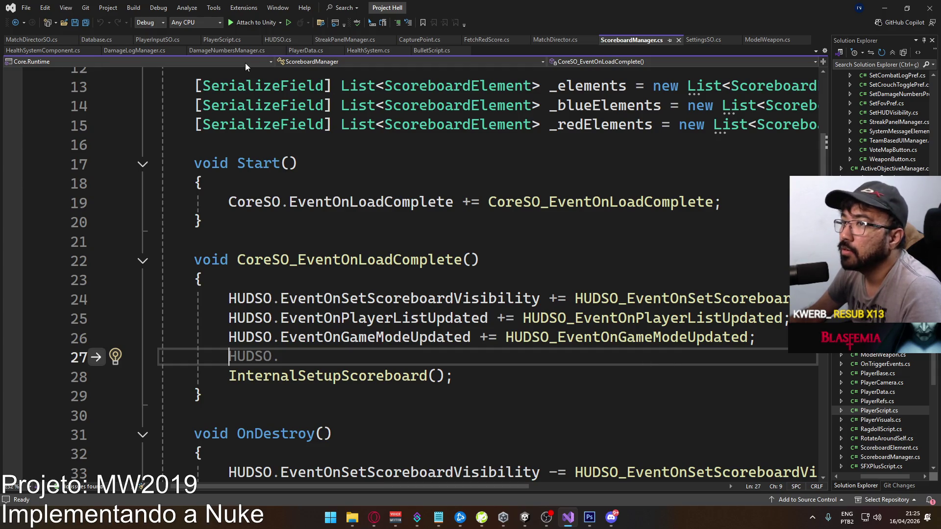
click(560, 39)
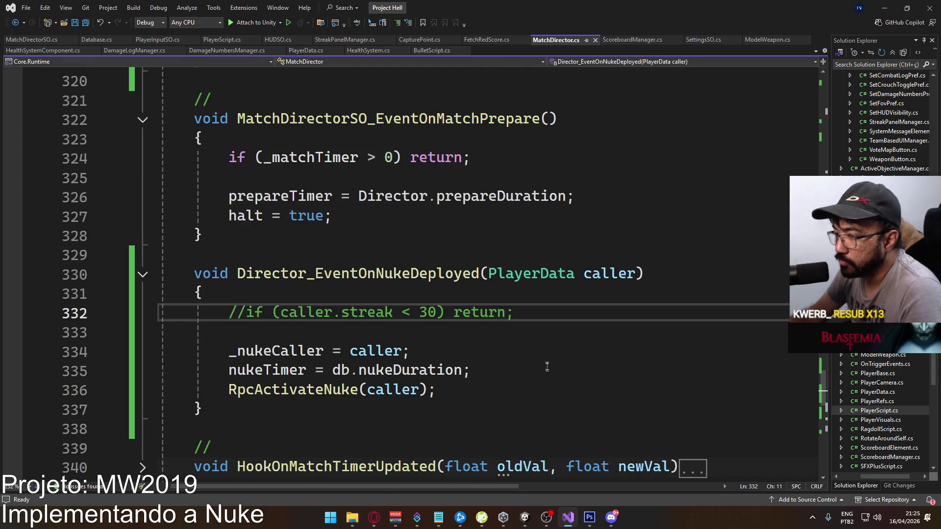
click(478, 370)
key(shift+Up)
key(shift+Home)
click(507, 344)
scroll(508, 344, down, 1)
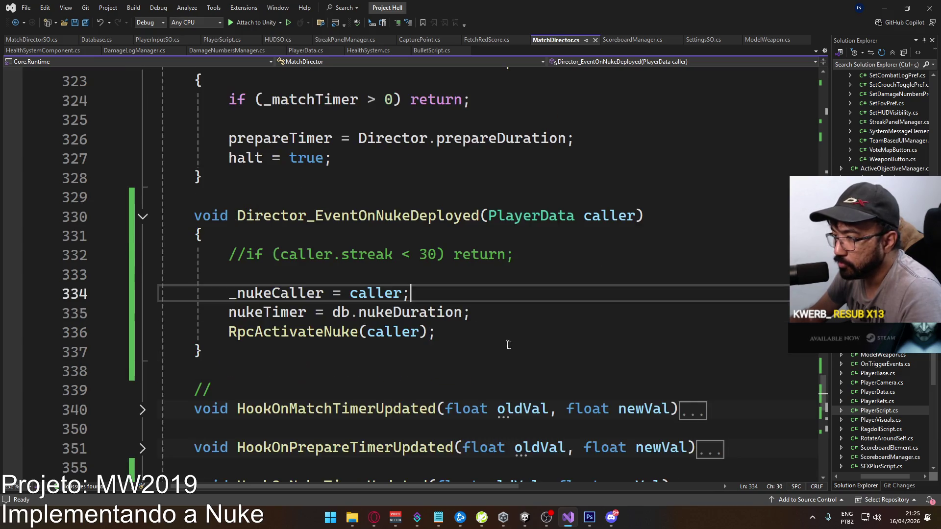
- Review RpcActivateNuke's definition and its two statements, then switch to the Unity editor
click(519, 336)
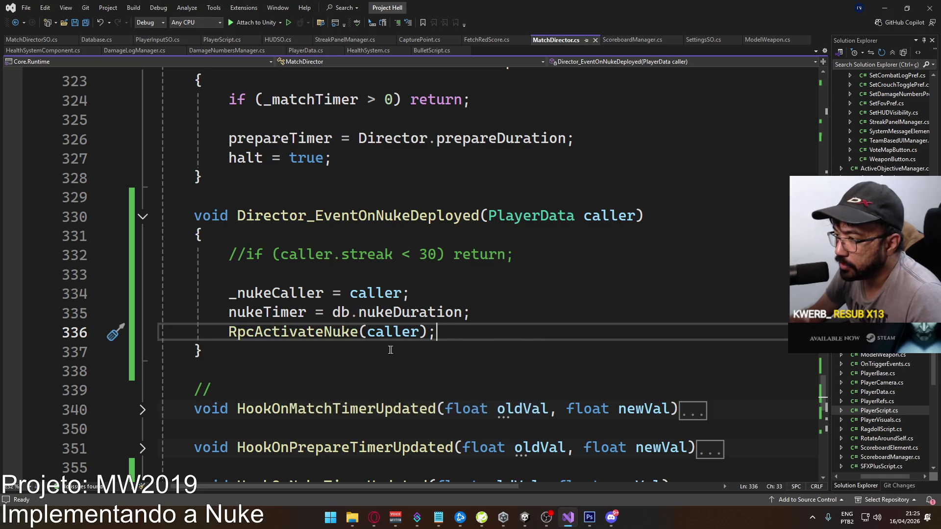
double_click(298, 332)
key(F12)
key(Down)
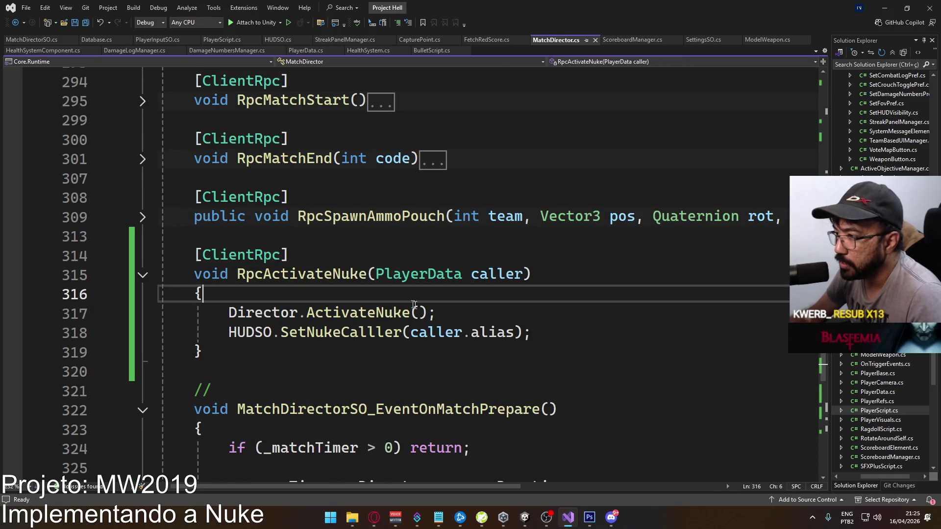
drag(441, 313, 223, 312)
key(End)
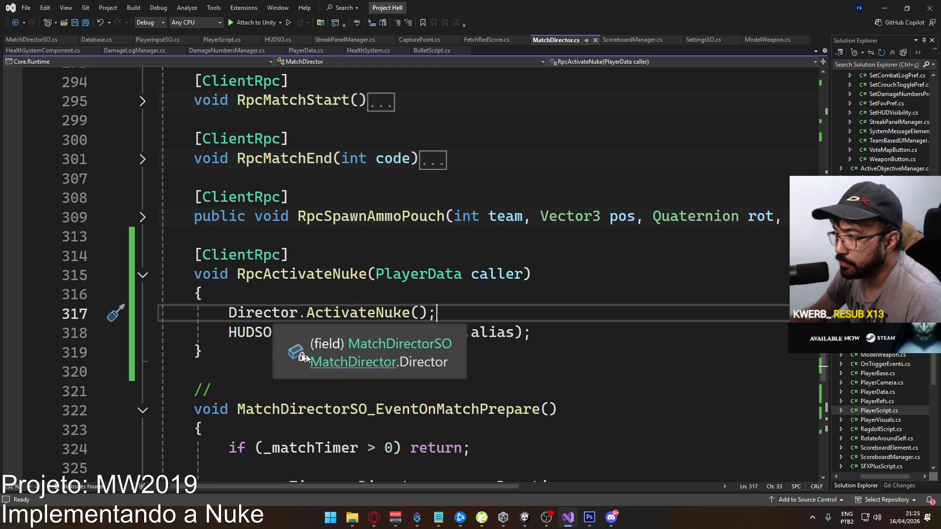
drag(531, 334, 212, 316)
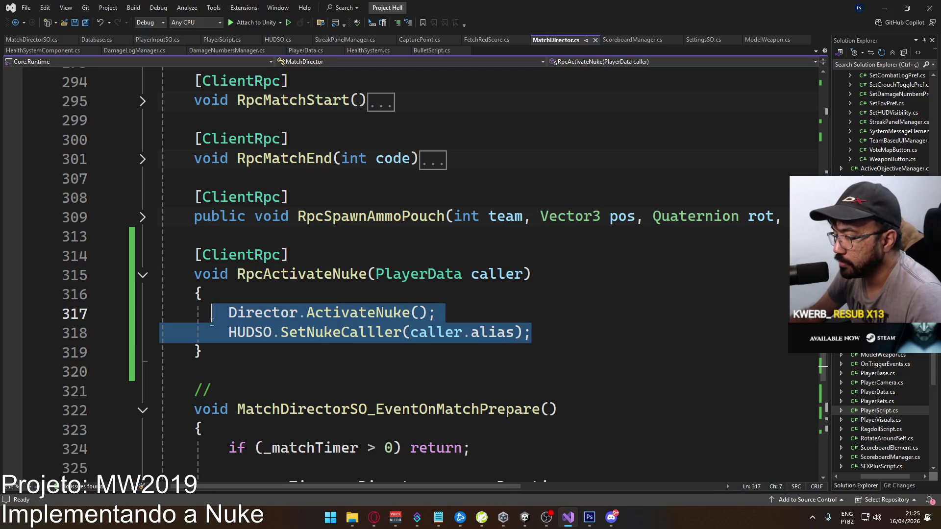
click(441, 314)
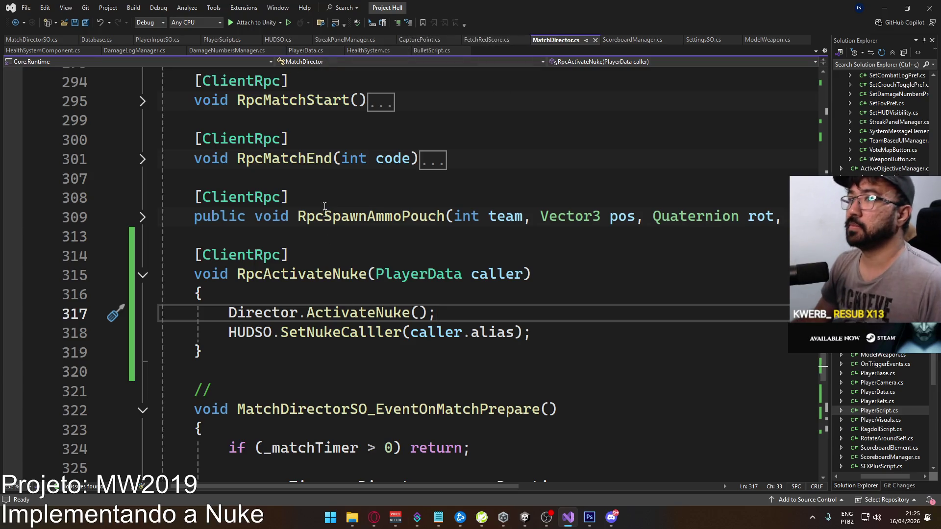
click(527, 518)
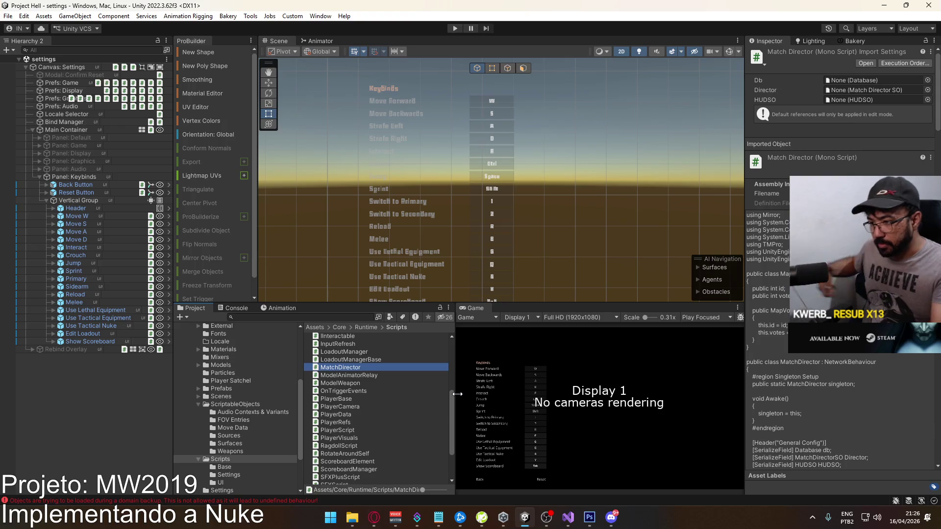
- Clear the Unity console, then open the title scene from Assets/Core/Runtime/Scenes
click(237, 308)
click(185, 317)
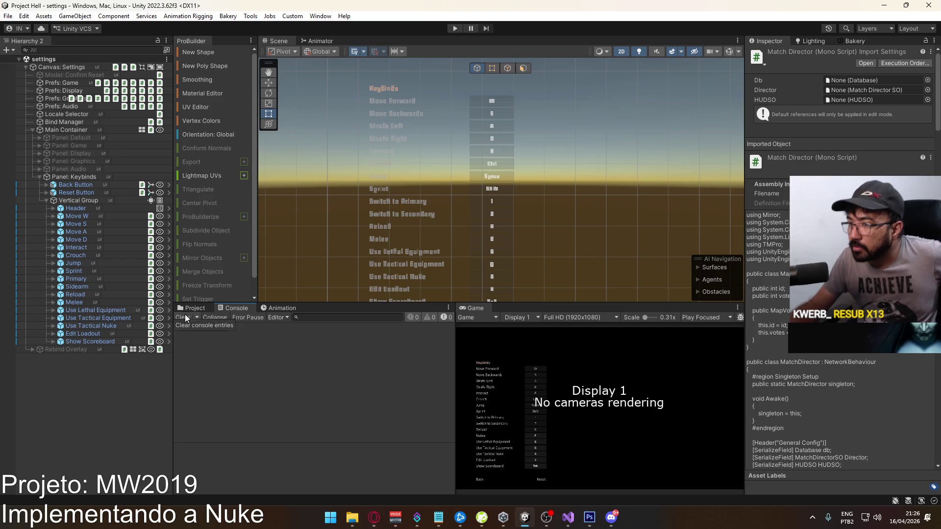
click(191, 309)
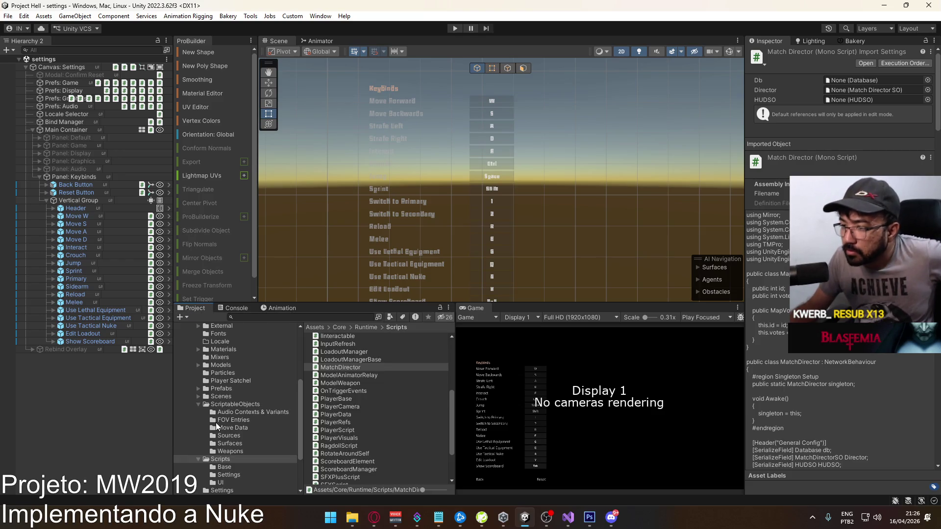
click(221, 397)
double_click(340, 431)
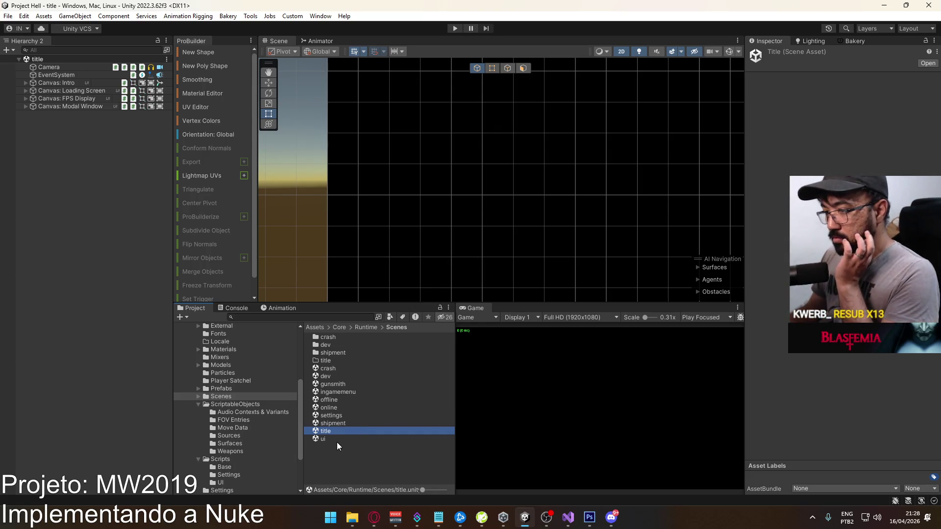
- In the ui scene, add a new NukeNotificationManager script to Canvas: HUD > Main Container > Nuke Notification Panel
double_click(336, 438)
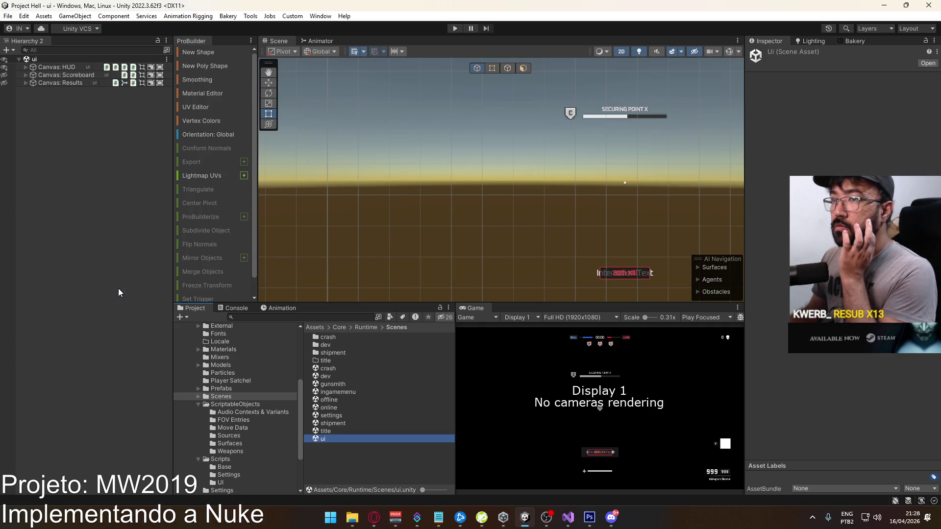
click(27, 67)
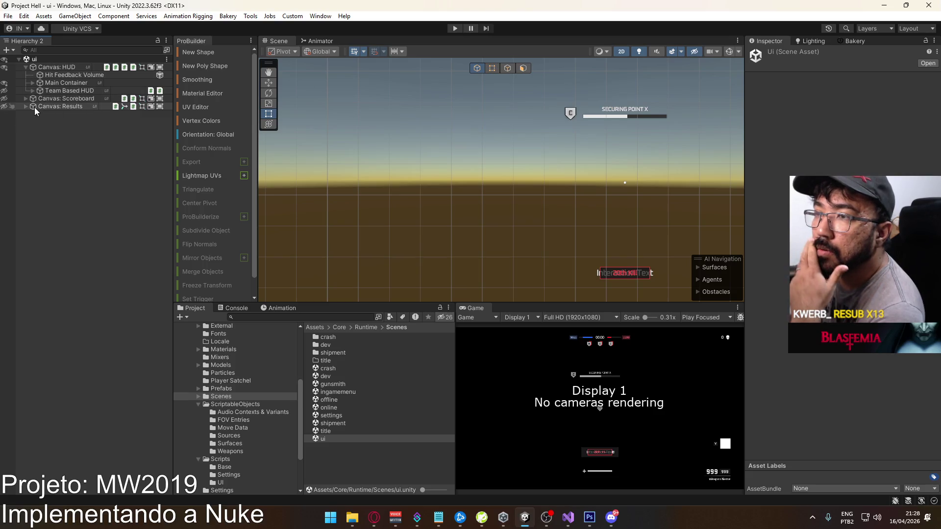
click(32, 83)
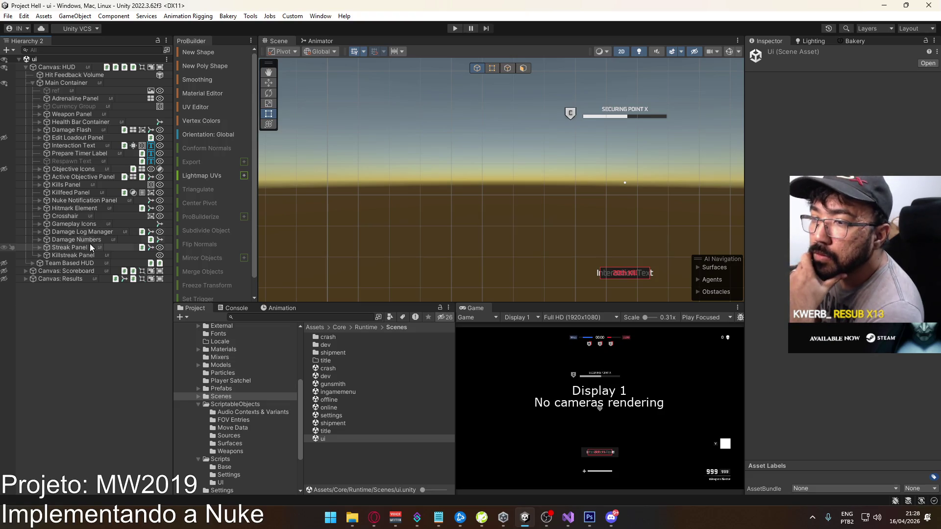
click(72, 200)
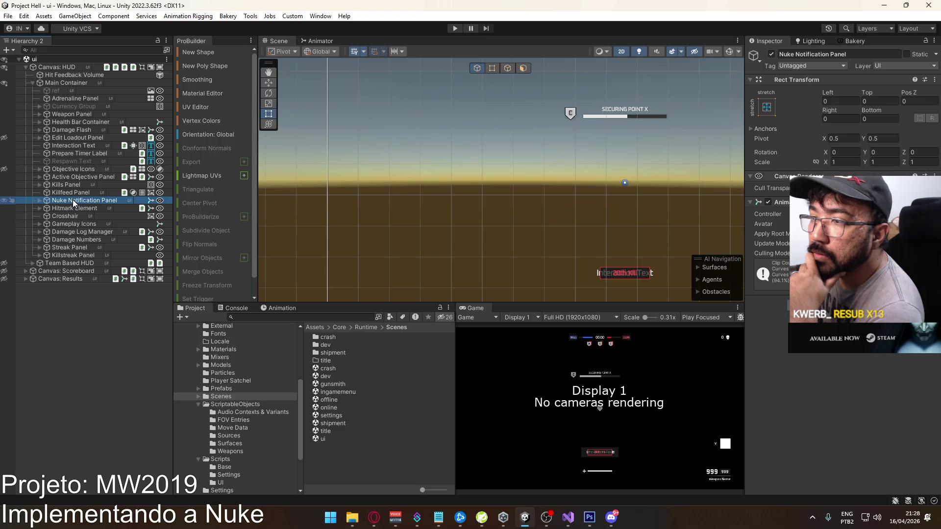
key(ctrl+shift+a)
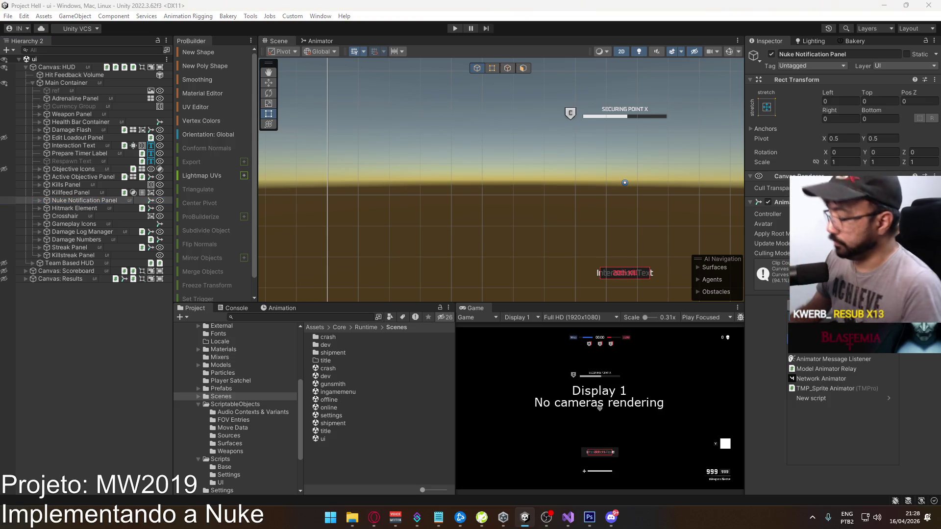
key(Escape)
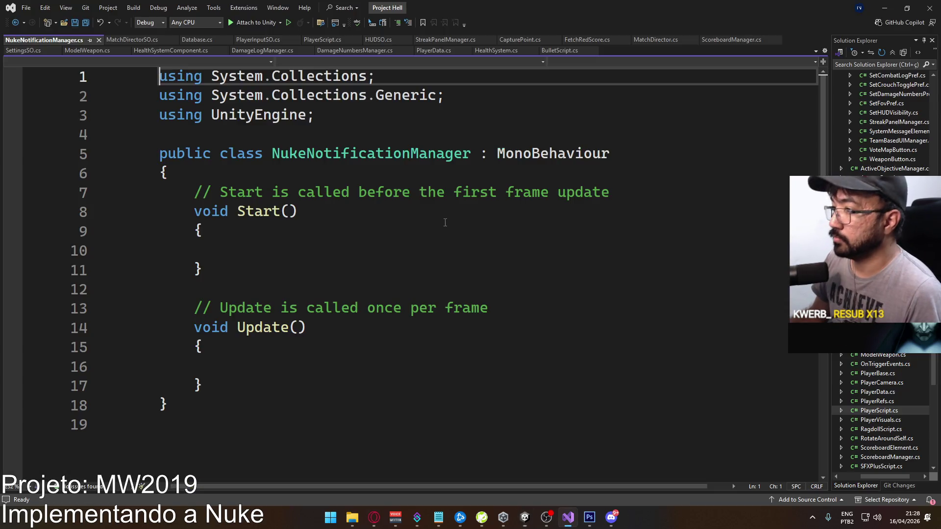
- Replace the template Start/Update with serialized TMP_Text fields _timer and _caller, then save
mouse_move(269, 382)
mouse_down()
mouse_move(184, 309)
mouse_move(185, 192)
mouse_move(194, 192)
mouse_up()
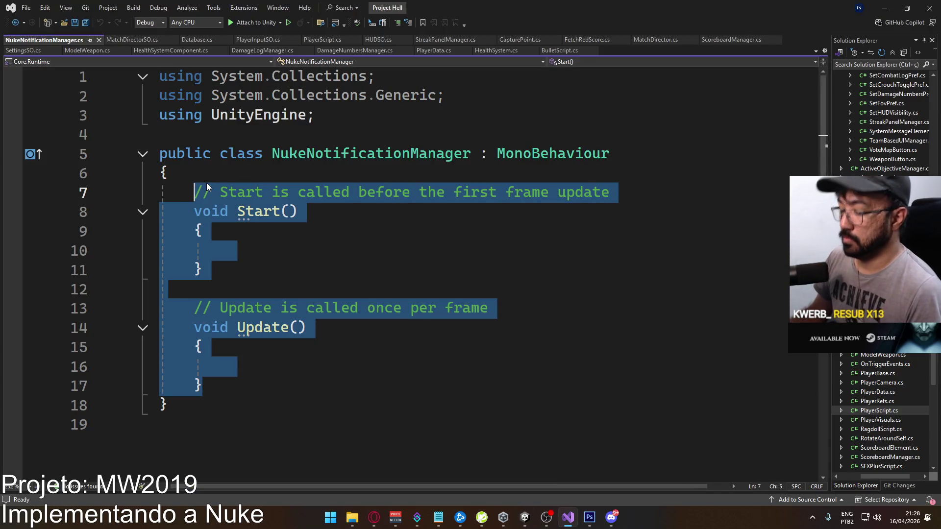
text([SerializeField] TMP)
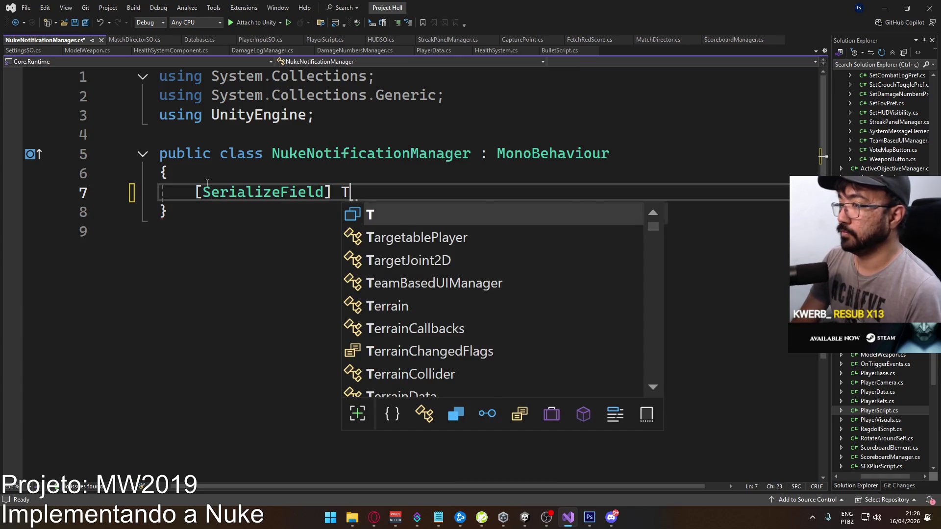
text(_tex )
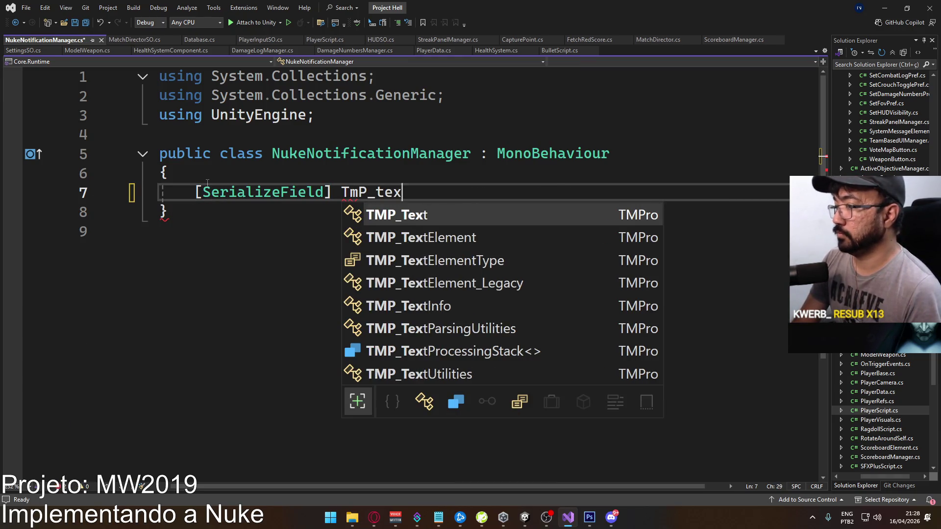
text(_timerL)
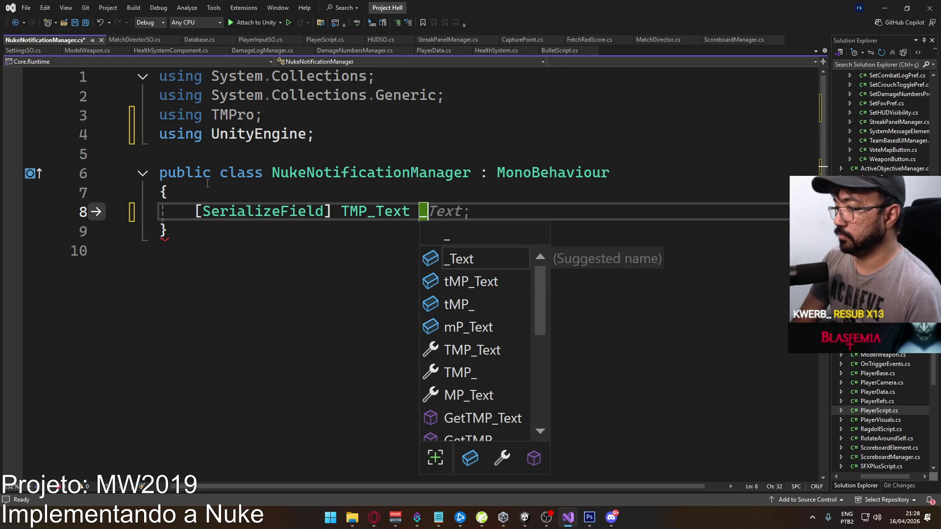
text(abe)
key(BackSpace)
key(BackSpace)
key(BackSpace)
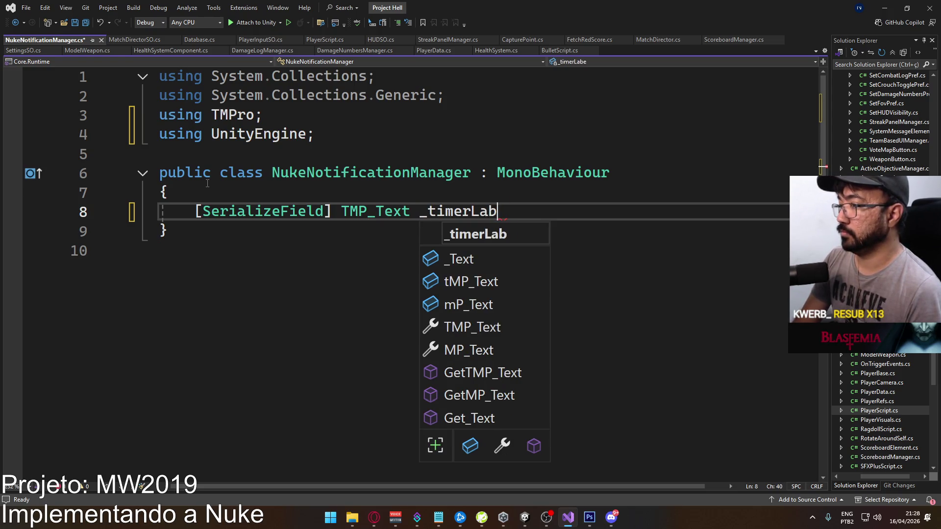
text(;)
key(Return)
text([S)
key(Tab)
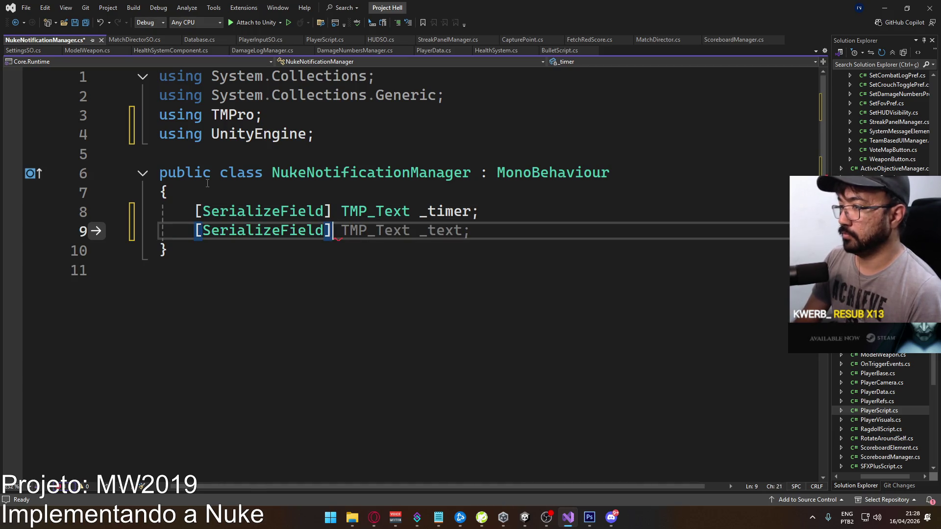
text(TMP_Text)
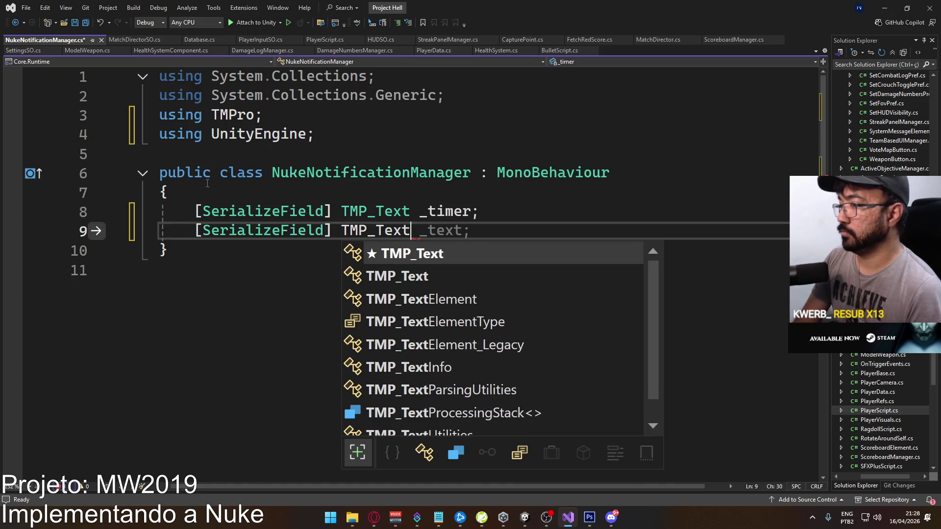
text( _)
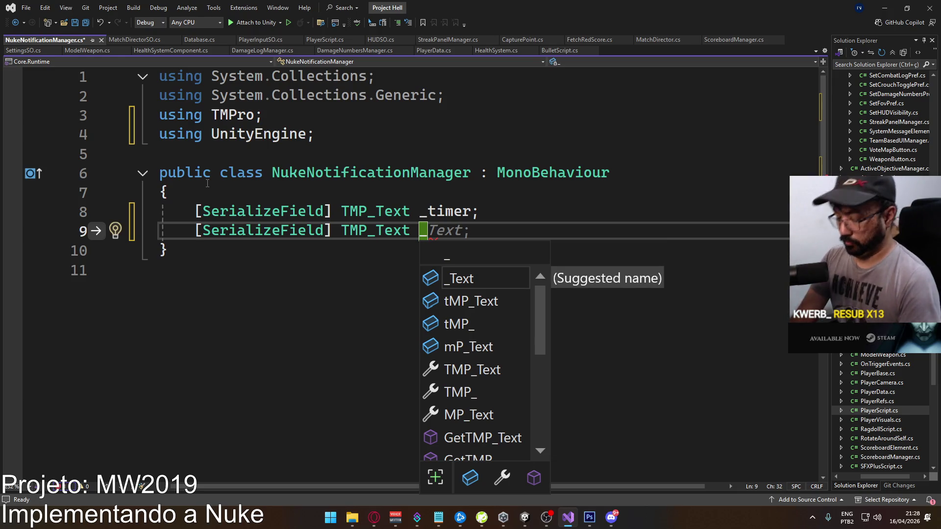
text(caller;)
key(Return)
key(Return)
key(ctrl+s)
- Add a serialized HUDSO field above the text fields
key(Up)
key(Up)
key(Up)
key(Return)
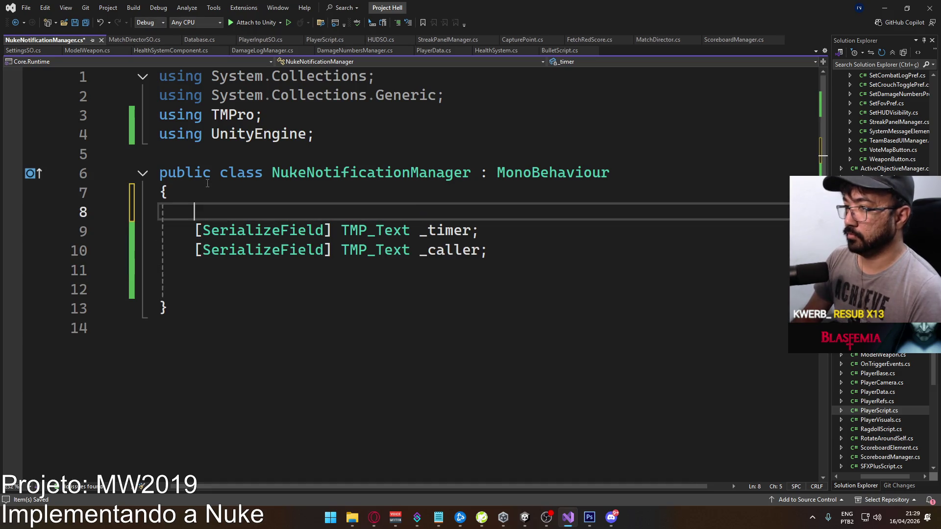
text([SerializeField)
text(HUDSO HU)
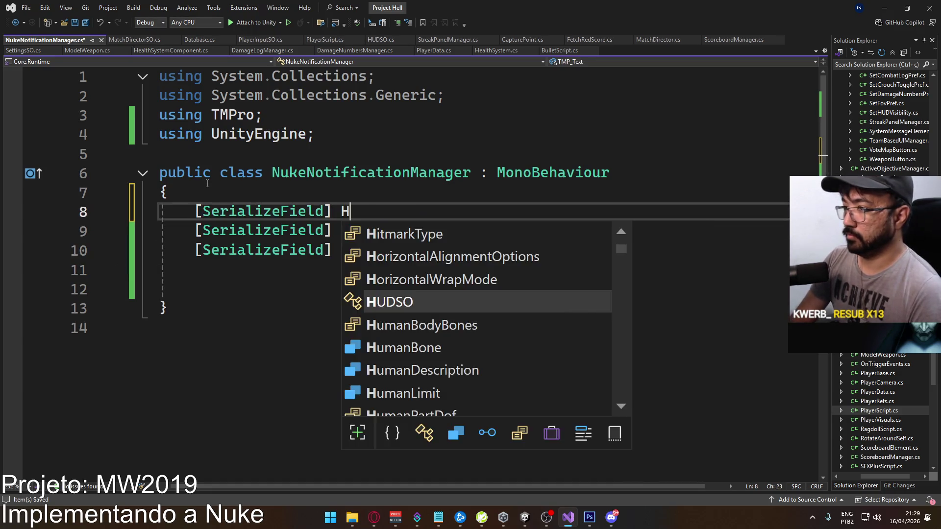
text(DSU)
key(BackSpace)
text(P)
key(BackSpace)
text(p)
key(BackSpace)
text(O;)
key(Return)
- Add a [SerializeField] MatchDirectorSO Director field and move it above HUDSO
text([Ser)
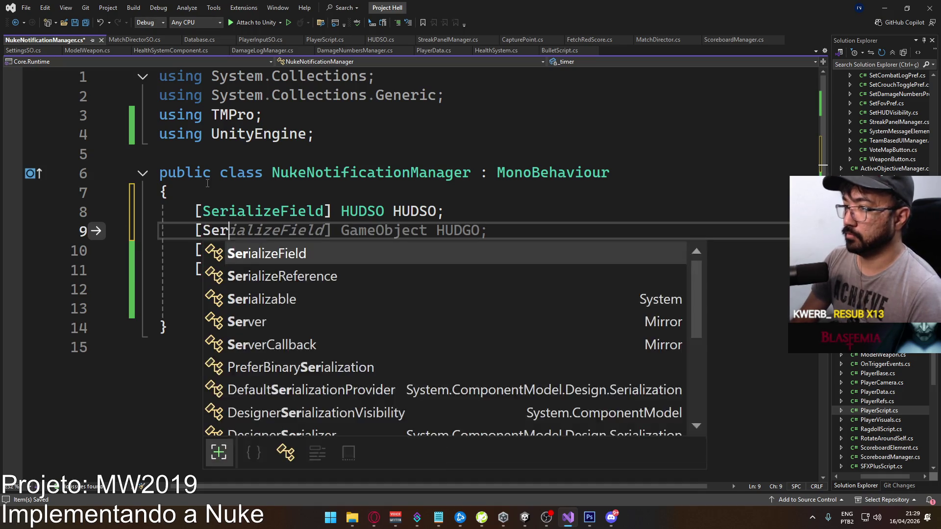
key(Tab)
text(] MatchDir)
text(ector)
key(Tab)
text(SO Director)
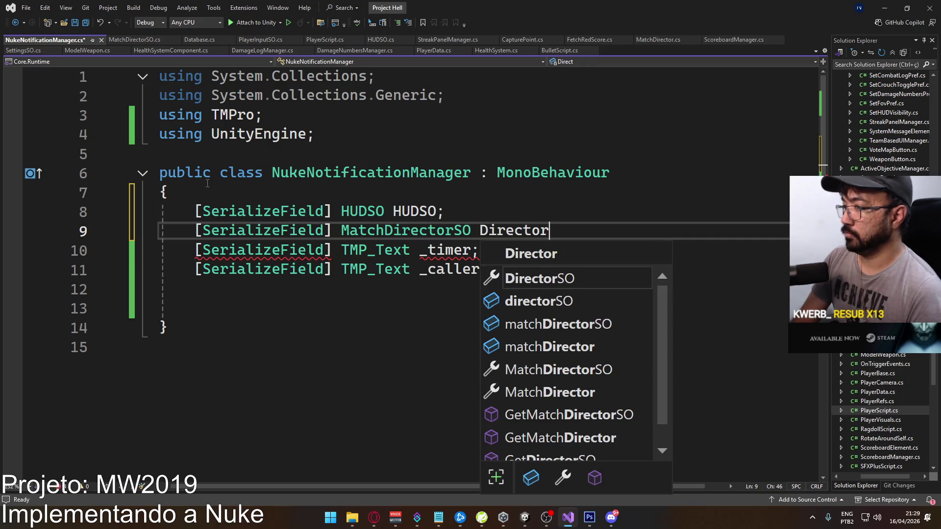
text(;)
key(shift+Home)
key(ctrl+x)
key(Up)
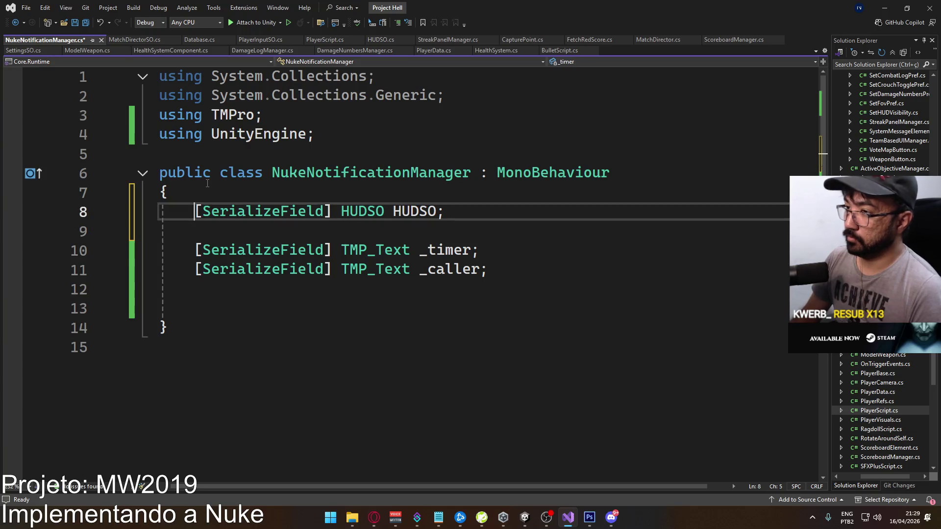
key(ctrl+Return)
key(ctrl+v)
- Write Start() subscribing Director.EventOnNukeActivated with a generated handler
key(Down)
key(Down)
key(Down)
key(Down)
key(Down)
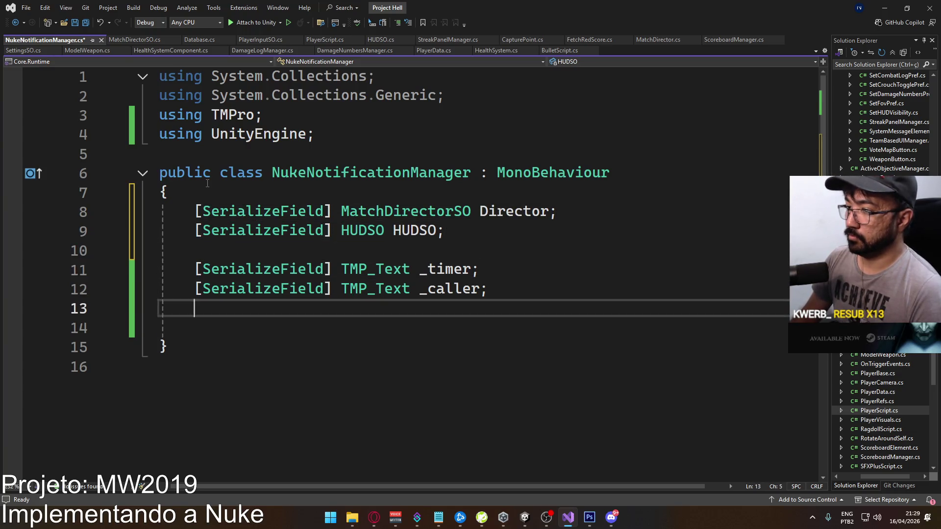
text(void Start())
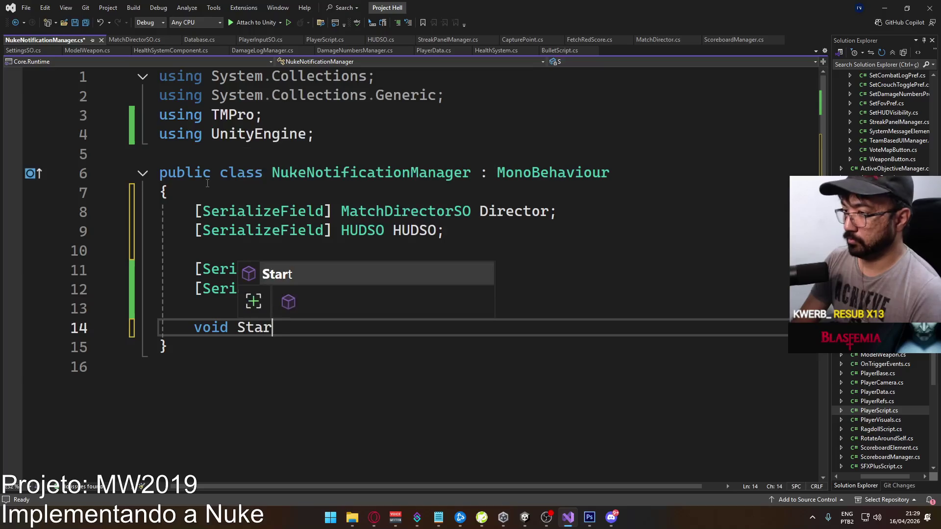
key(Return)
text({)
key(Return)
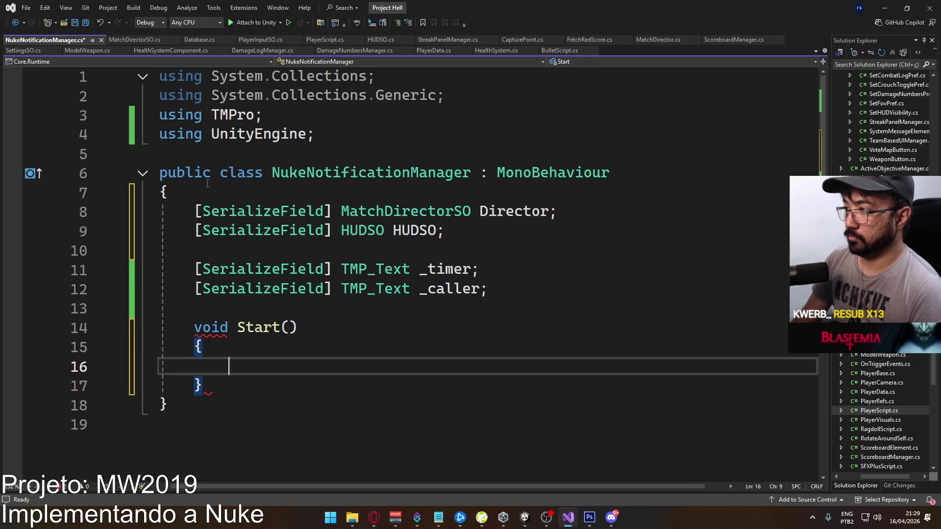
text(Direc)
text(.eventonn)
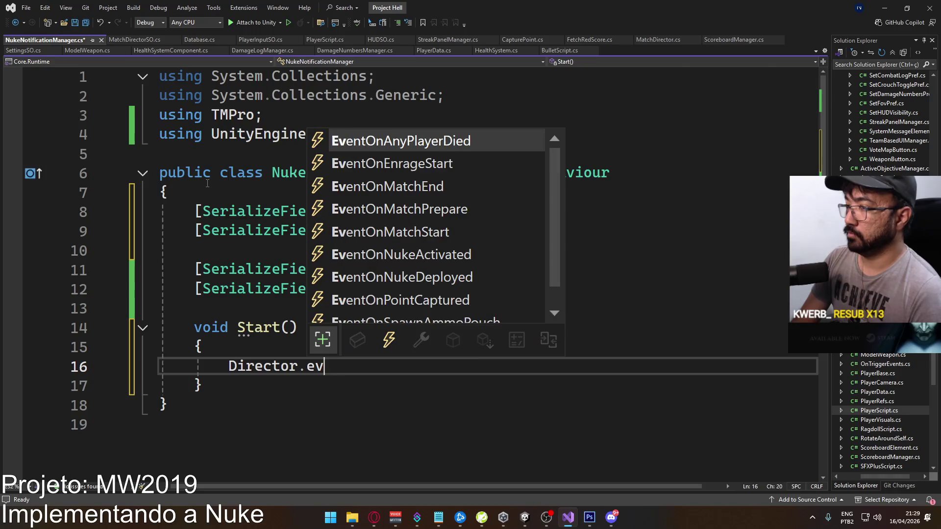
text(u)
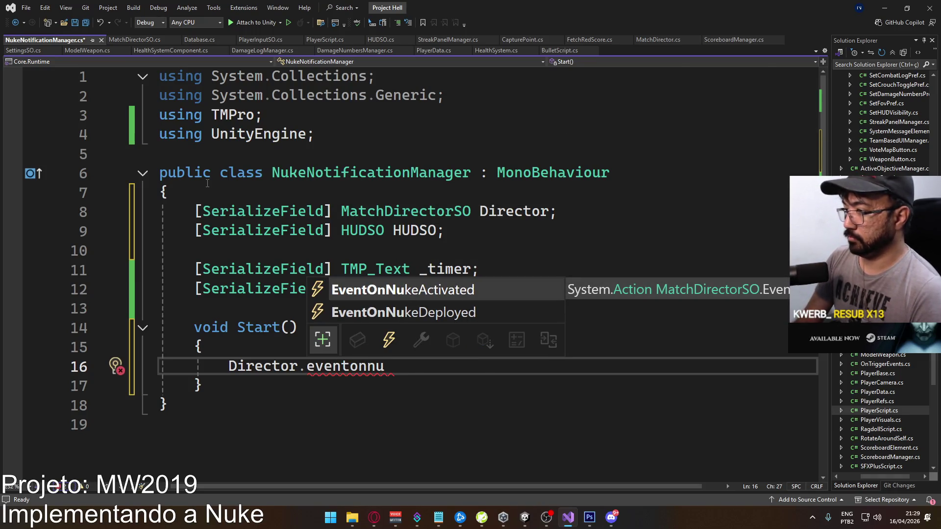
text( +=)
key(Tab)
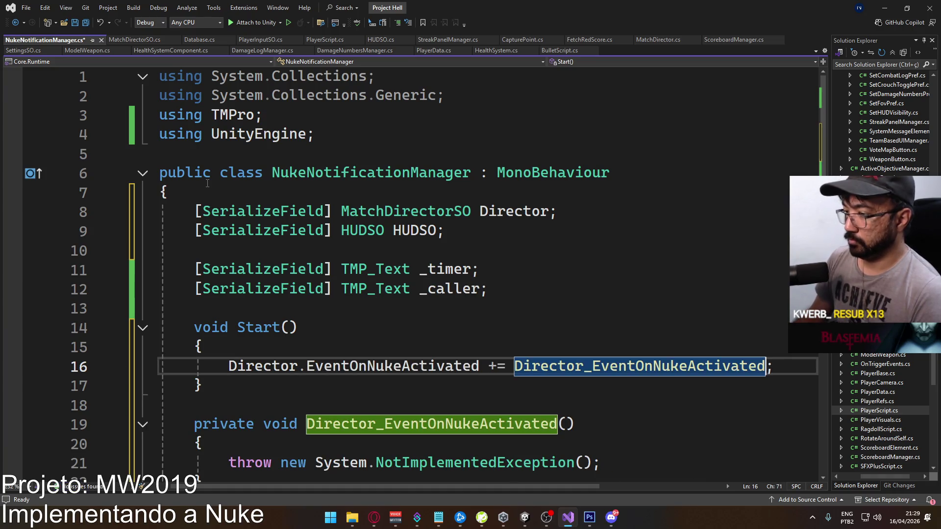
- Add an OnDestroy() method after Start and save the script
scroll(207, 183, down, 2)
key(Down)
key(End)
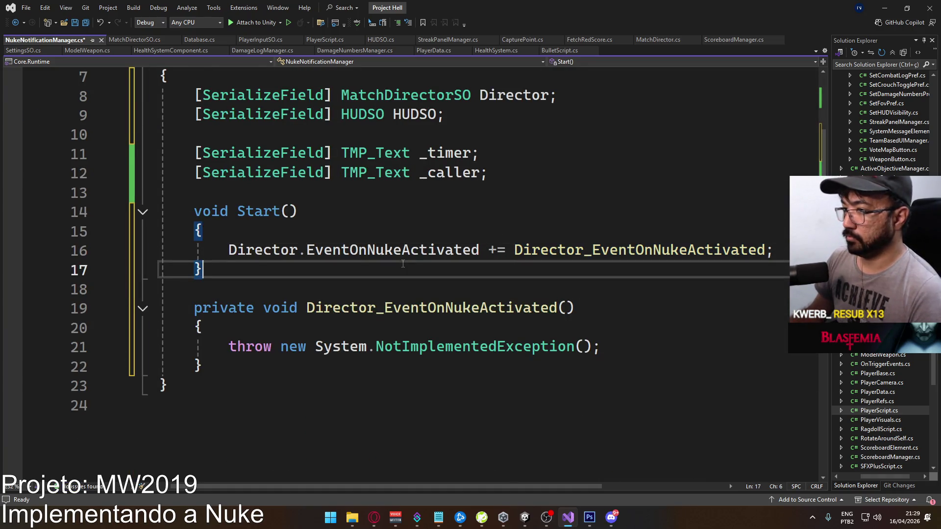
key(Return)
key(Return)
text(void Onde)
key(Tab)
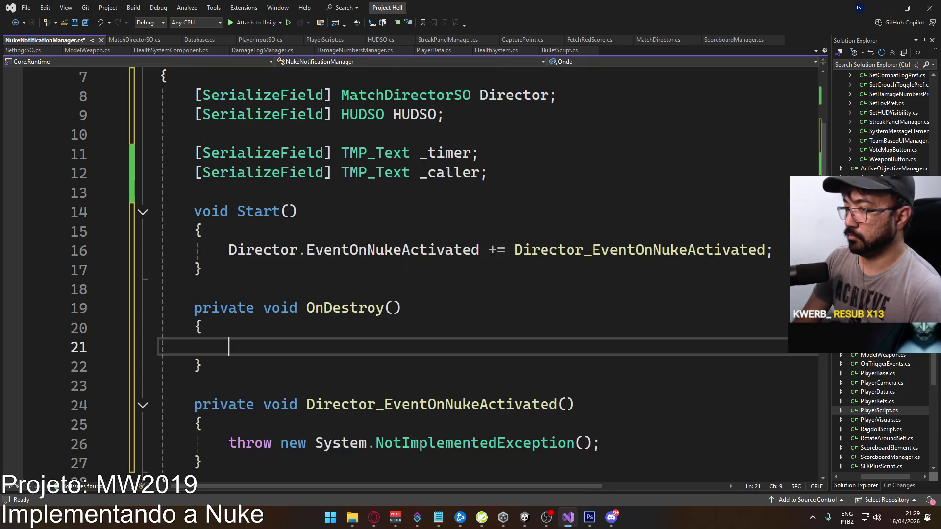
key(ctrl+s)
- Remove the private keyword from OnDestroy and the nuke-activated handler
click(216, 319)
key(Up)
key(Home)
key(ctrl+shift+Right)
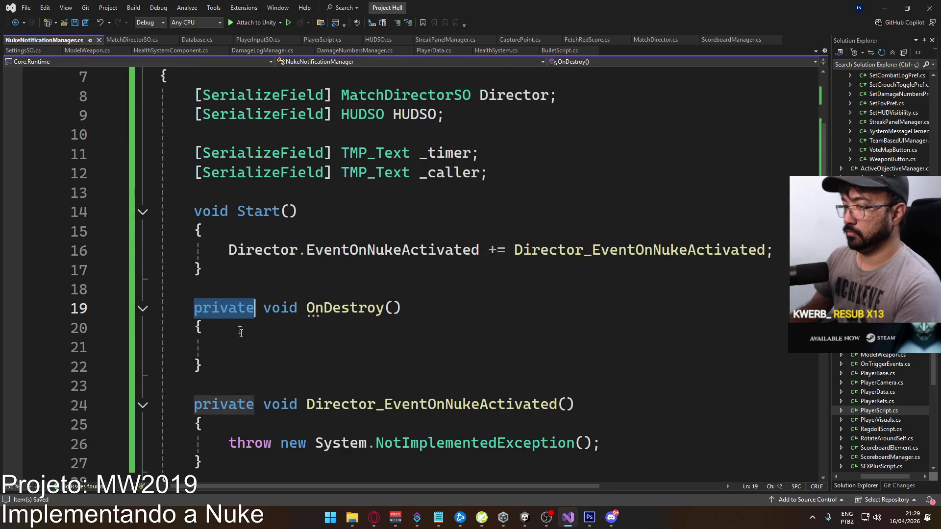
key(Delete)
key(Down)
key(Down)
key(Down)
key(Home)
key(ctrl+shift+Right)
key(Delete)
- Subscribe HUDSO.EventOnNukeTimerUpdated in Start with a generated handler
click(770, 250)
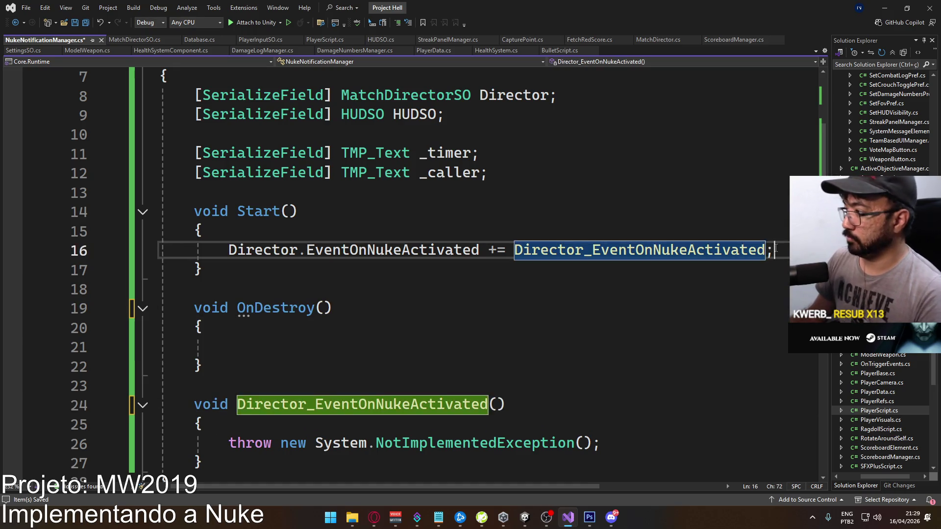
key(Return)
text(HUDSO.eventon)
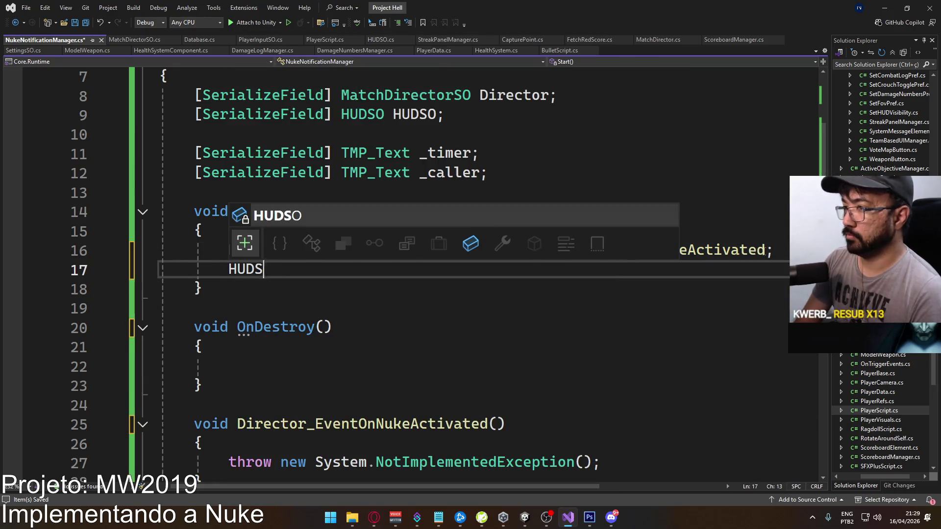
text(nu)
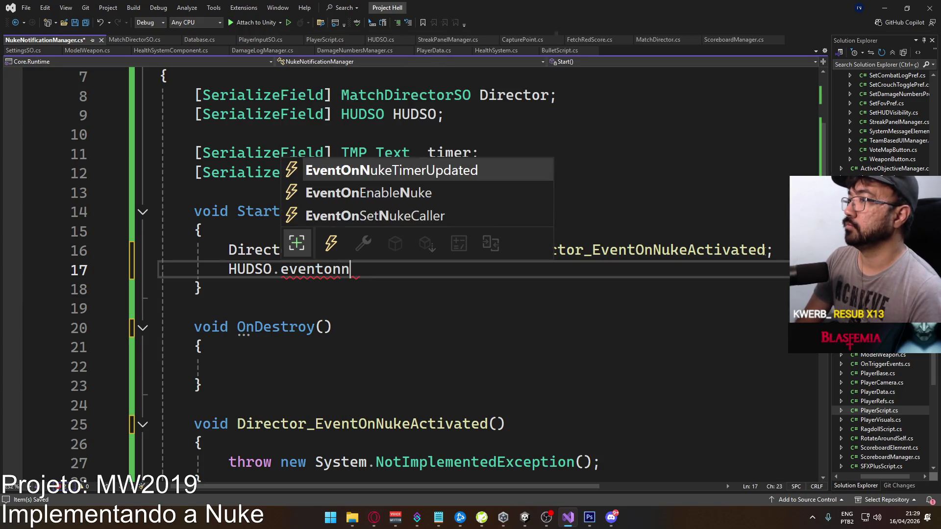
key(Tab)
text(+=)
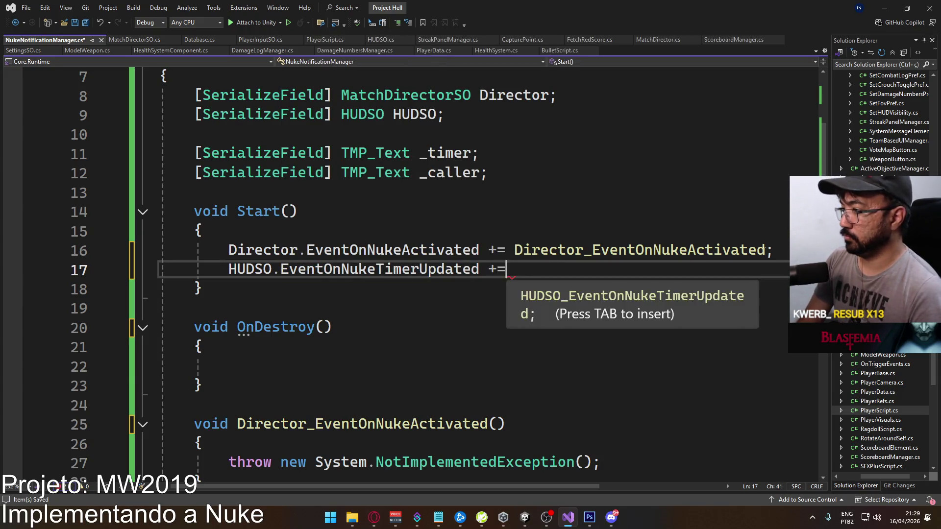
key(Tab)
- Move the generated timer handler below the Director handler at the class end
drag(216, 382, 160, 326)
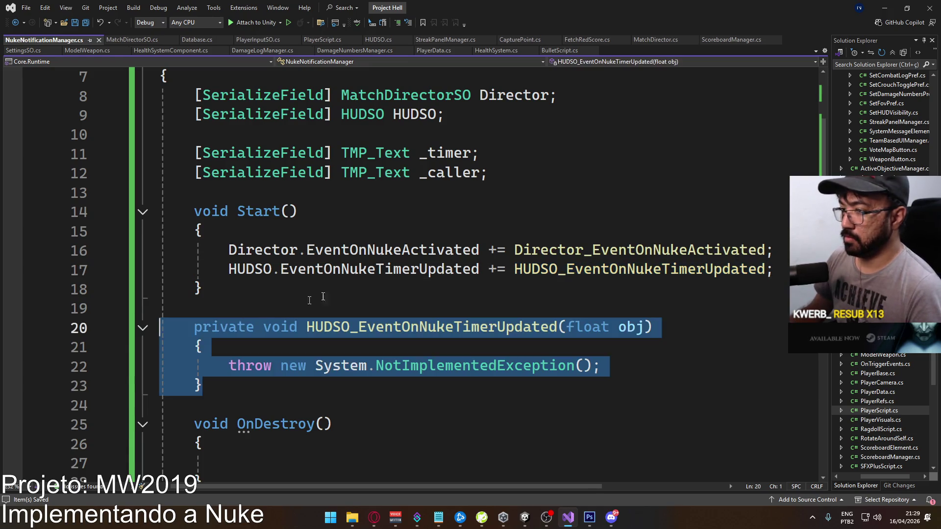
key(BackSpace)
key(BackSpace)
key(Delete)
scroll(300, 328, down, 3)
click(304, 309)
key(Return)
key(Return)
key(ctrl+v)
- Drop private from the timer handler and rename its obj parameter to value
click(238, 250)
click(194, 346)
key(ctrl+Delete)
key(Delete)
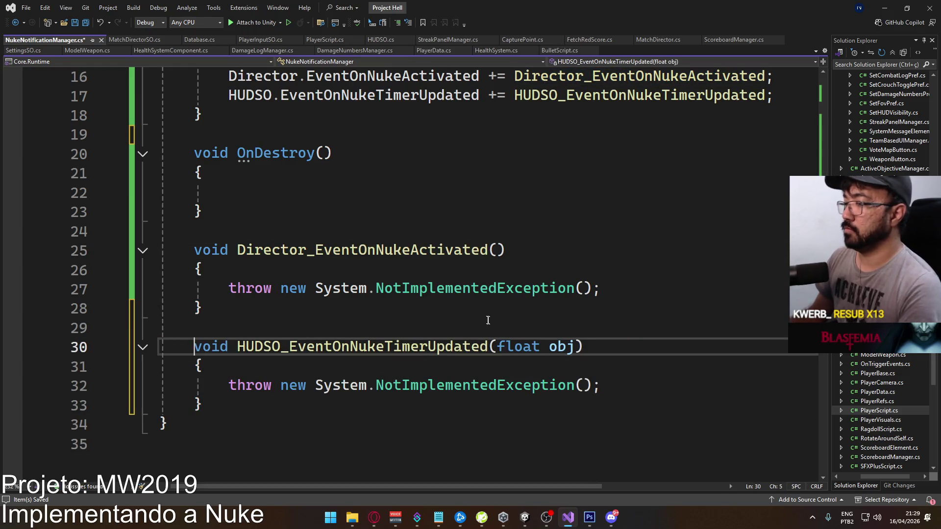
click(549, 346)
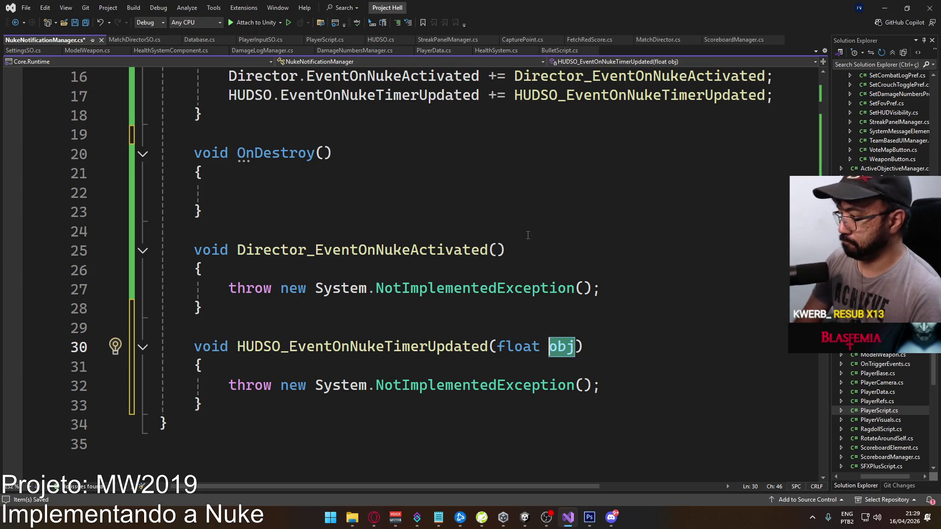
key(ctrl+Delete)
text(value)
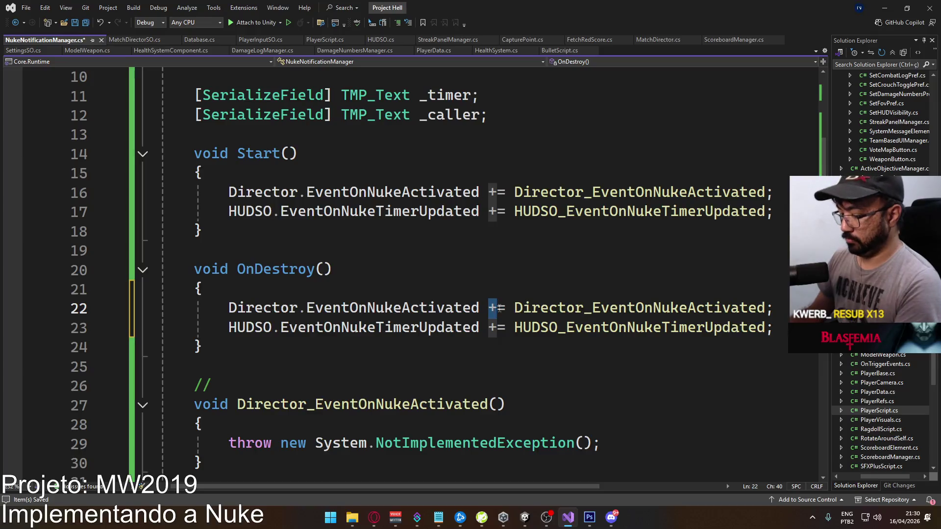
text(-)
- Change OnDestroy's subscriptions to -= unsubscriptions
click(495, 327)
key(BackSpace)
text(-)
- Delete the placeholder throw lines from both event handlers
click(441, 386)
scroll(454, 271, down, 3)
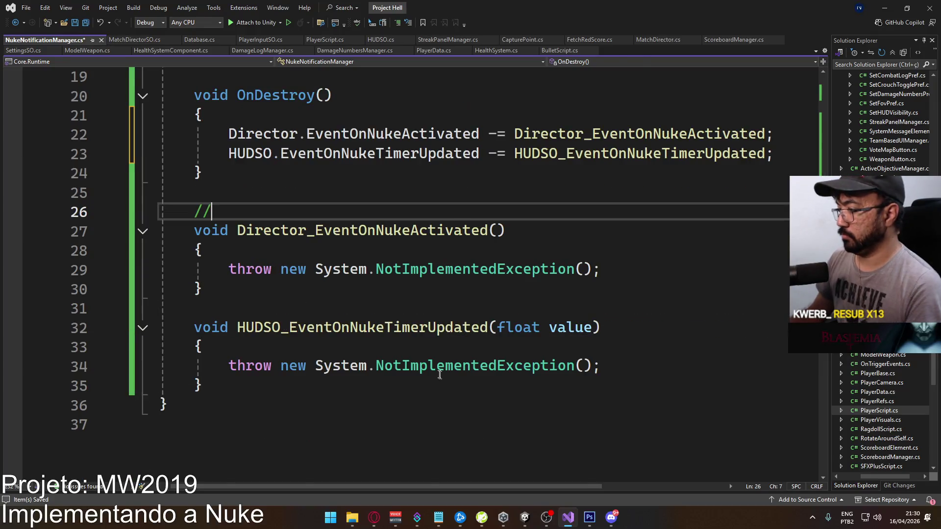
drag(601, 269, 228, 269)
scroll(513, 305, up, 2)
scroll(514, 305, down, 2)
scroll(535, 302, up, 2)
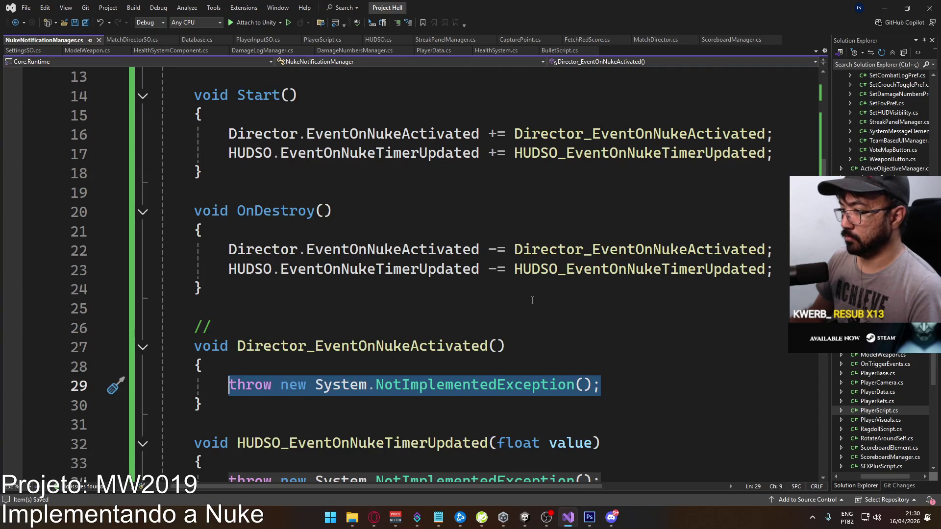
scroll(533, 301, down, 2)
scroll(519, 305, up, 1)
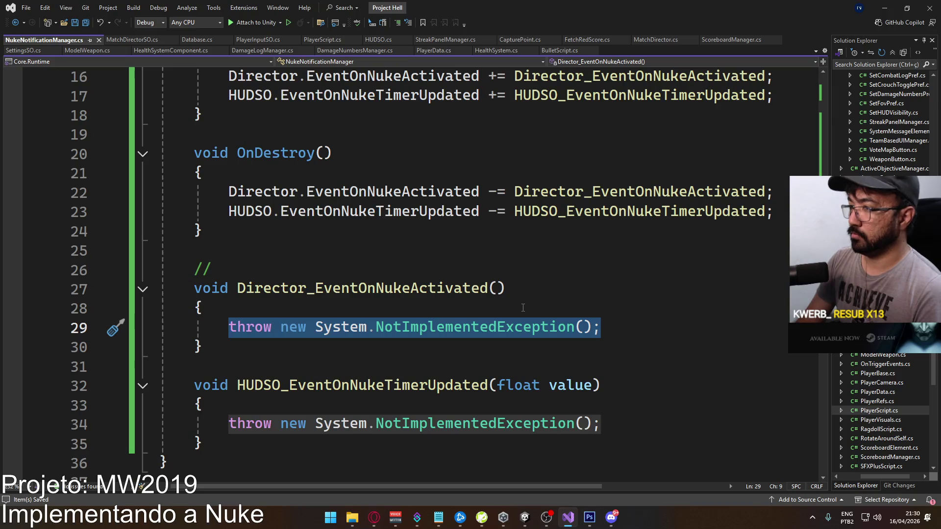
key(BackSpace)
drag(601, 424, 229, 424)
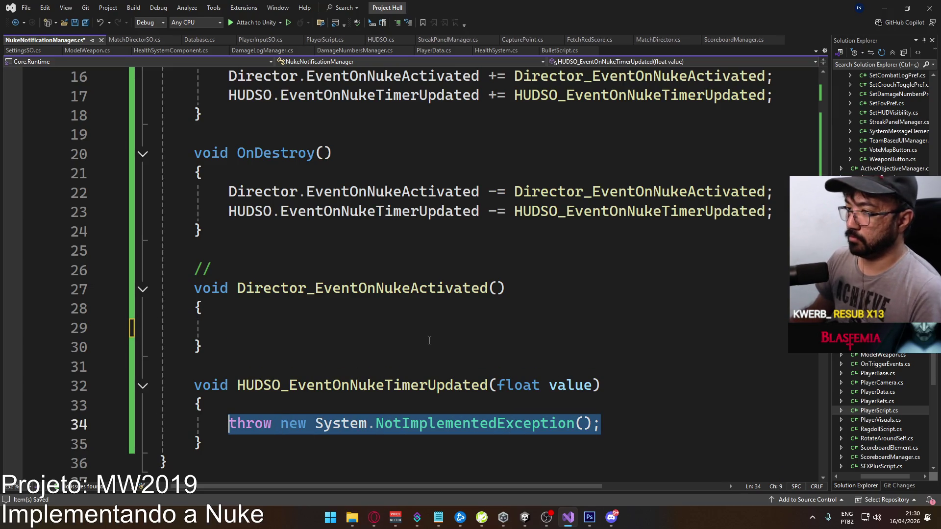
key(BackSpace)
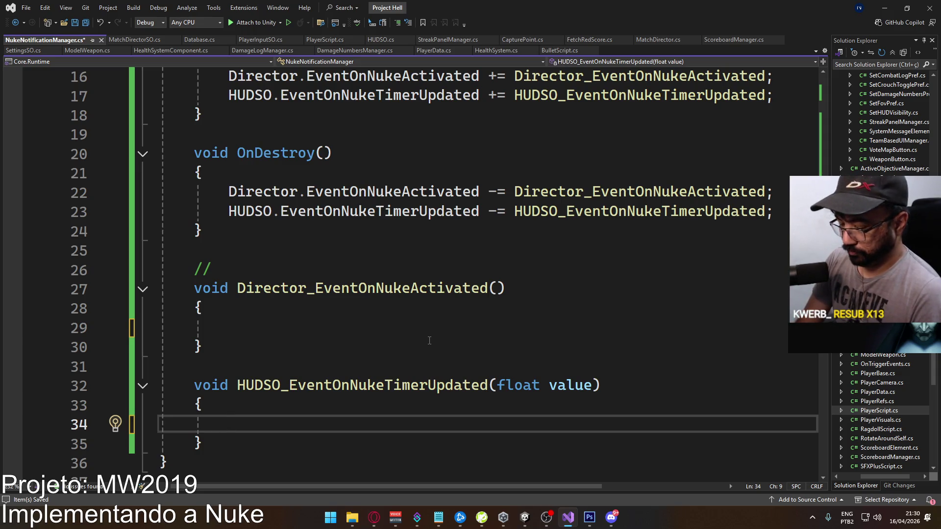
- Start the timer handler's line _timer.text = value.ToString(
text(_d)
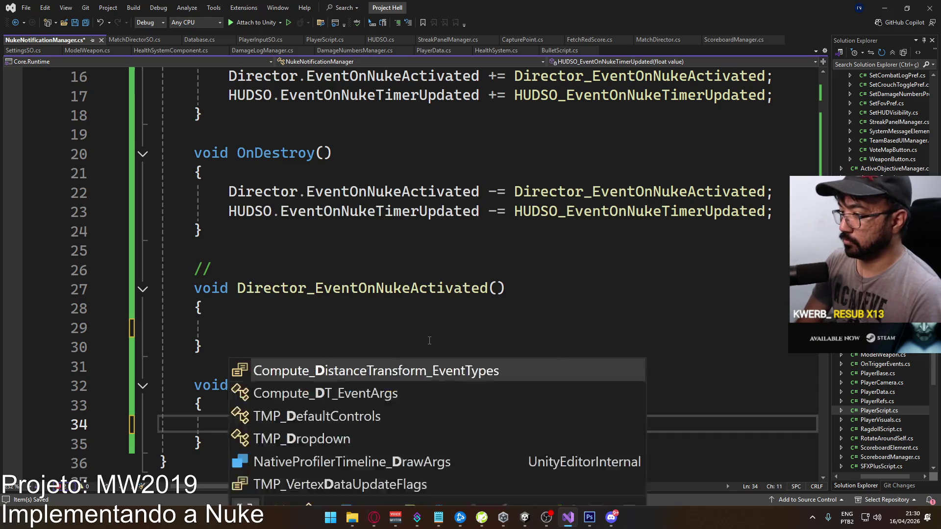
key(BackSpace)
text(timer)
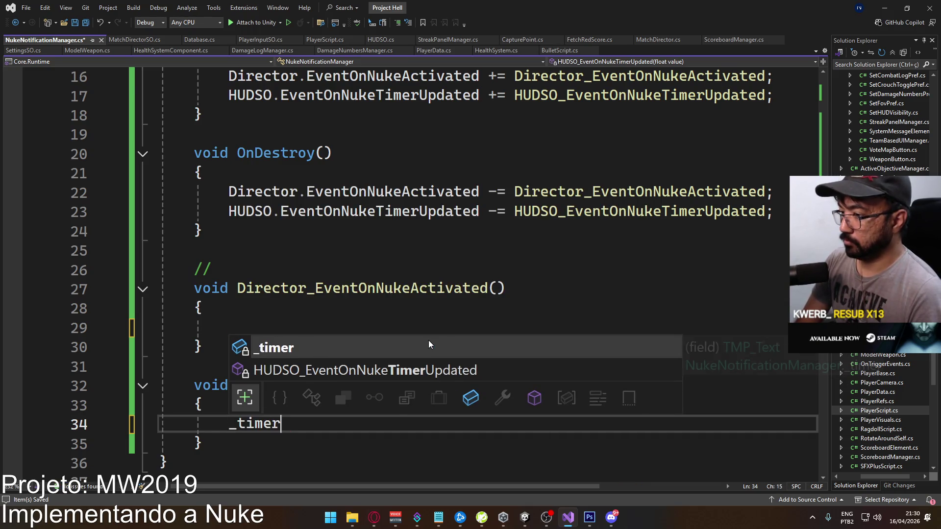
text(.text = value.To)
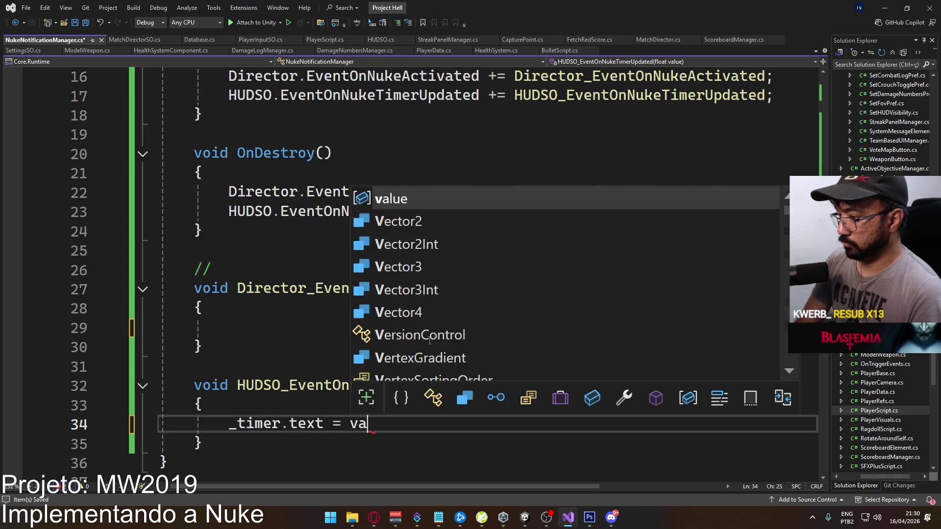
key(Tab)
text(()
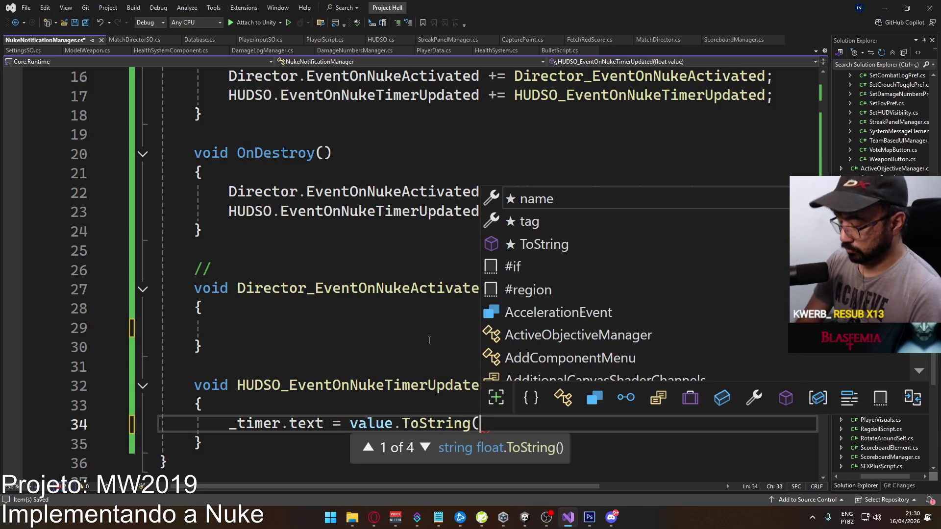
text("0.)
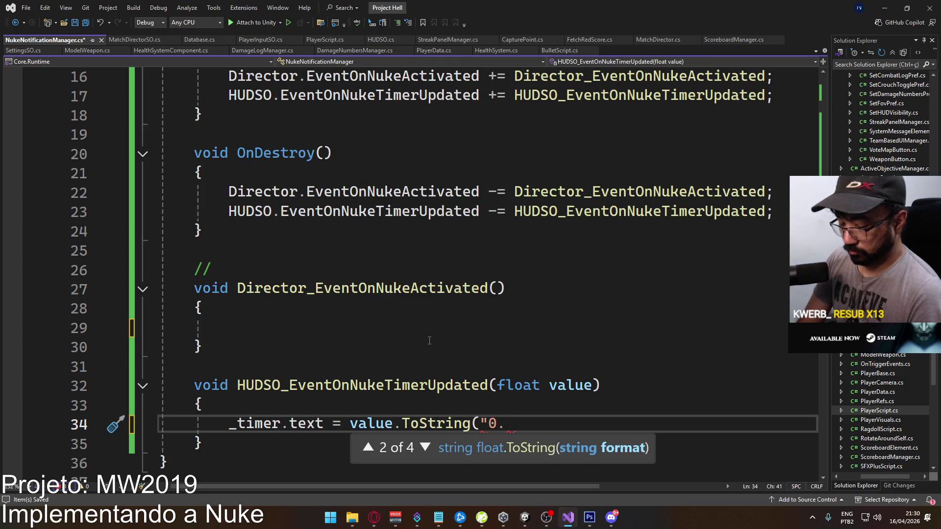
key(BackSpace)
key(BackSpace)
key(BackSpace)
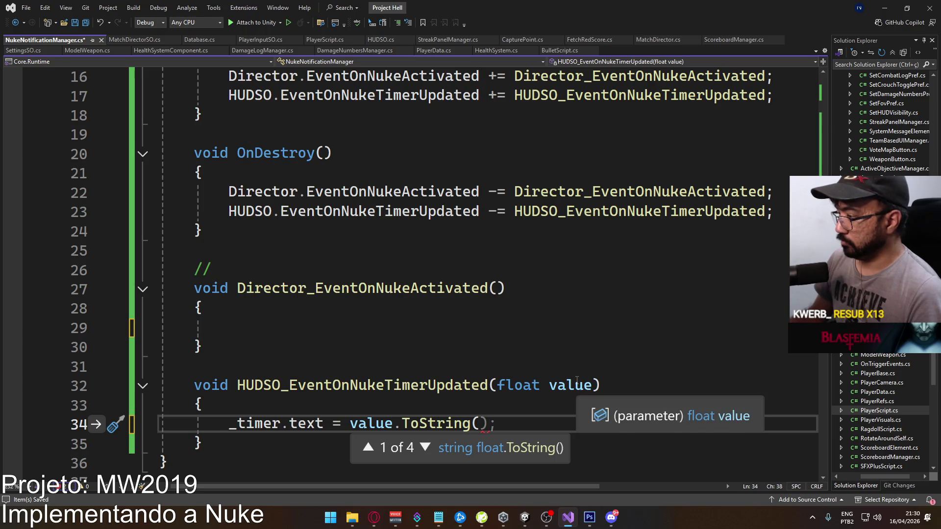
key(Escape)
- Insert a CustomMath.FormatSeconds call above it and go to its definition
key(ctrl+Return)
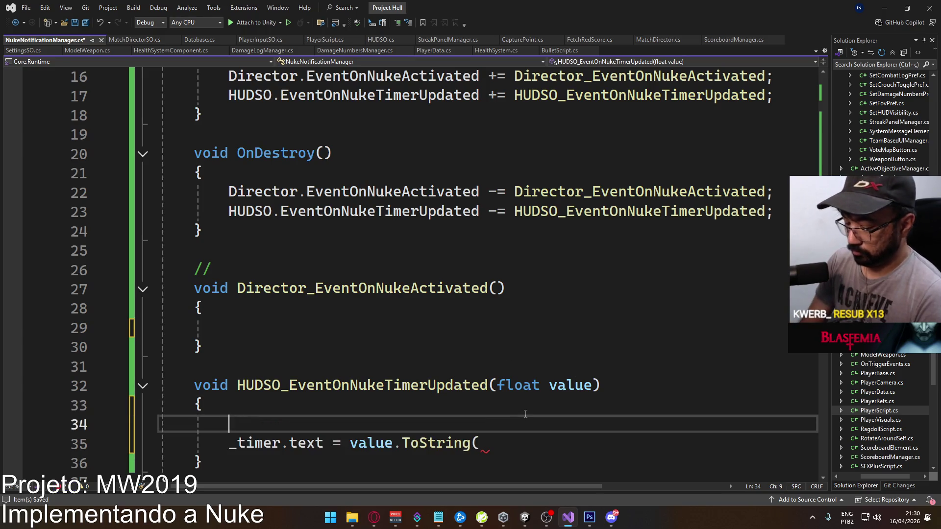
text(CustomM)
key(Tab)
text(.form)
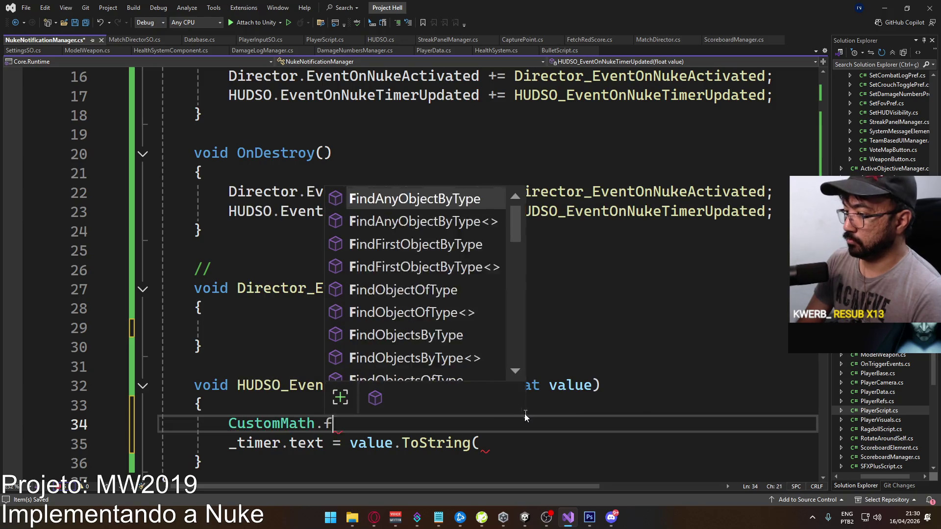
key(Down)
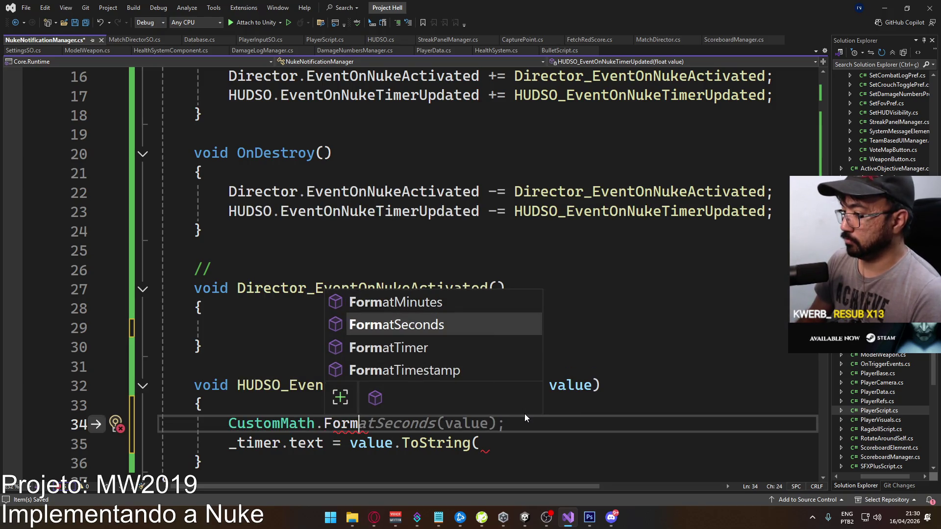
key(Tab)
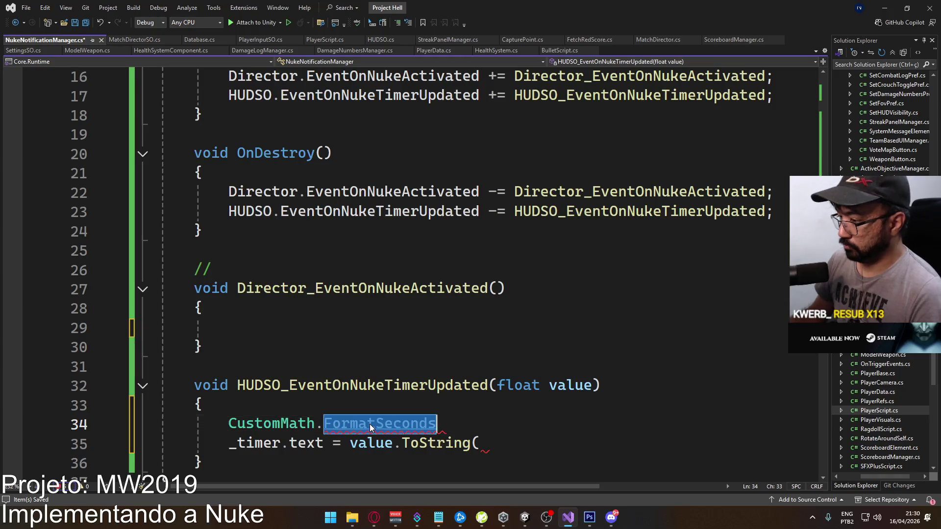
key(F12)
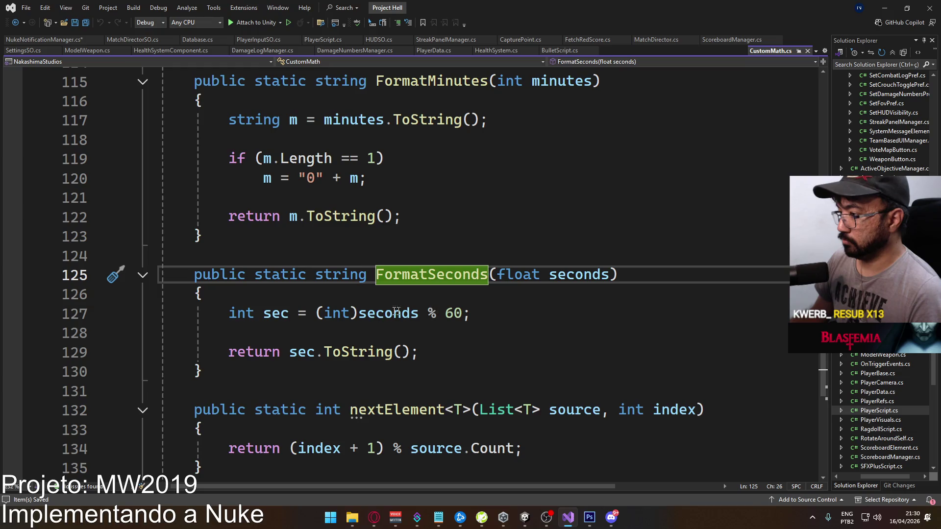
- Review FormatTimestamp and FormatSeconds in CustomMath.cs, then switch to the Unity editor
scroll(325, 299, down, 2)
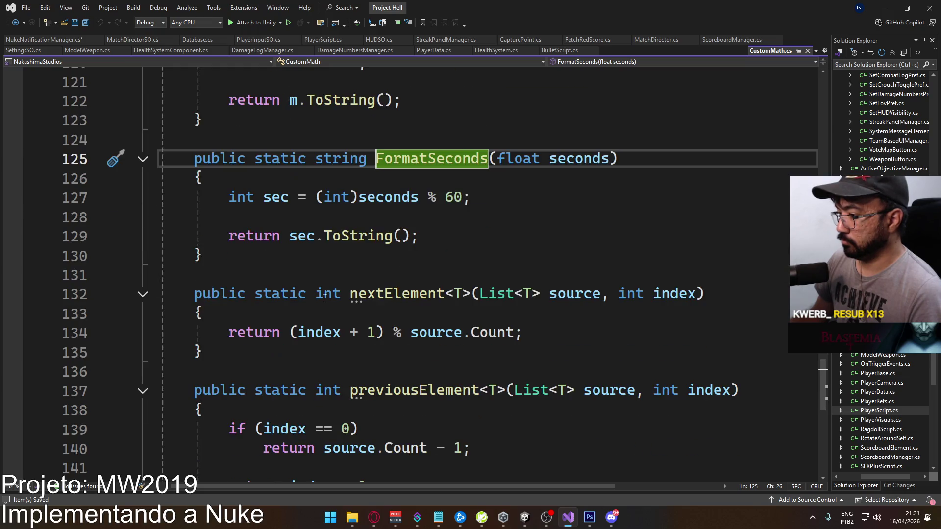
scroll(325, 298, down, 3)
scroll(338, 313, up, 9)
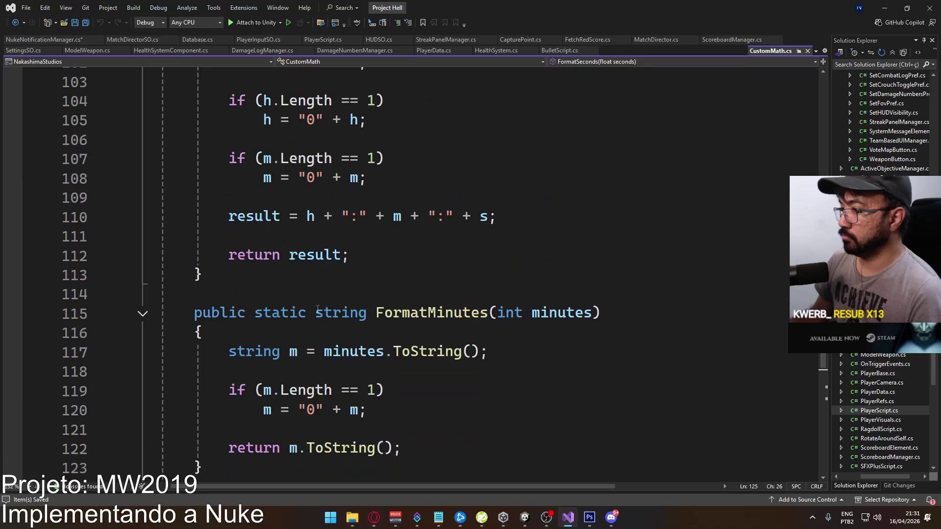
scroll(348, 323, up, 6)
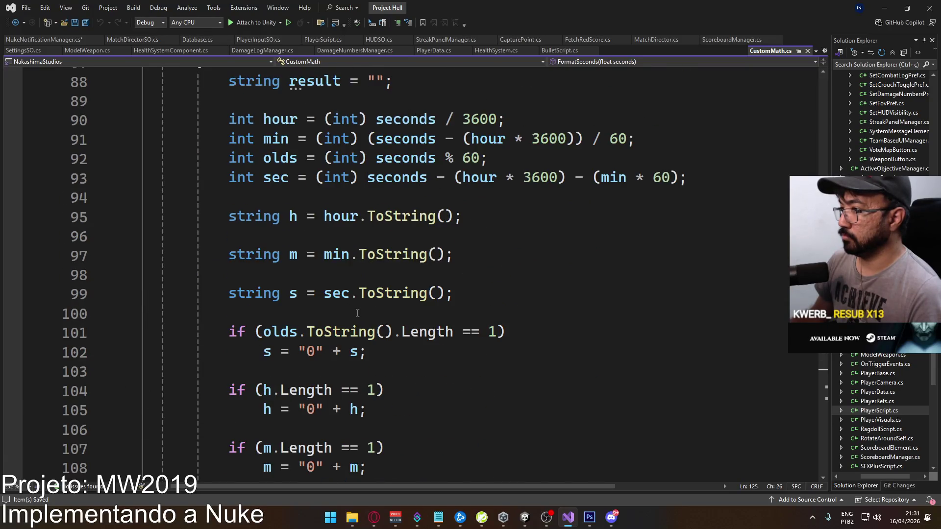
scroll(348, 314, up, 1)
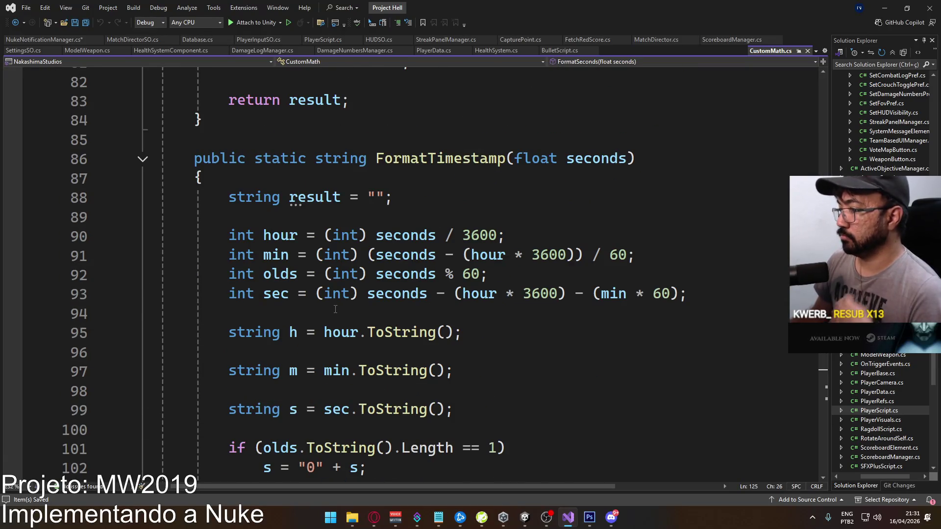
scroll(331, 309, down, 2)
scroll(330, 309, down, 1)
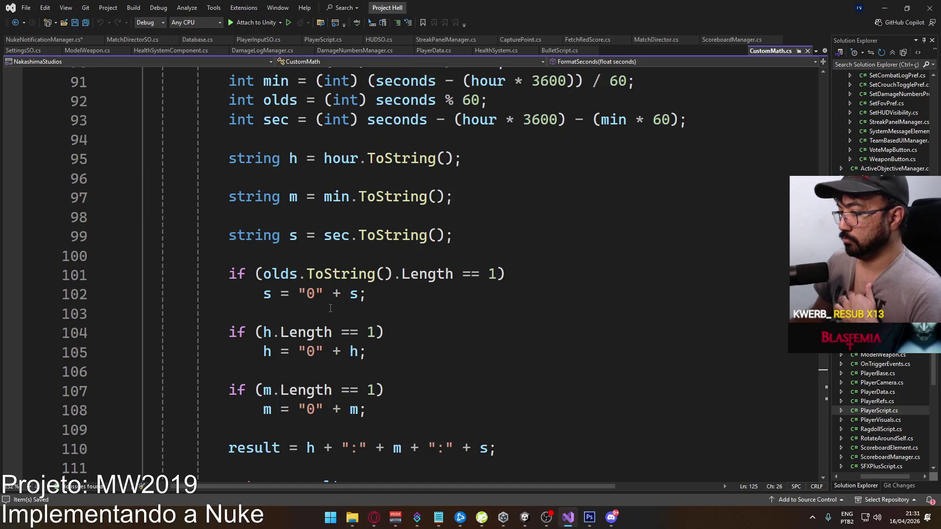
scroll(330, 308, down, 1)
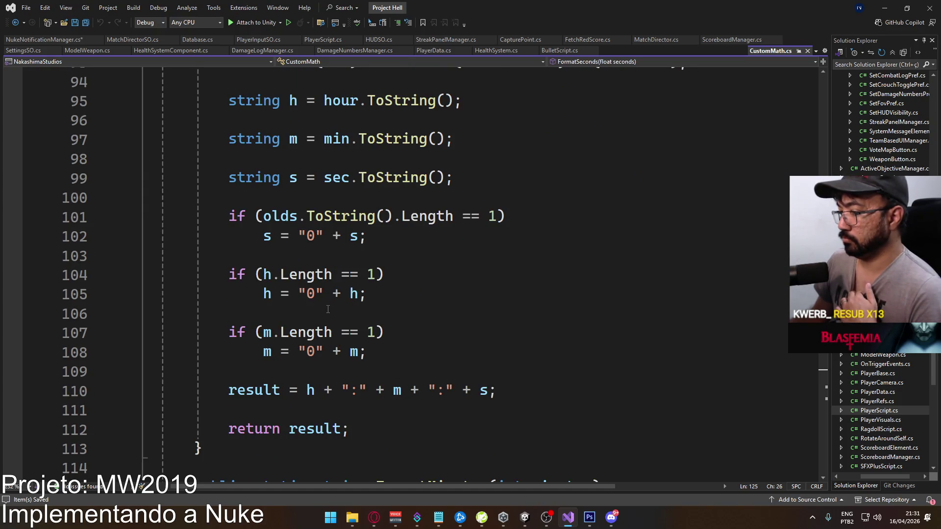
scroll(328, 309, down, 2)
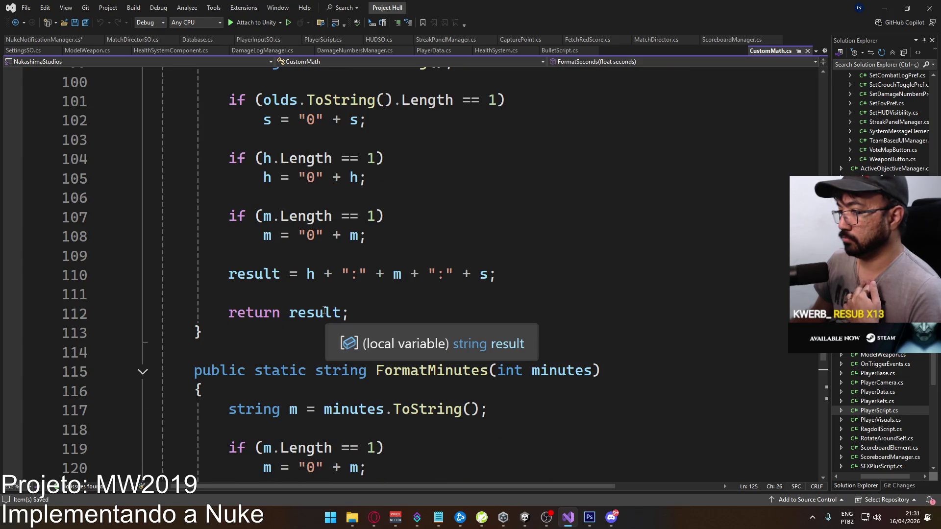
click(525, 517)
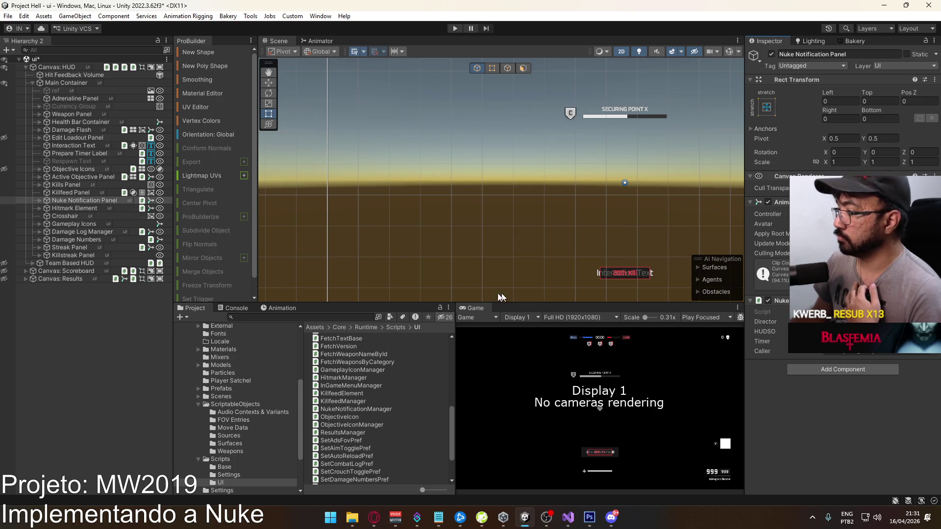
- Activate Main Container under Nuke Notification Panel to show the banner, then return to Visual Studio
click(40, 199)
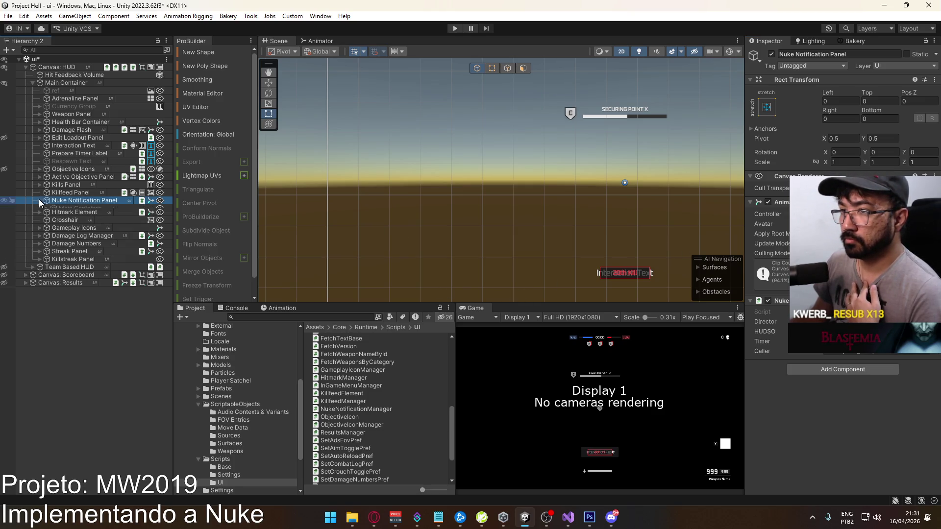
click(81, 207)
click(769, 52)
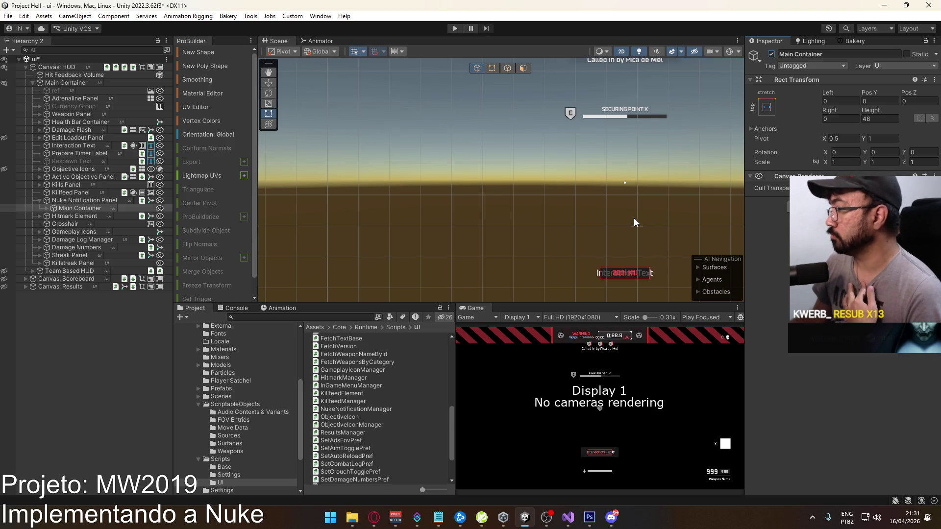
click(568, 517)
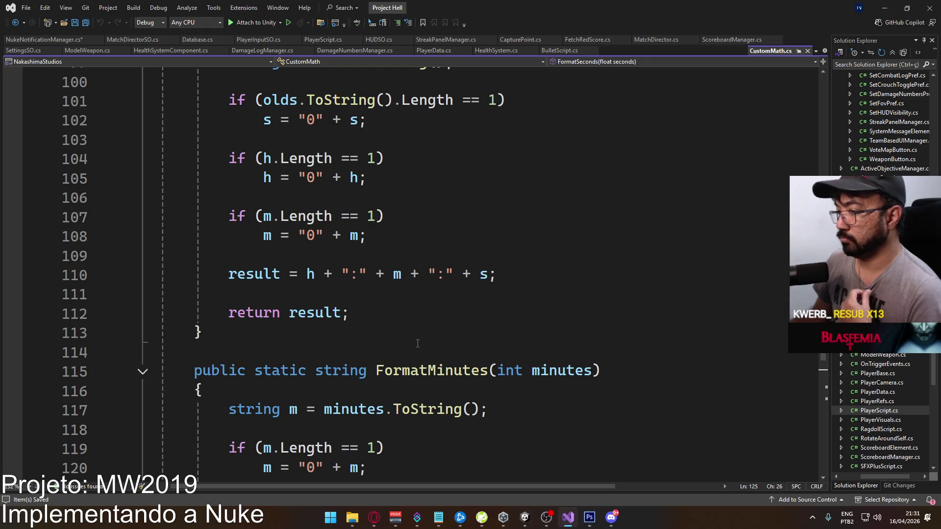
- Paste a duplicate of the FormatTimestamp method directly below the original
scroll(418, 343, up, 2)
scroll(418, 343, up, 4)
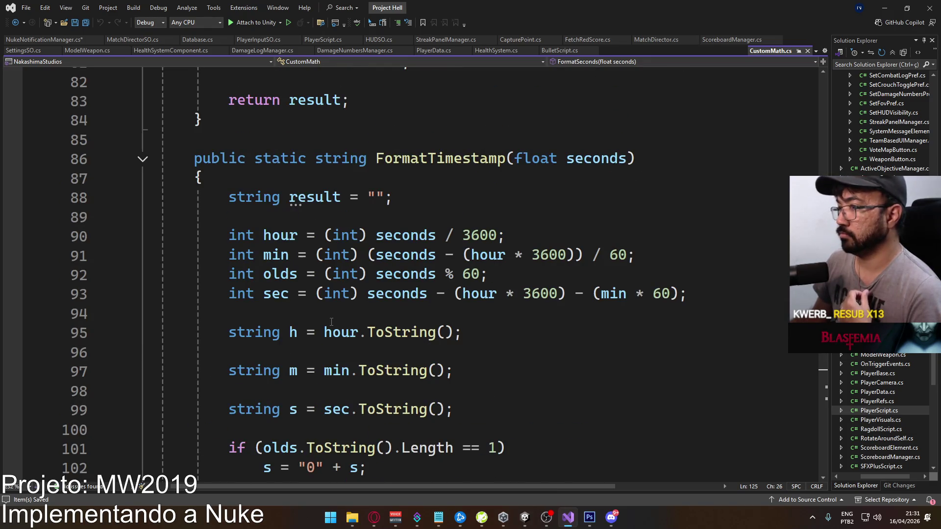
scroll(329, 323, down, 5)
click(203, 389)
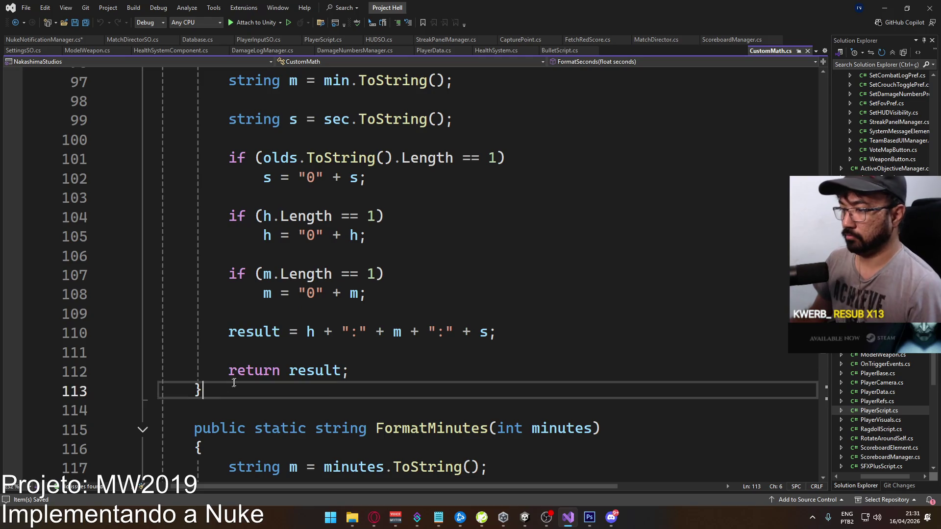
scroll(203, 388, up, 4)
scroll(230, 167, up, 1)
shift+click(195, 158)
scroll(319, 280, down, 6)
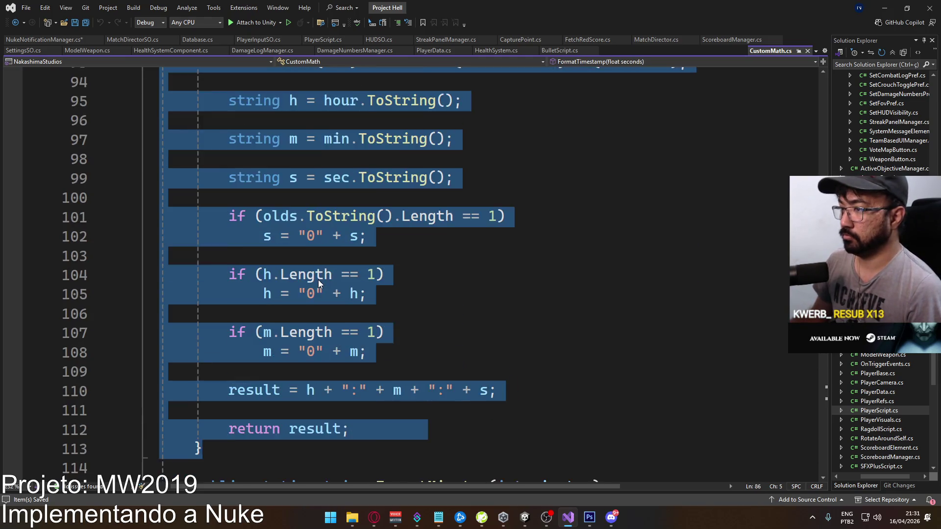
key(Right)
key(Return)
key(Return)
key(ctrl+v)
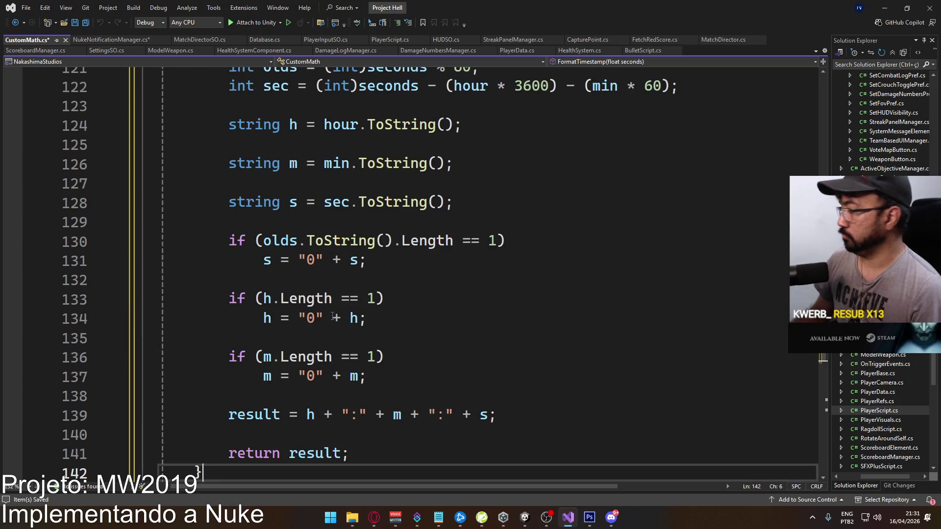
- Rename the copied method to FormatNukeTimestamp
scroll(327, 314, up, 5)
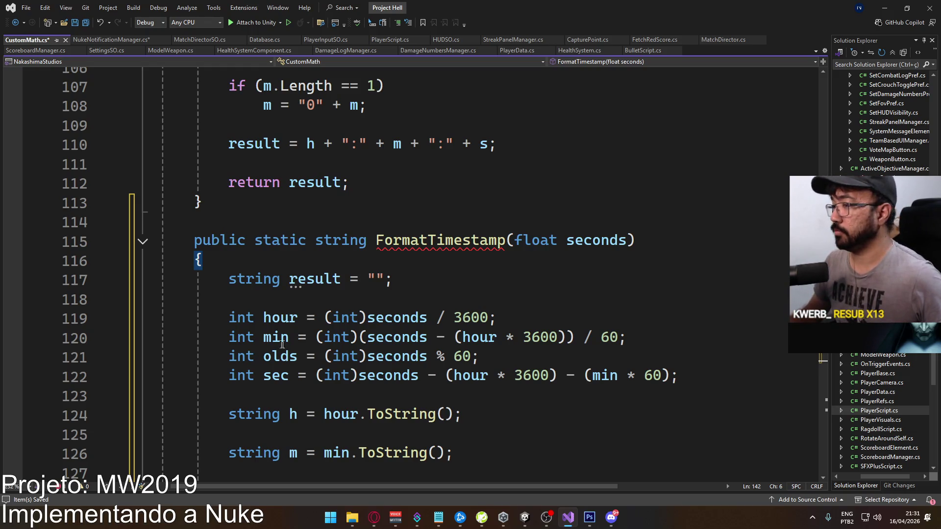
click(431, 239)
double_click(501, 238)
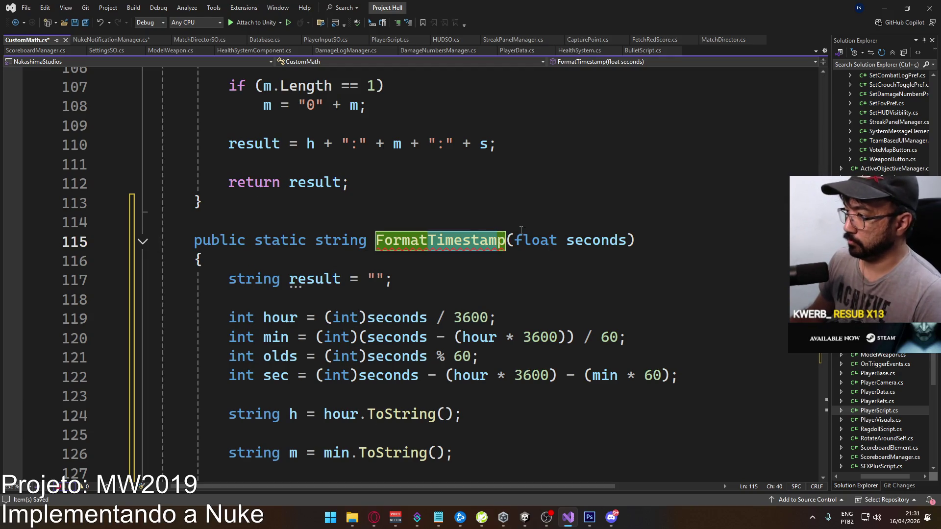
click(430, 239)
text(Nuke)
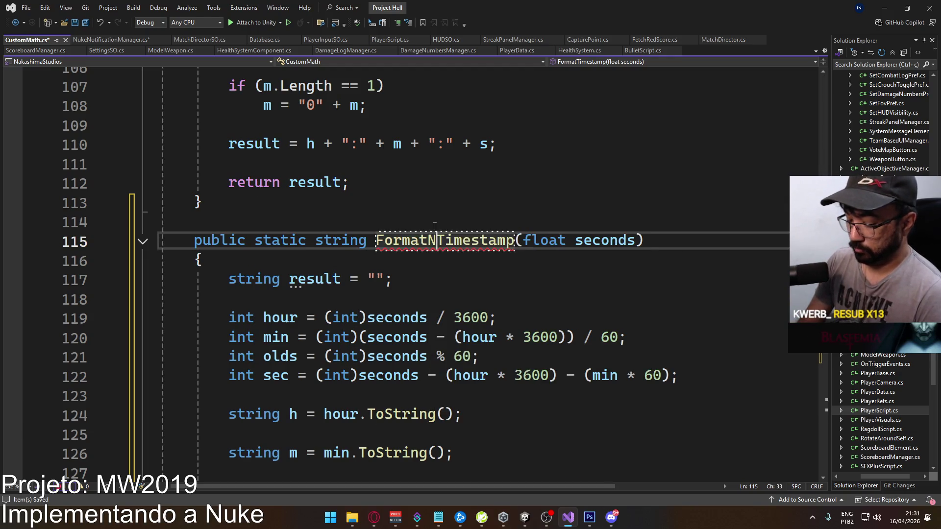
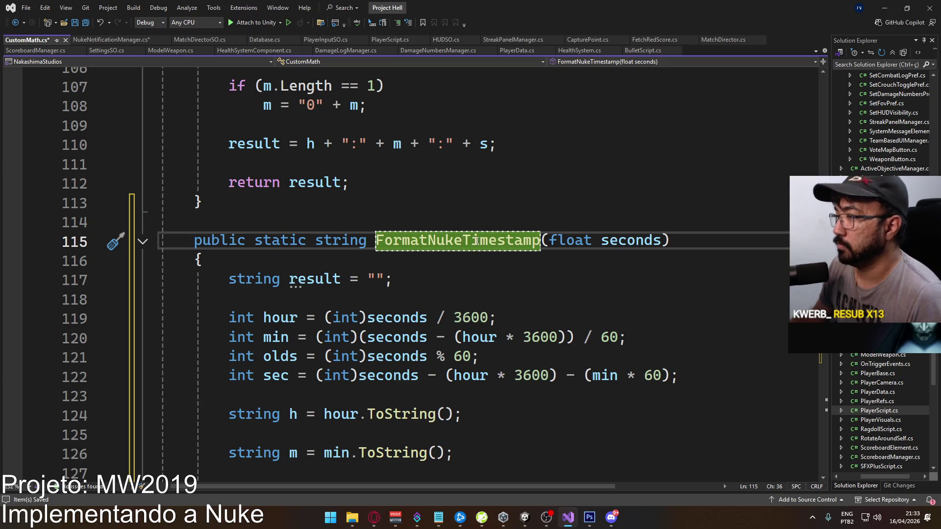
- Scroll through CustomMath.cs to find the FormatNukeTimestamp method
click(407, 279)
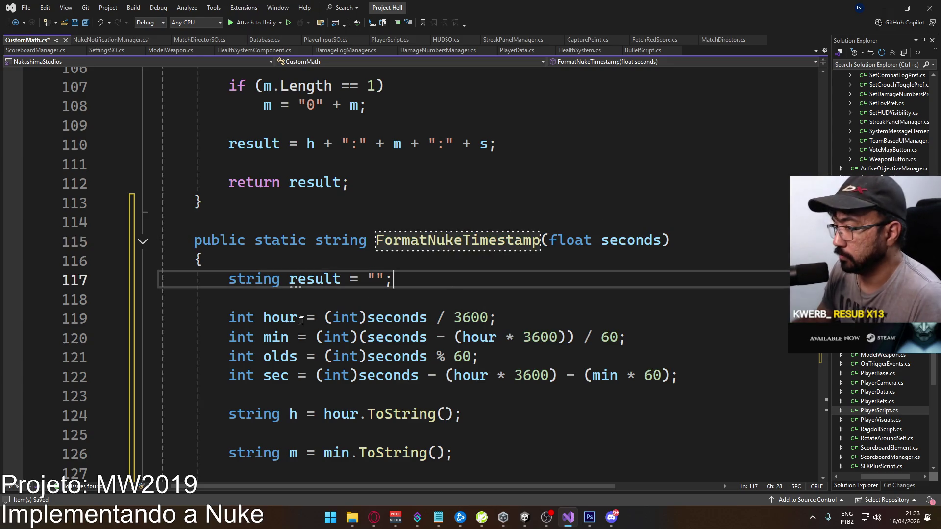
scroll(426, 252, down, 1)
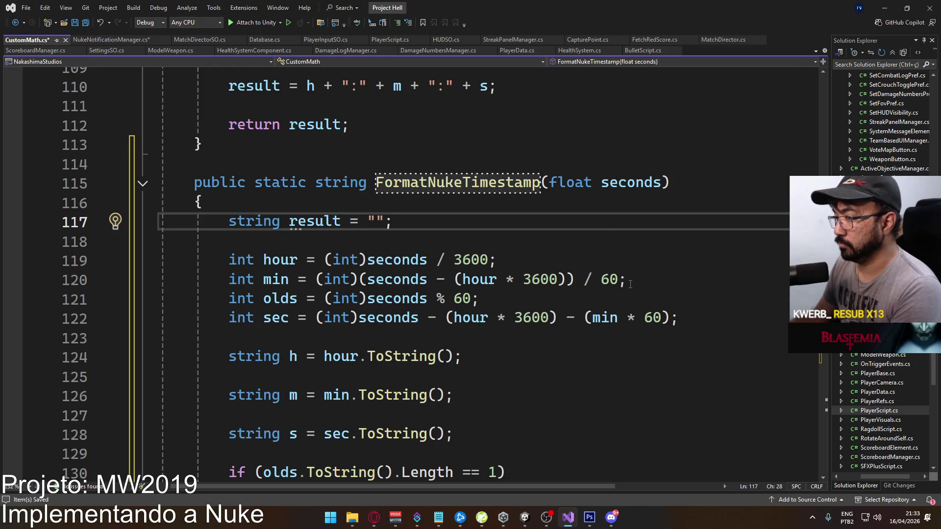
scroll(513, 313, down, 1)
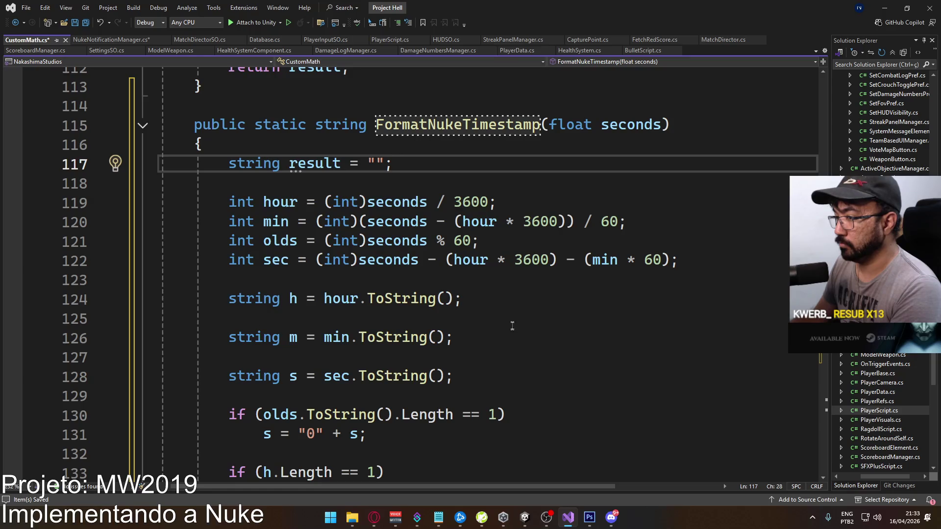
scroll(530, 358, down, 3)
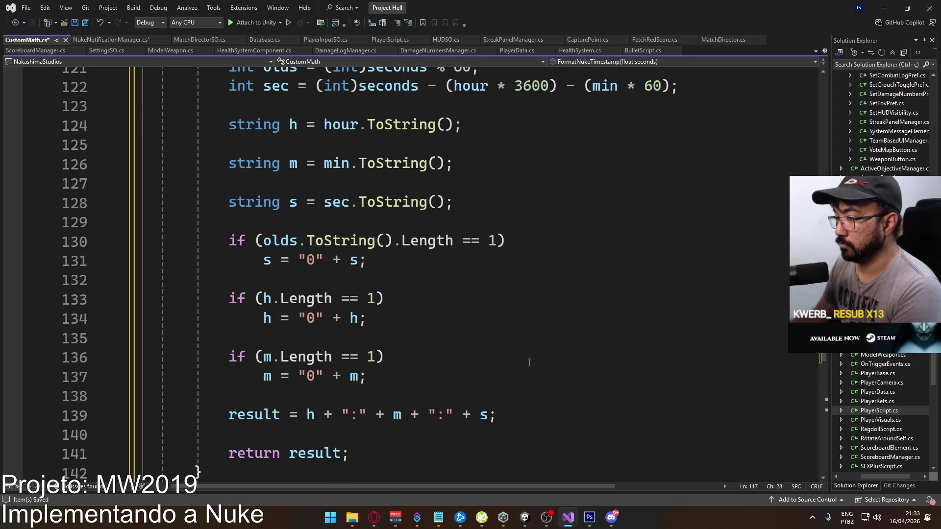
scroll(530, 363, down, 2)
scroll(530, 363, down, 2)
scroll(525, 333, down, 2)
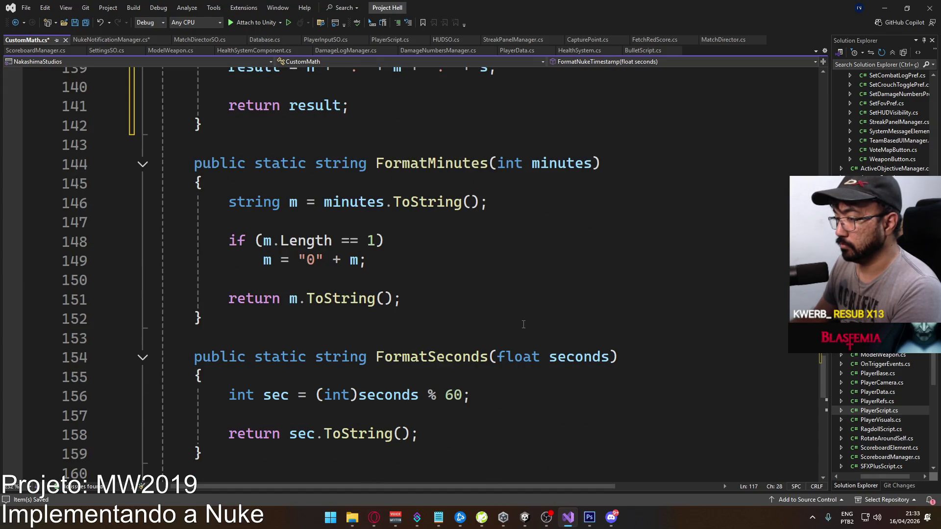
scroll(524, 326, up, 13)
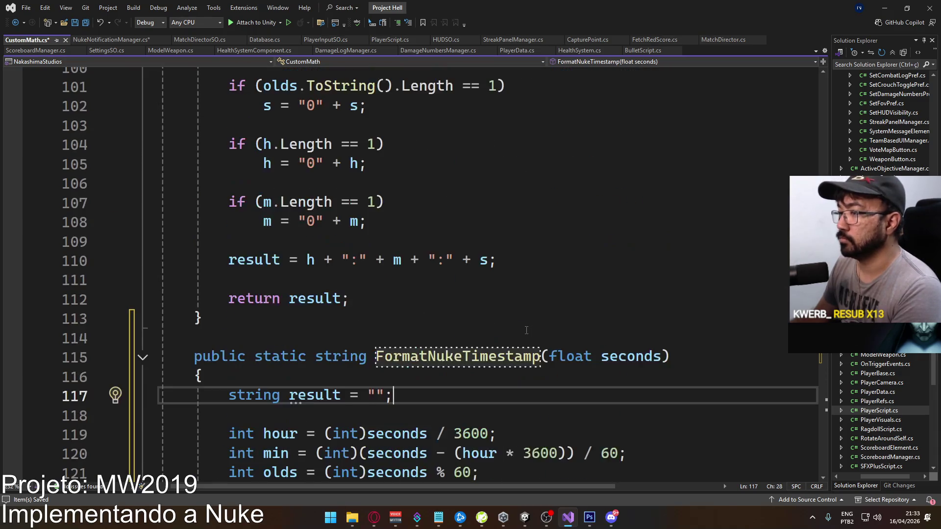
scroll(527, 330, down, 11)
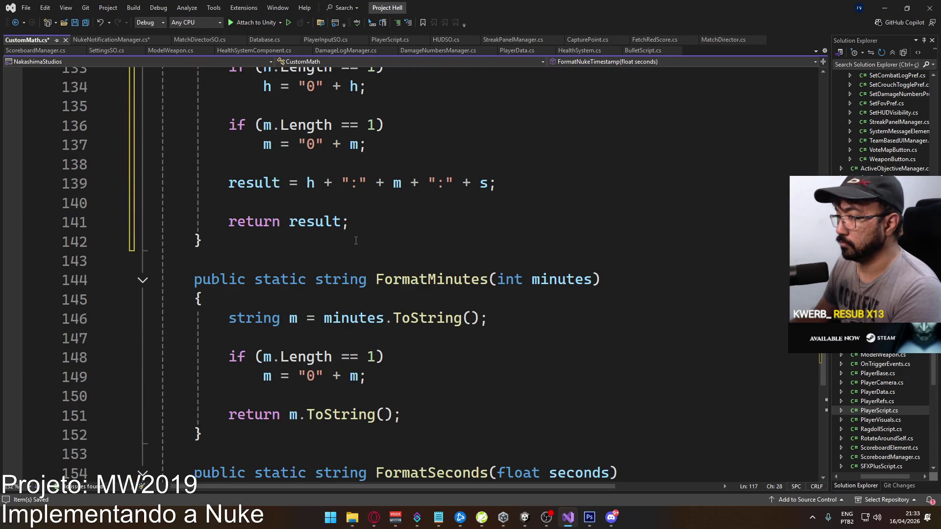
- Select and delete the whole FormatNukeTimestamp method, save CustomMath.cs, and open NukeNotificationManager.cs
click(356, 240)
scroll(355, 241, up, 10)
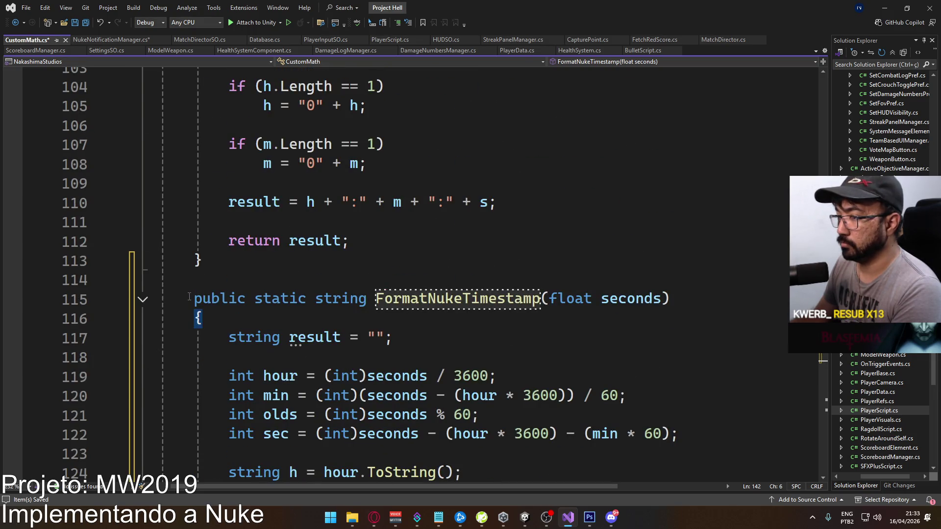
scroll(334, 331, down, 7)
scroll(338, 329, up, 7)
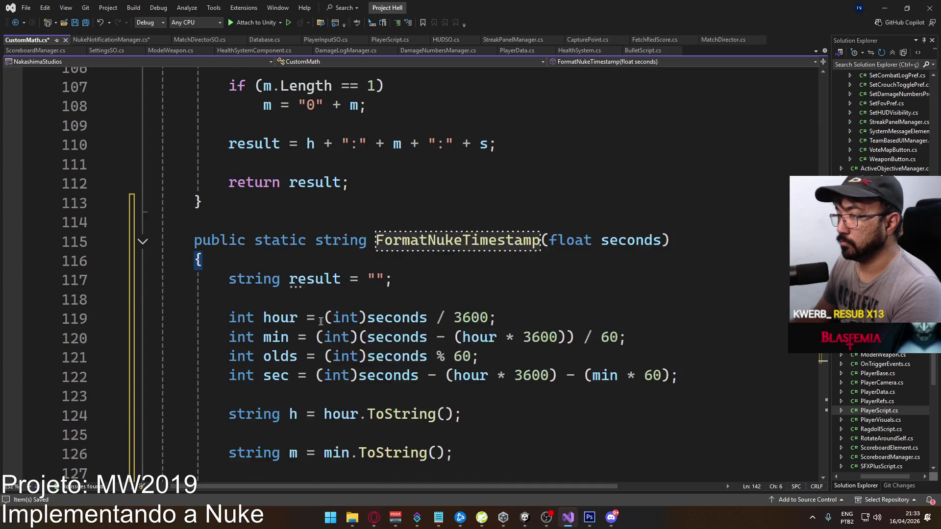
shift+click(356, 281)
key(Delete)
key(Delete)
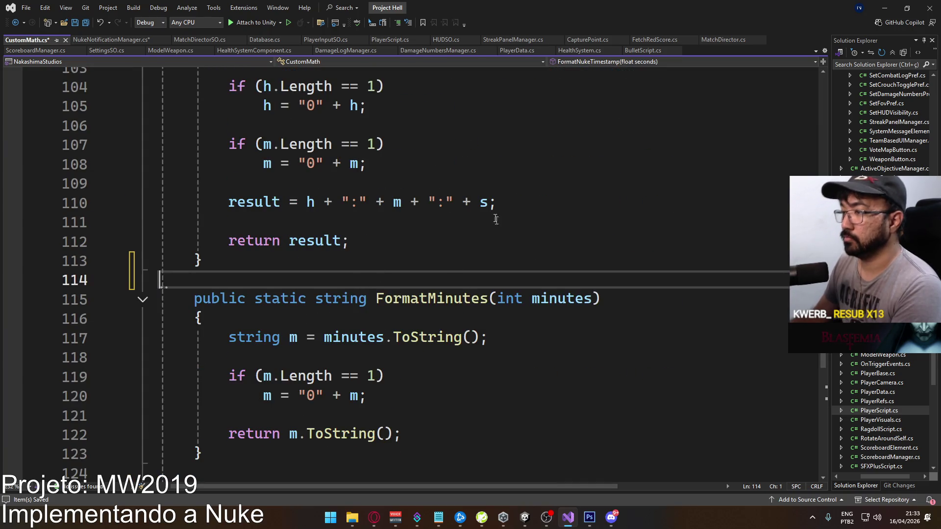
key(ctrl+s)
click(127, 39)
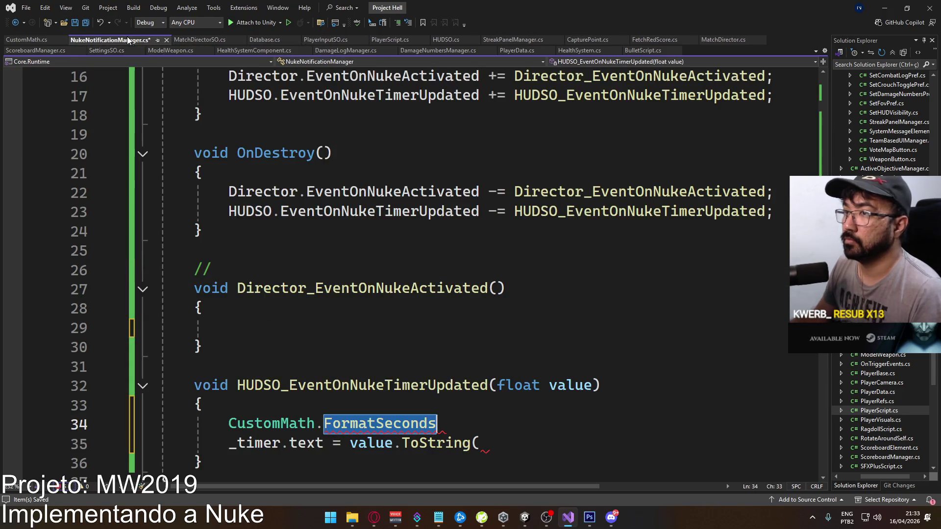
- Replace the CustomMath.FormatSeconds call so _timer.text uses value.ToString("00.0"), then save
scroll(475, 358, down, 1)
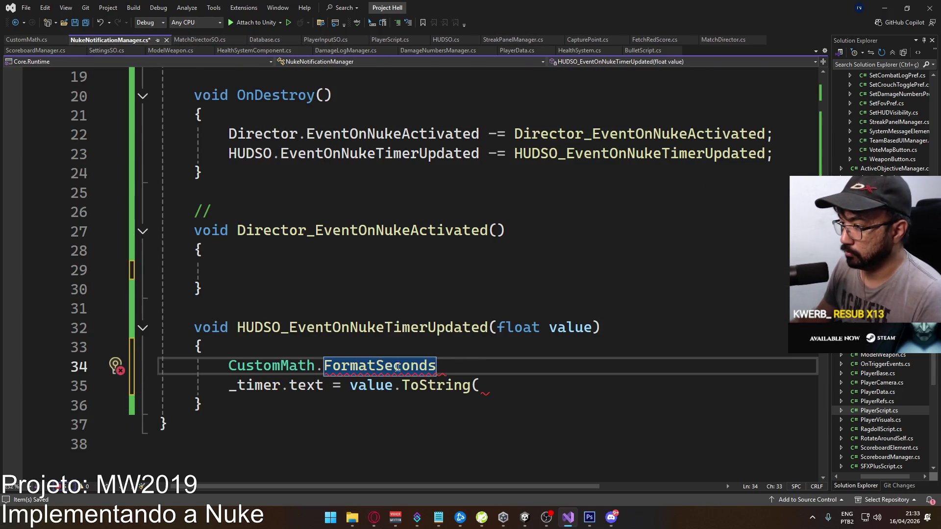
drag(437, 367, 226, 371)
key(ctrl+x)
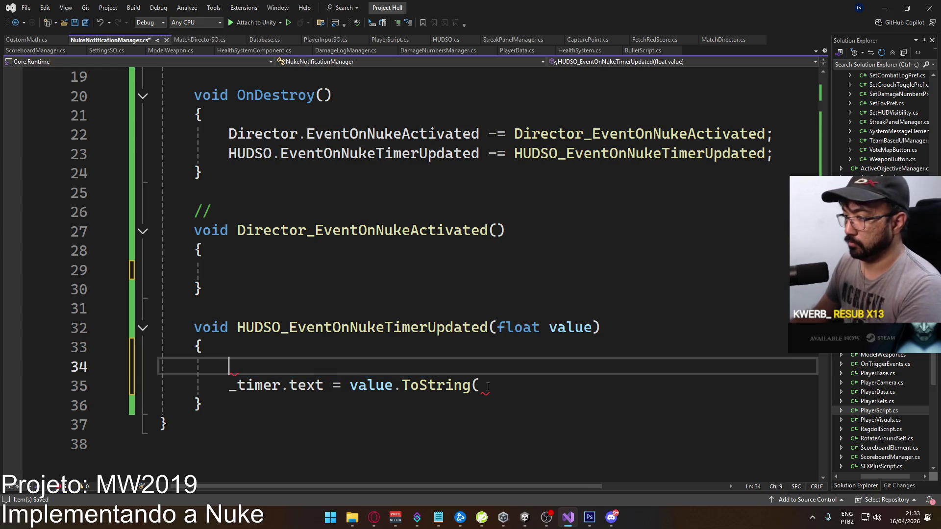
key(Down)
key(End)
text("0.)
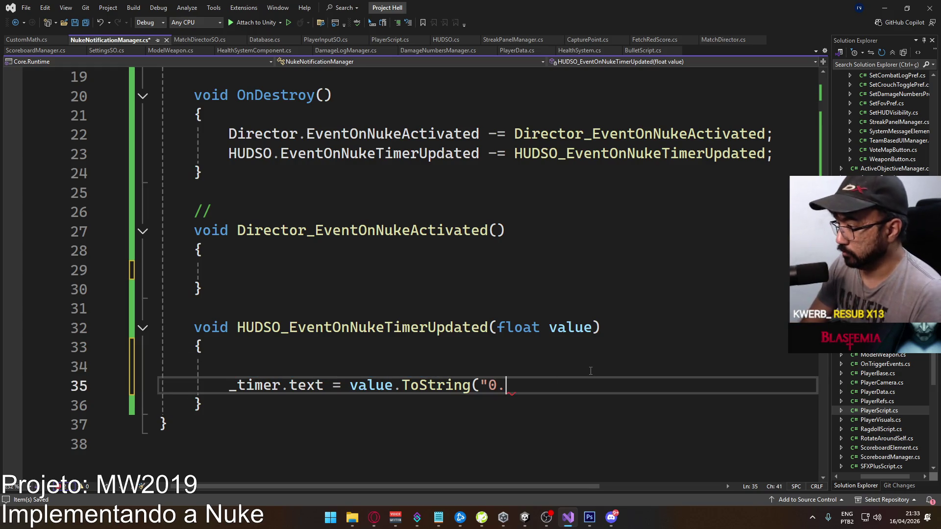
text(:)
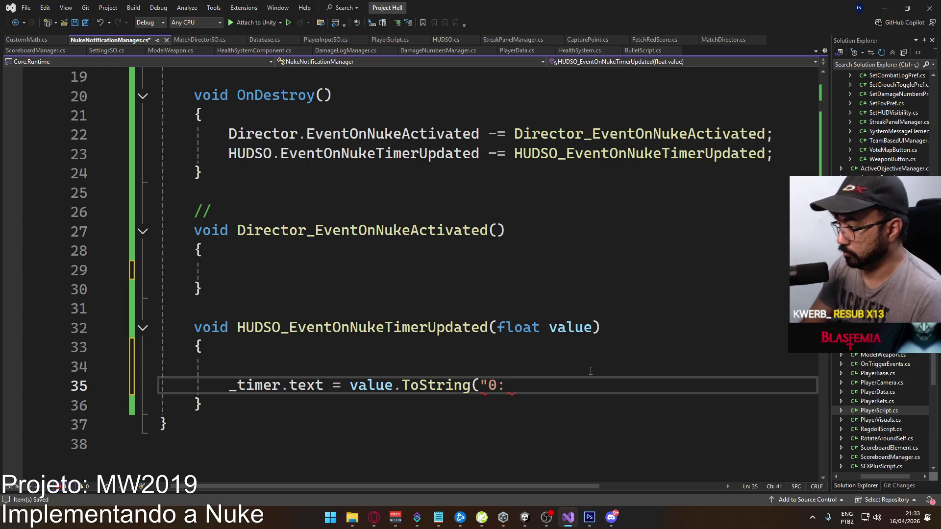
text( + )
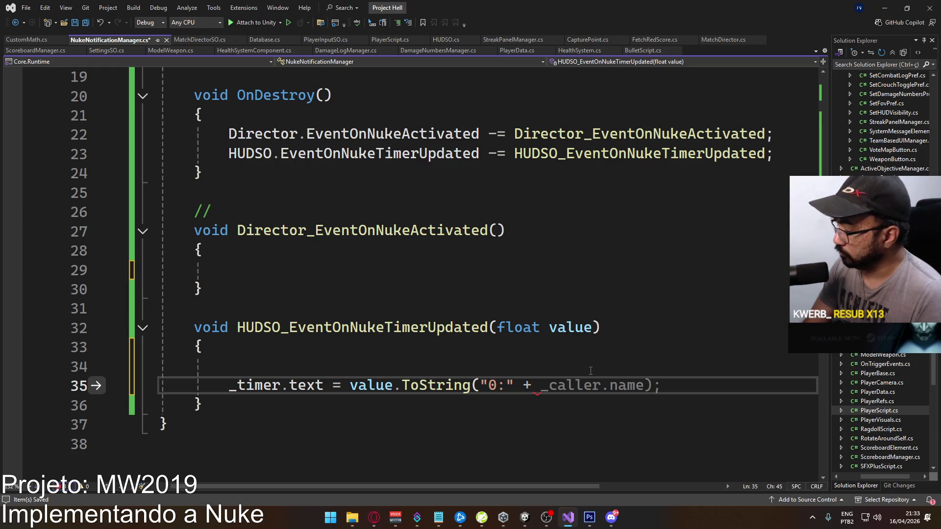
text(value.To)
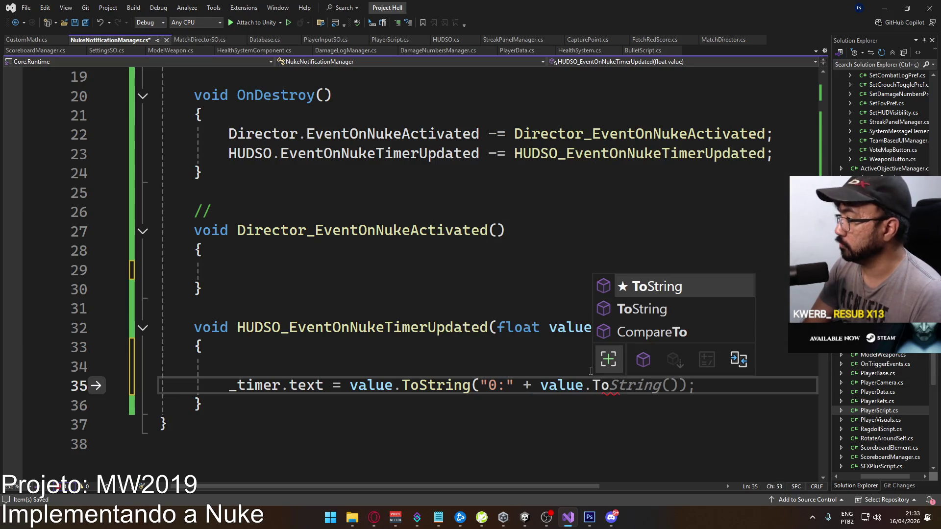
key(Tab)
text(()
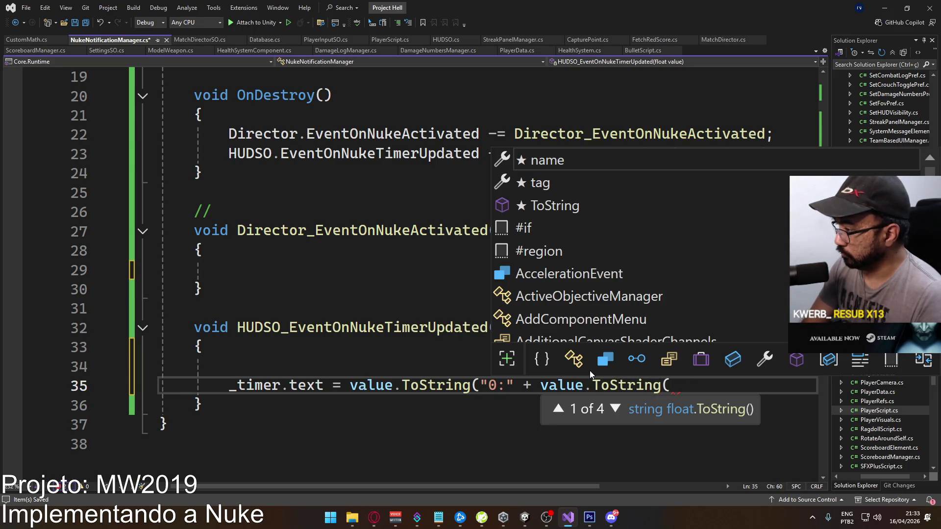
text("0)
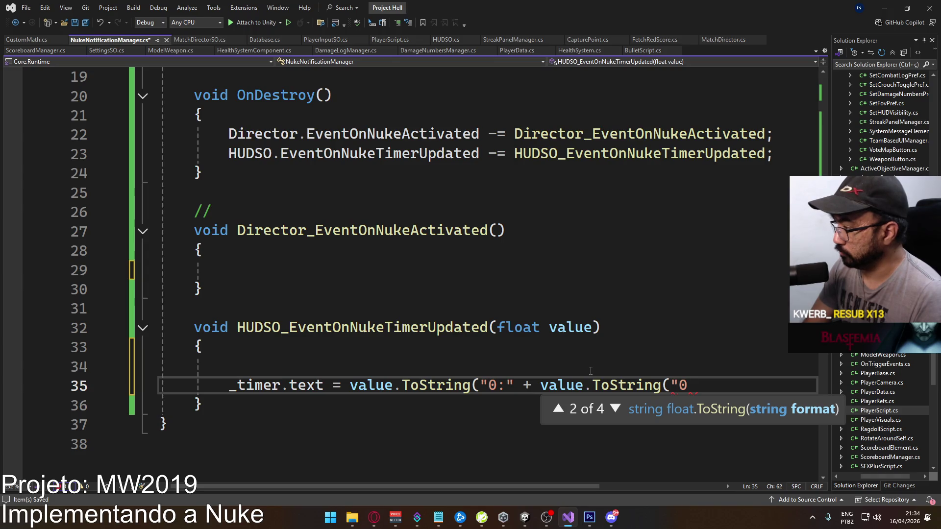
text(0.0")
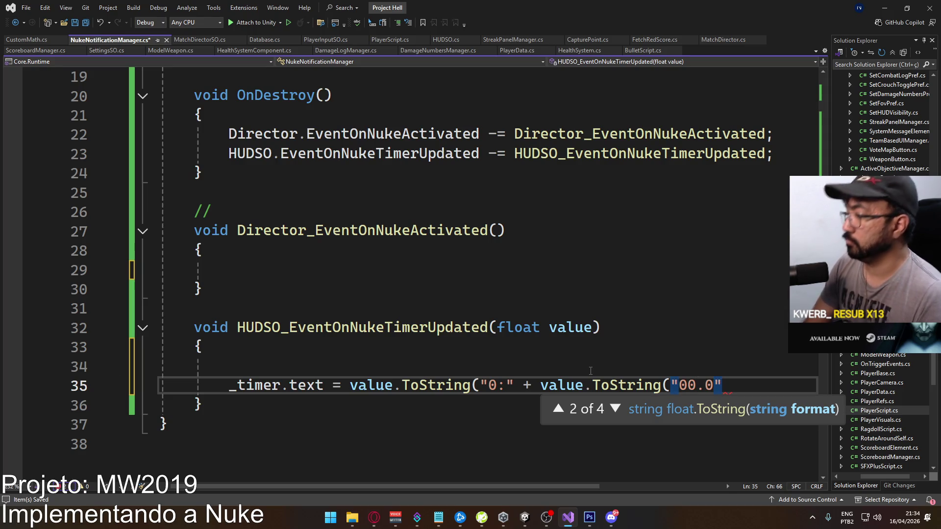
text(;)
key(BackSpace)
text();)
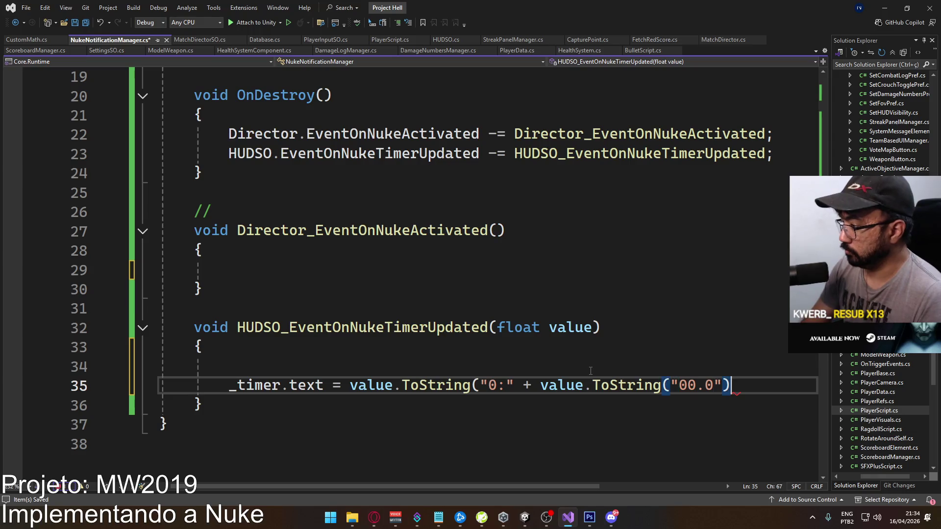
key(BackSpace)
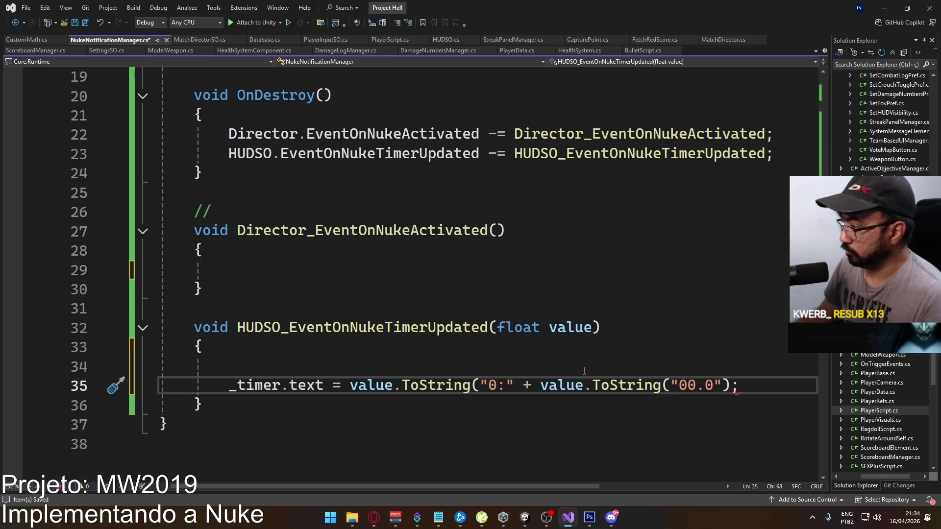
text();)
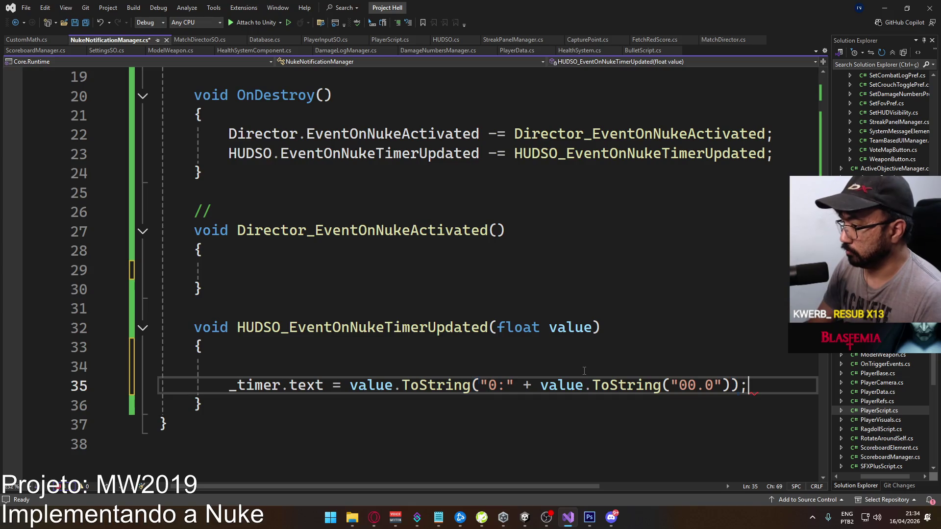
key(ctrl+s)
- Delete the empty line above the timer assignment and save the script
click(403, 350)
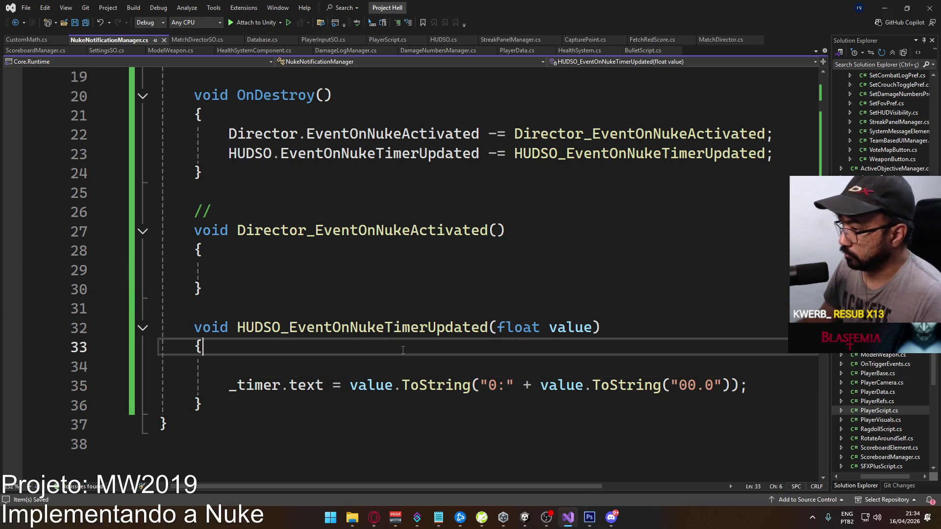
key(Delete)
key(ctrl+s)
click(504, 272)
scroll(424, 245, up, 1)
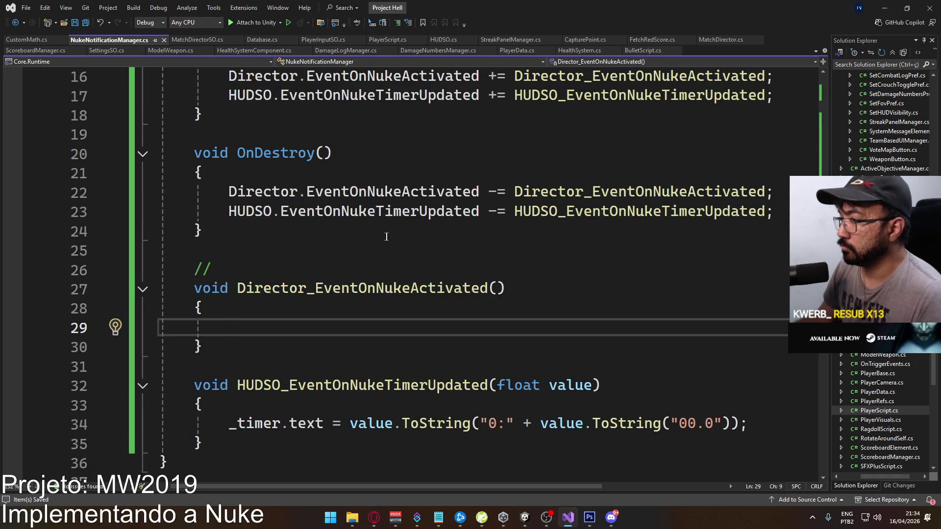
scroll(388, 238, up, 4)
scroll(441, 231, down, 4)
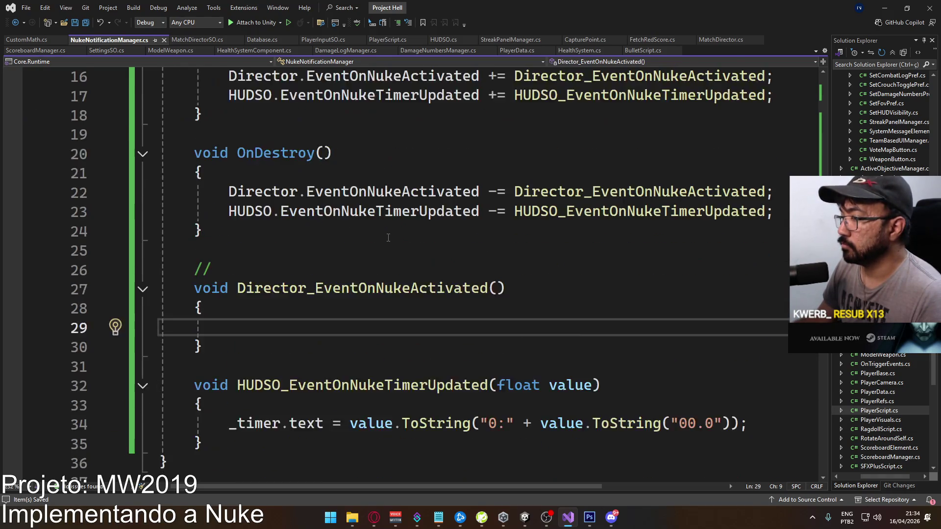
scroll(493, 221, up, 2)
click(775, 215)
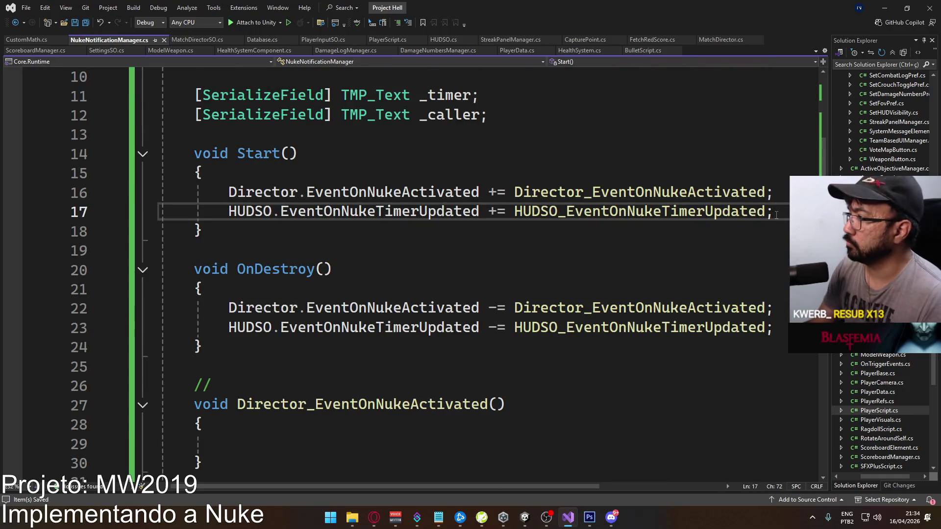
- In Start, subscribe HUDSO.EventOnSetNukeCaller += HUDSO_EventOnSetNukeCaller with a generated handler
key(Return)
text(Hudso.eventon)
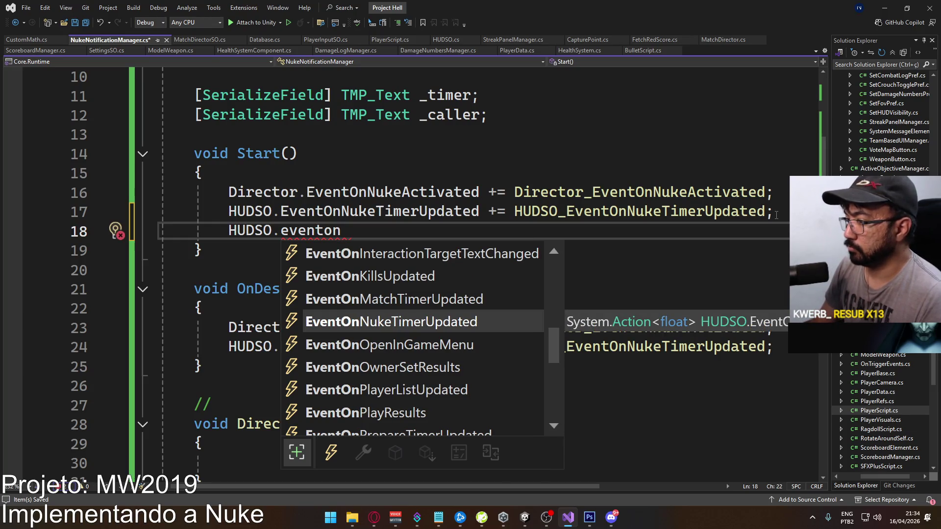
text(b)
key(BackSpace)
text(n)
key(Down)
key(Down)
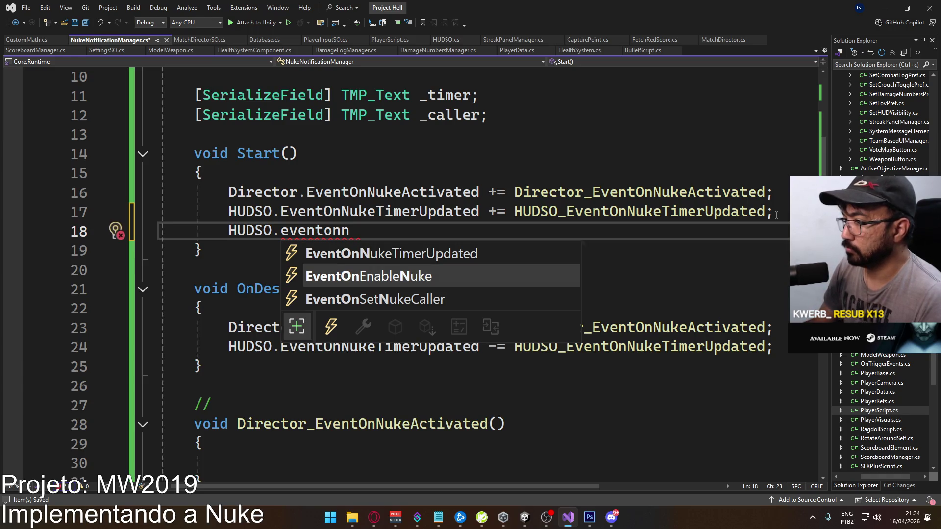
key(Tab)
text(+=)
key(Tab)
key(Return)
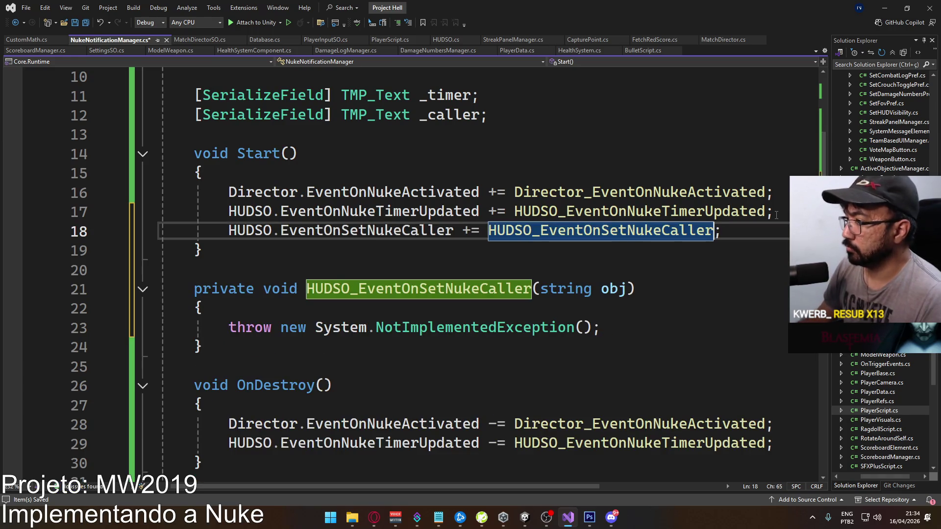
- Cut the generated HUDSO_EventOnSetNukeCaller stub from below Start
drag(203, 347, 4, 254)
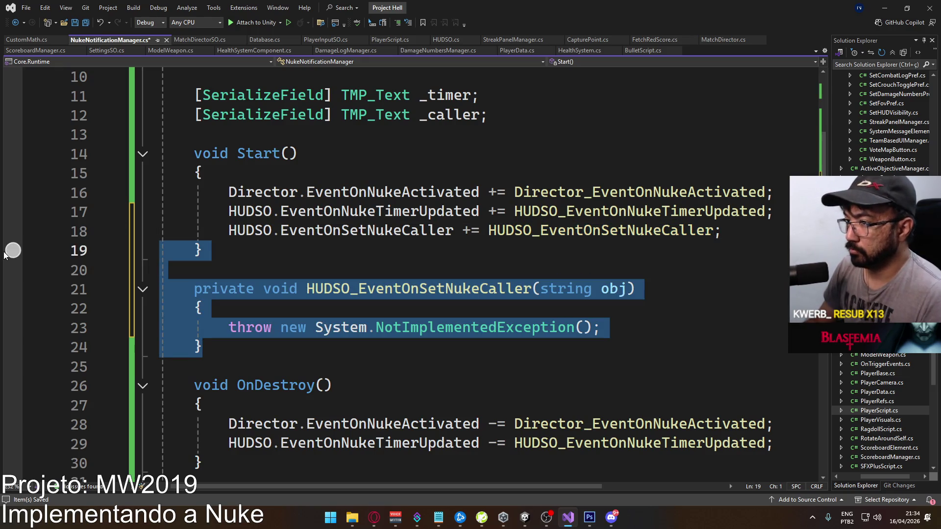
key(Delete)
scroll(5, 254, down, 4)
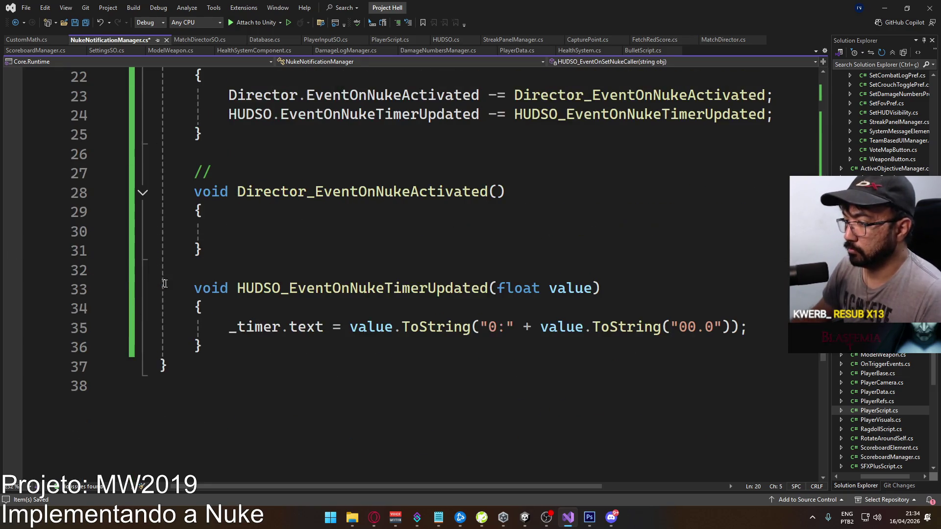
- Paste HUDSO_EventOnSetNukeCaller after the timer handler, drop 'private', rename obj to s, set _caller.text
click(314, 347)
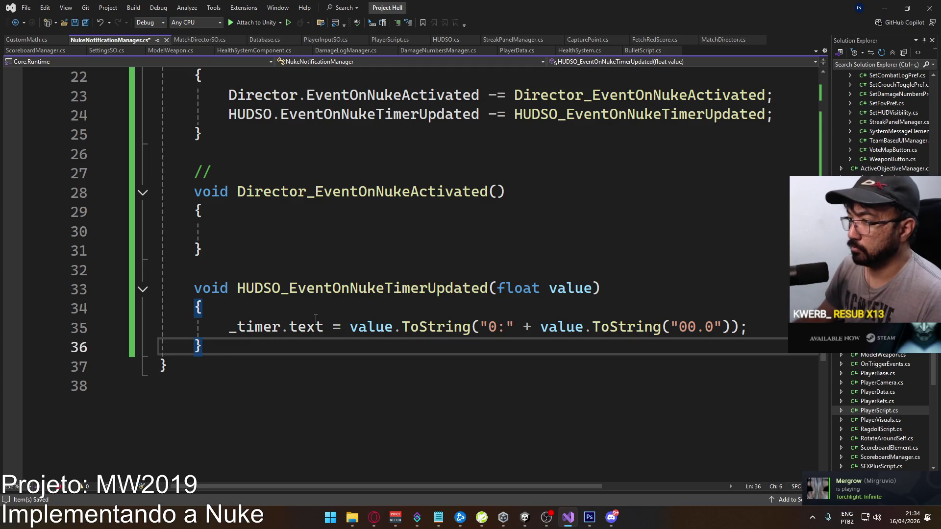
key(Return)
key(ctrl+v)
double_click(235, 406)
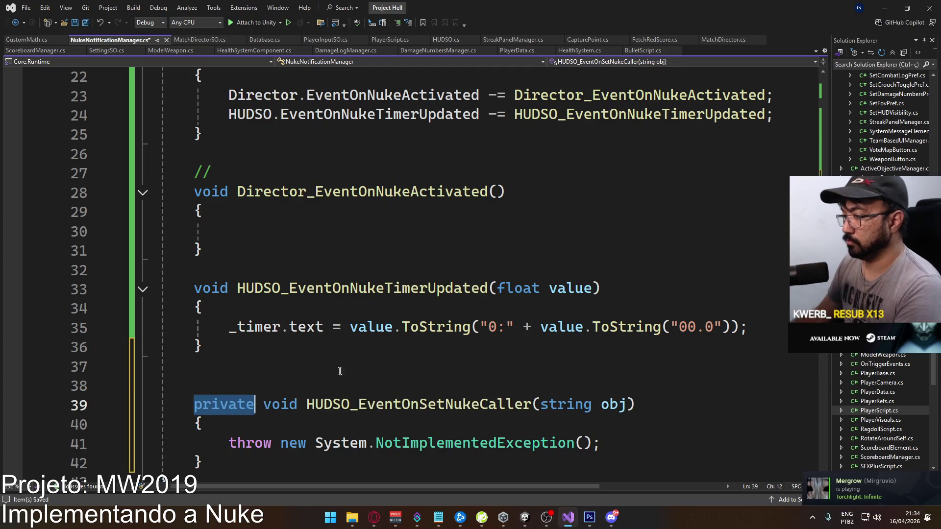
key(Delete)
double_click(544, 405)
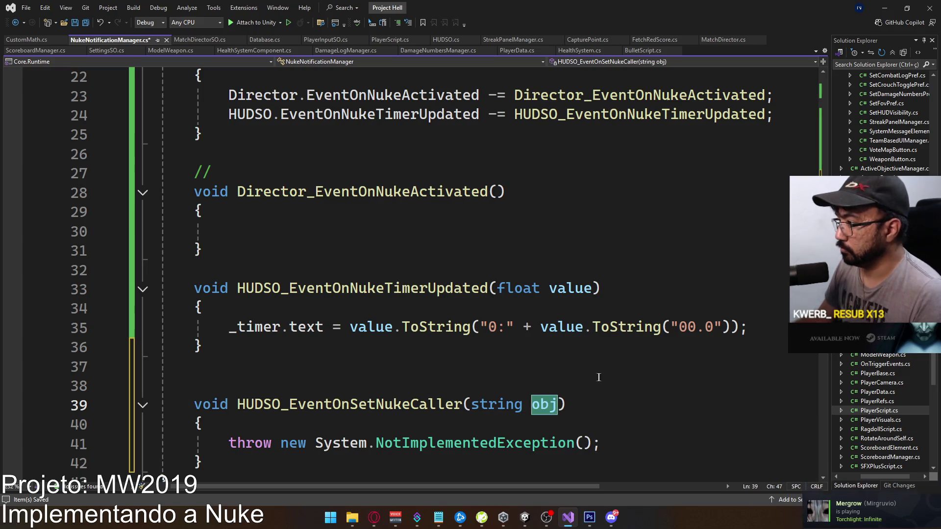
text(s)
mouse_move(617, 449)
mouse_down()
mouse_move(186, 460)
mouse_move(230, 444)
mouse_up()
key(BackSpace)
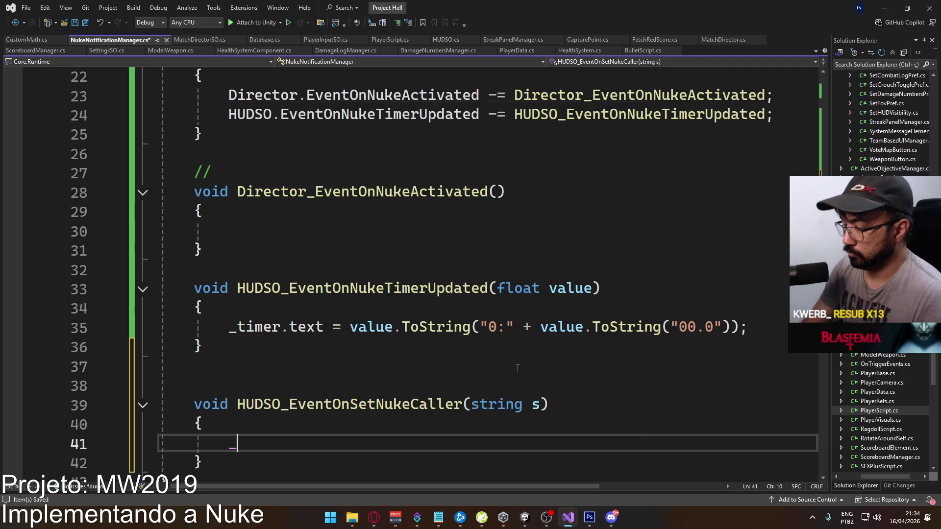
text(_caller.)
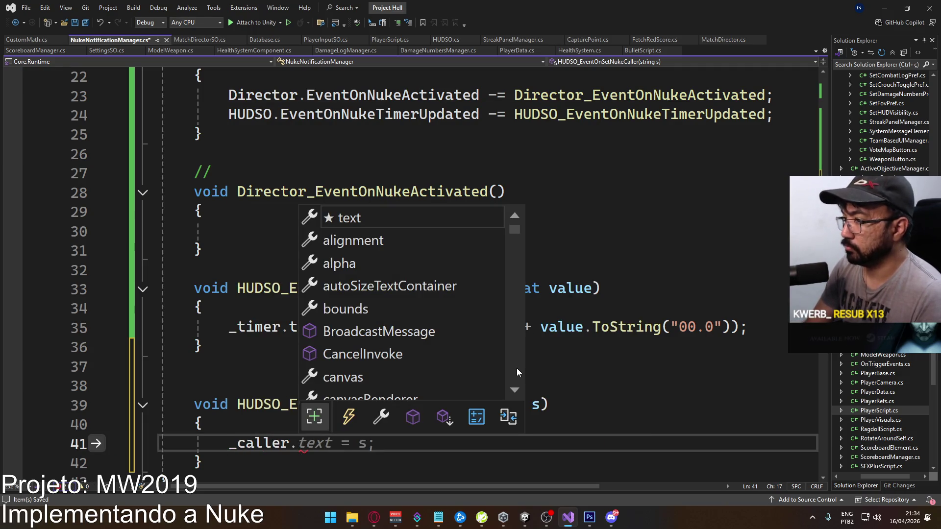
text(te)
key(Tab)
key(ctrl+s)
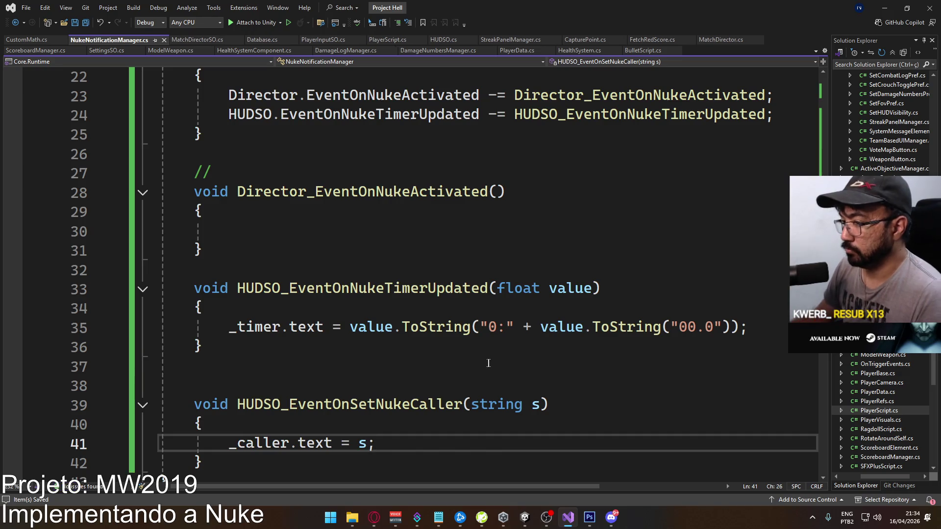
- Remove the extra blank line and look over the script's fields and handlers
scroll(500, 358, up, 3)
scroll(459, 355, down, 2)
click(317, 434)
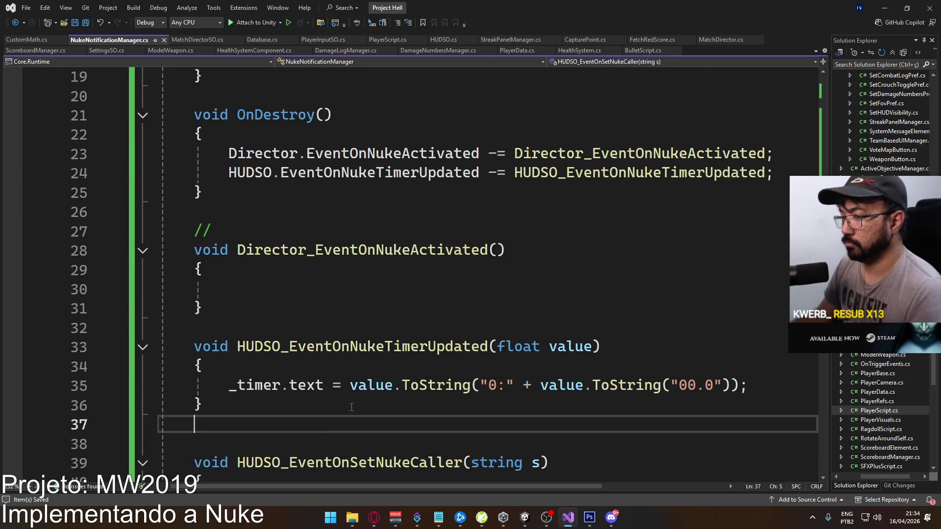
key(BackSpace)
click(441, 290)
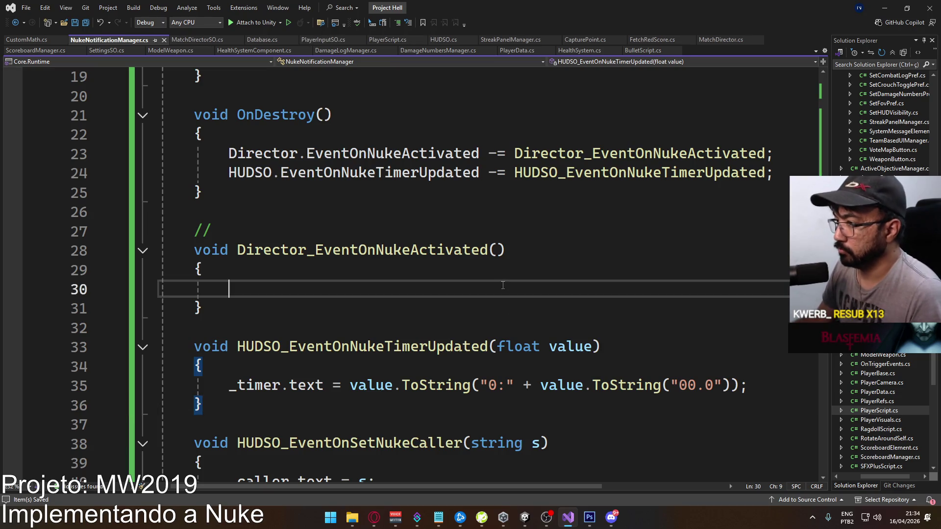
scroll(444, 298, down, 2)
scroll(439, 324, up, 1)
scroll(436, 322, up, 2)
scroll(426, 317, down, 2)
scroll(421, 314, up, 2)
scroll(421, 314, up, 5)
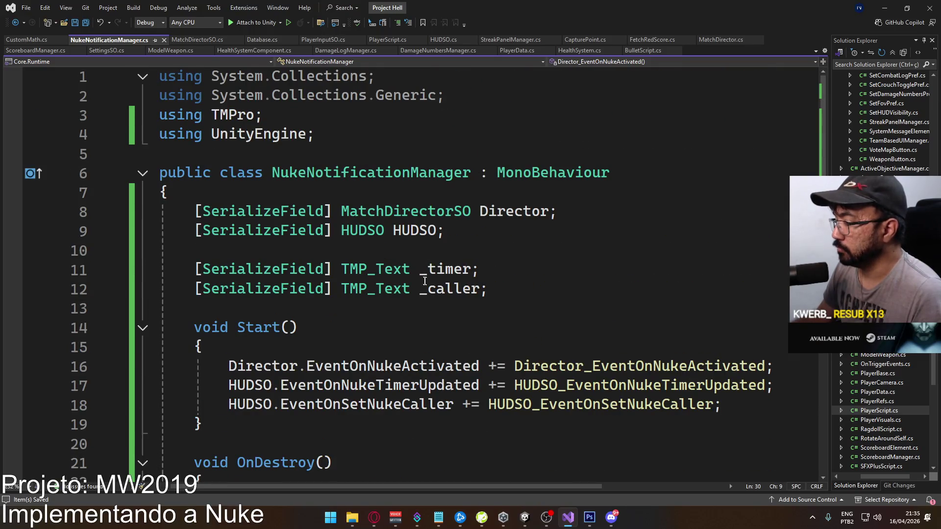
scroll(557, 291, down, 3)
scroll(504, 324, down, 2)
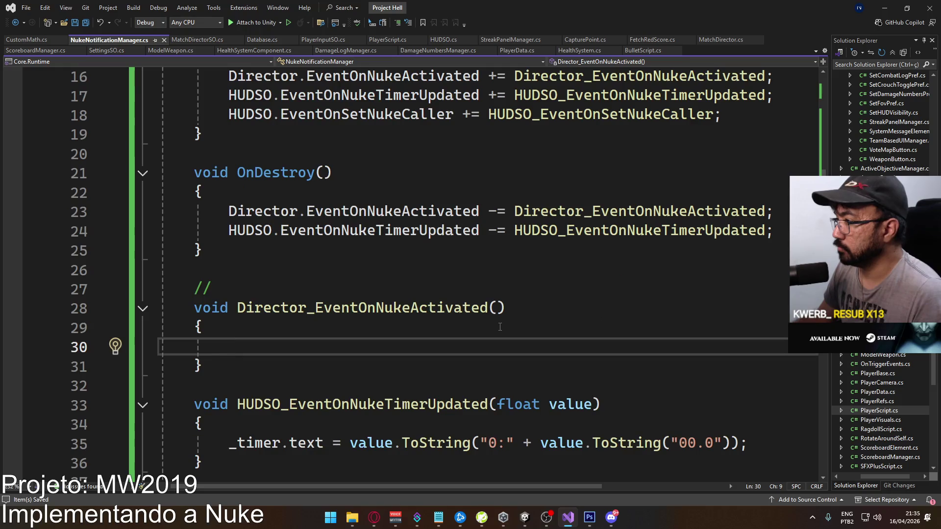
scroll(496, 335, down, 3)
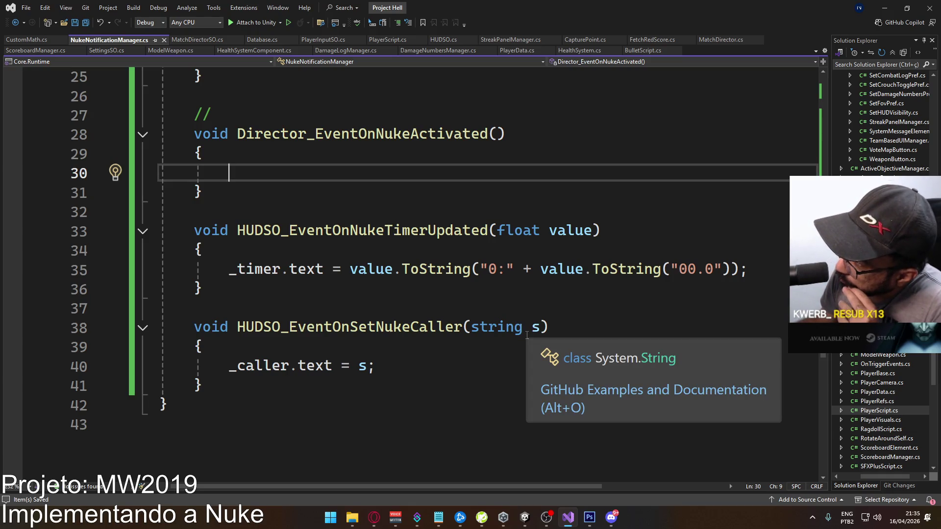
scroll(527, 336, up, 8)
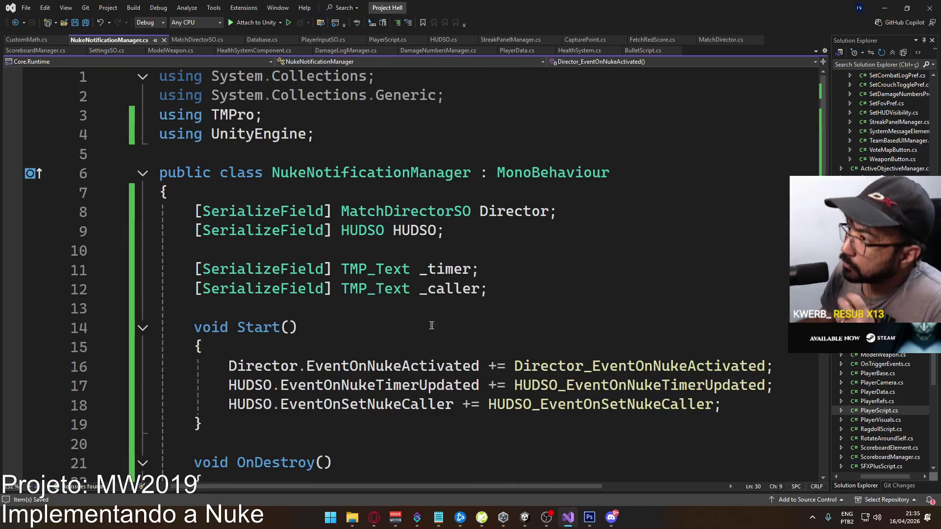
click(541, 297)
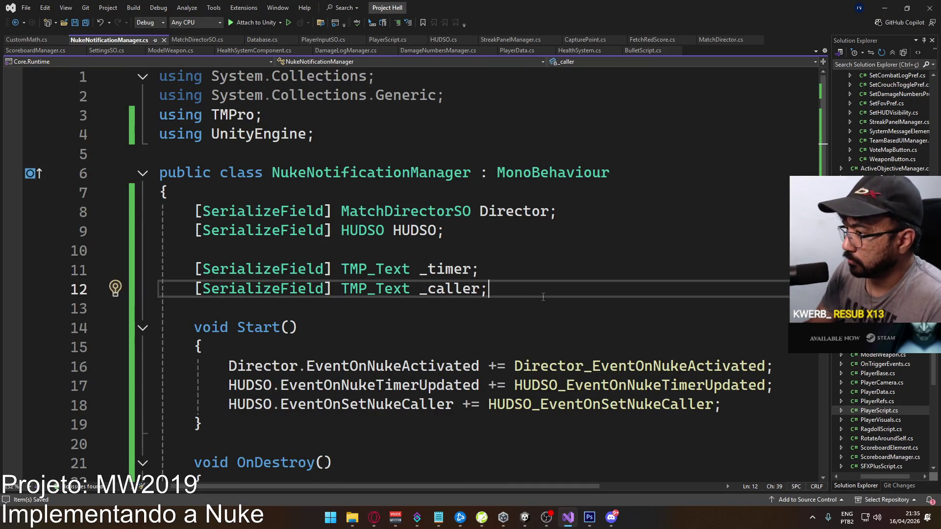
- Declare a public UnityEvent OnNuke field below the _caller field
key(Return)
text(public void )
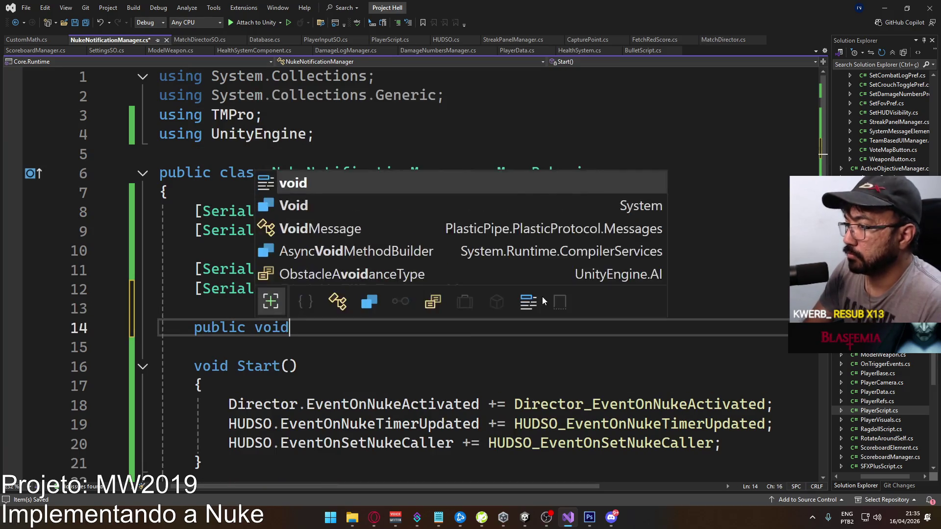
text(OnNuke)
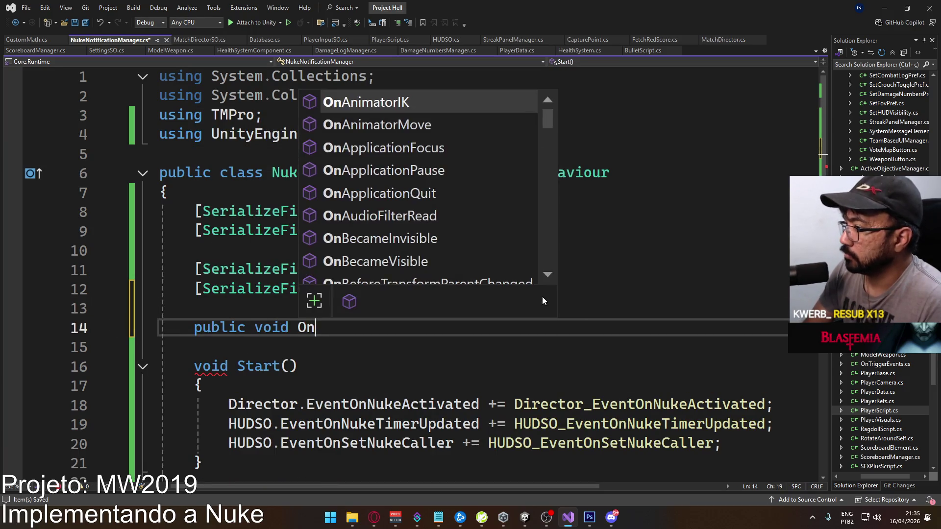
key(BackSpace)
key(BackSpace)
key(BackSpace)
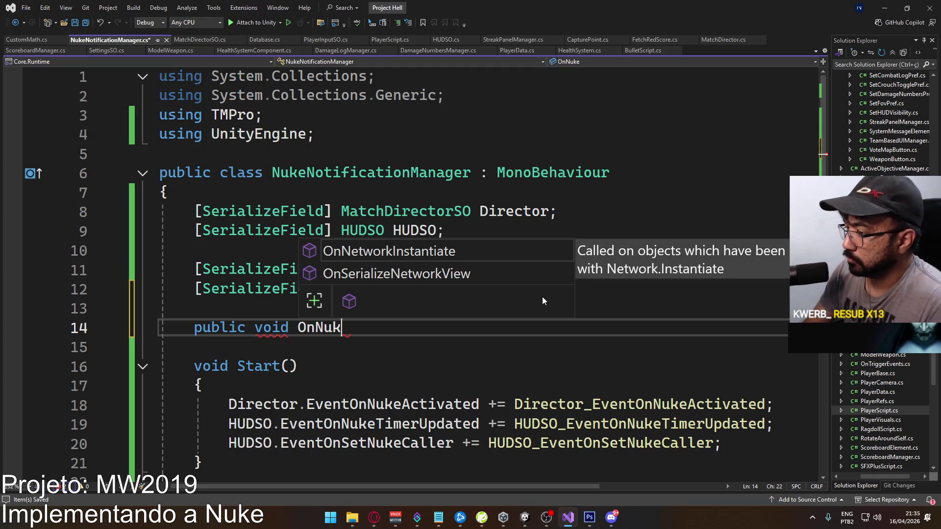
text(UnityEv)
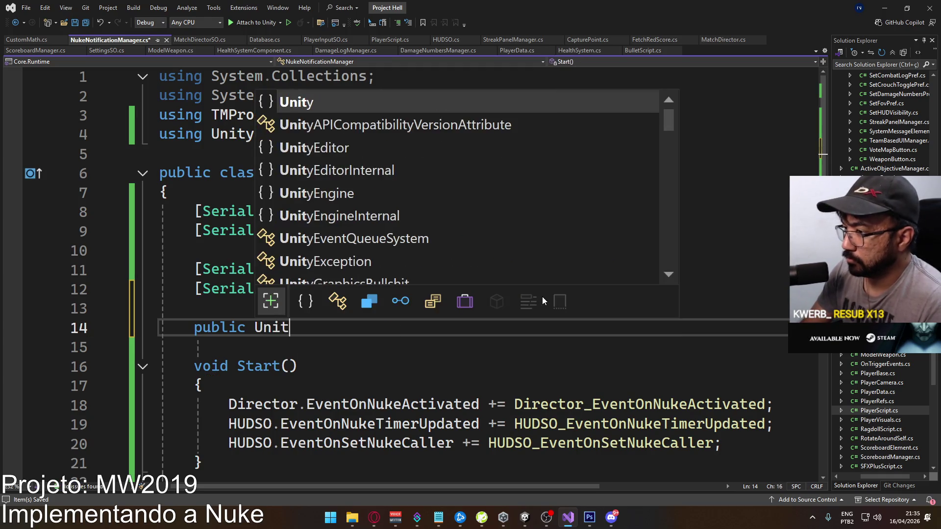
key(space)
key(BackSpace)
key(BackSpace)
key(BackSpace)
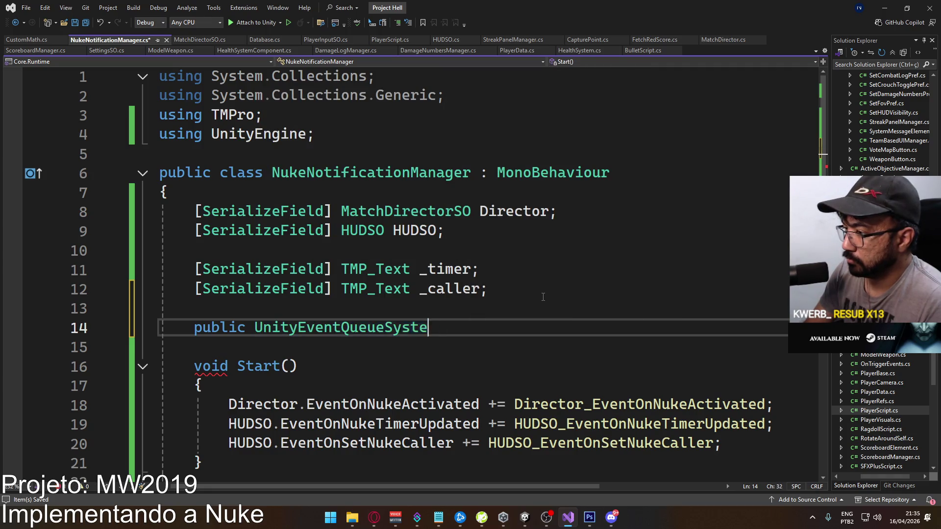
text(OnNuke)
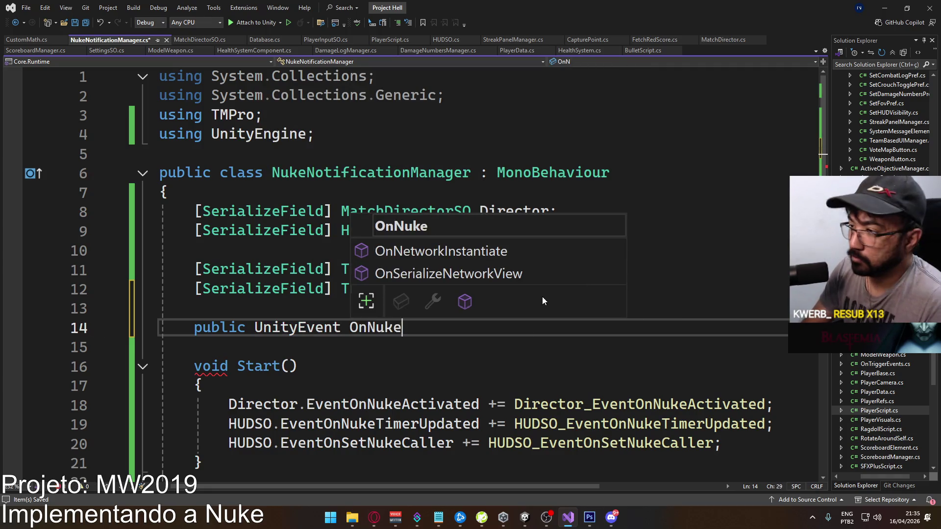
key(Escape)
right_click(365, 328)
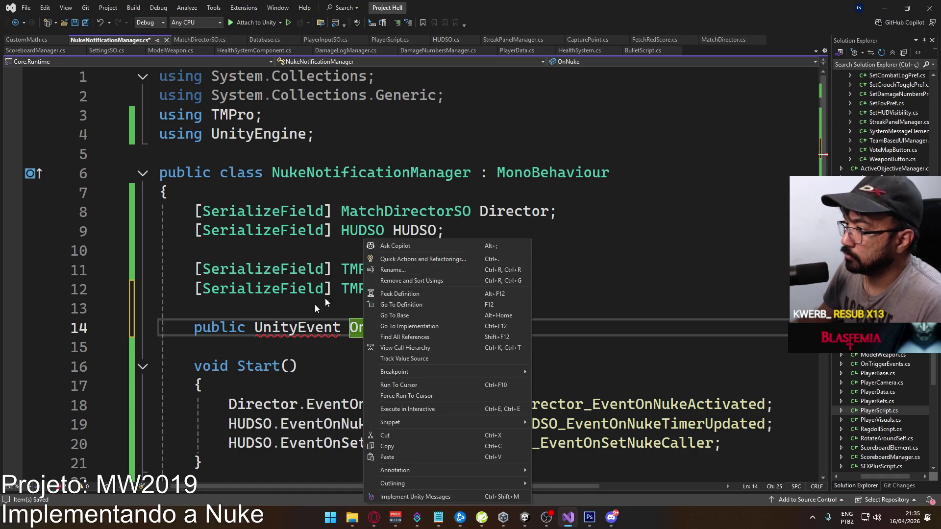
right_click(265, 346)
click(277, 335)
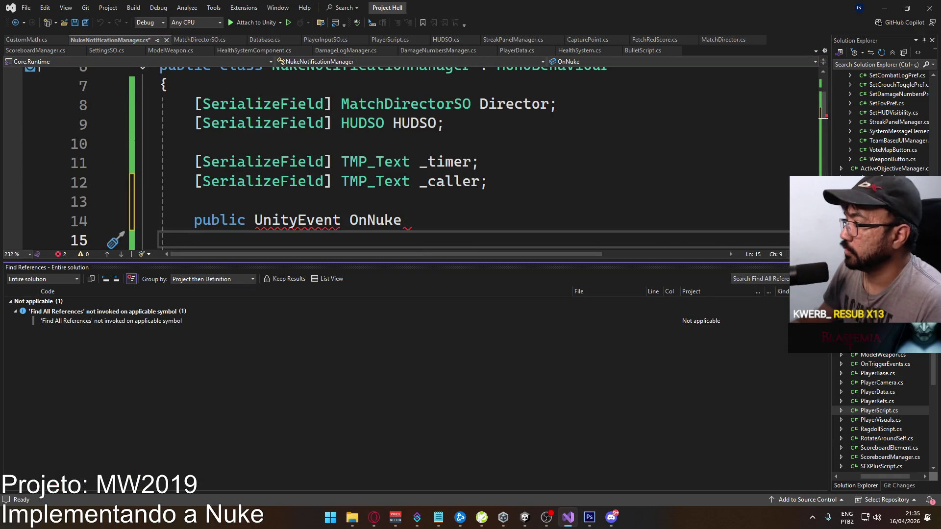
key(Escape)
- Import UnityEngine.Events through the quick fix, end the OnNuke declaration with a semicolon, and save
click(297, 221)
right_click(297, 220)
click(363, 239)
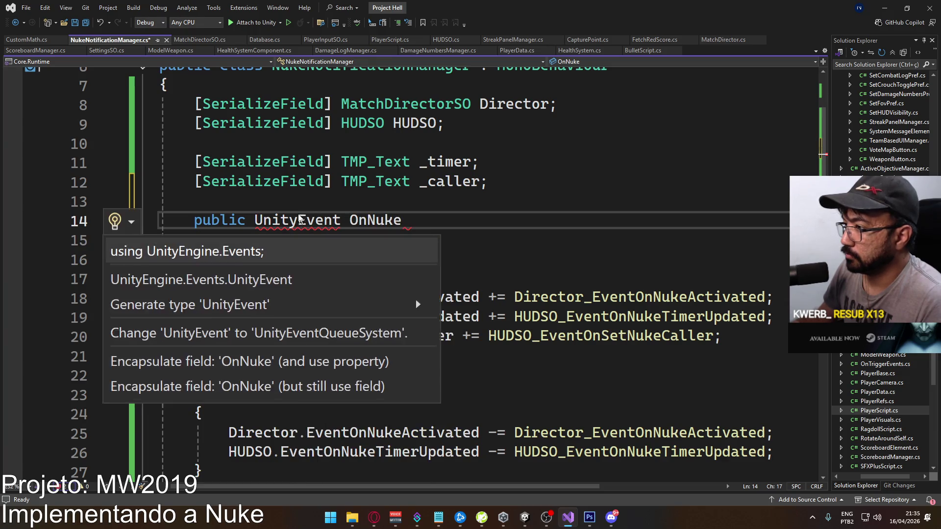
click(260, 251)
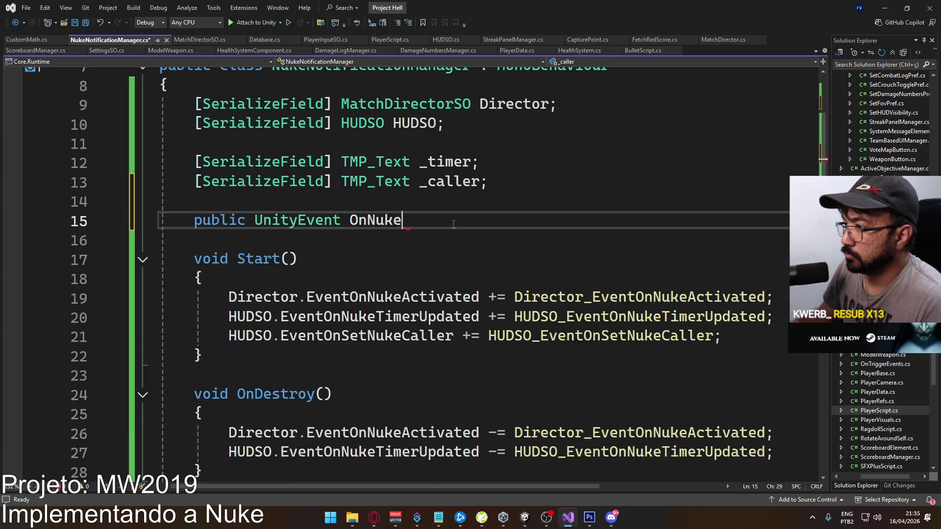
click(566, 217)
text(;)
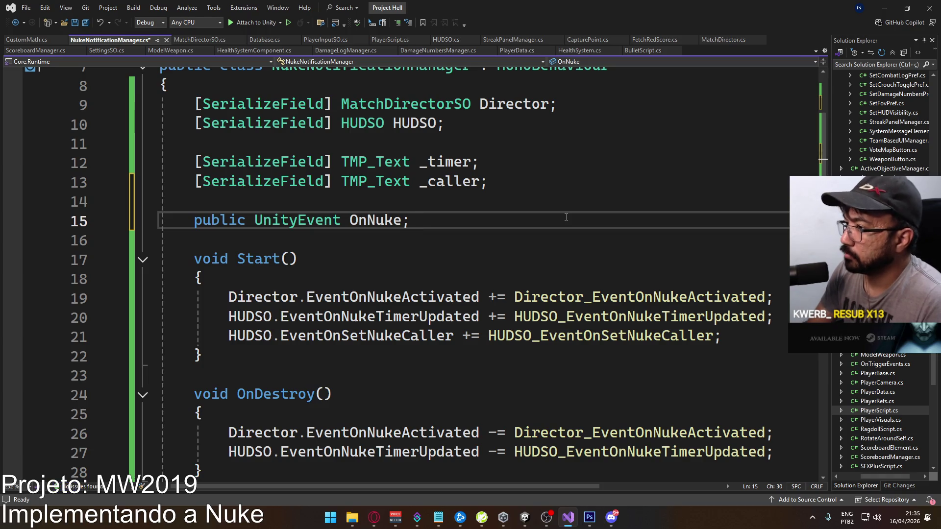
key(ctrl+s)
scroll(507, 232, down, 4)
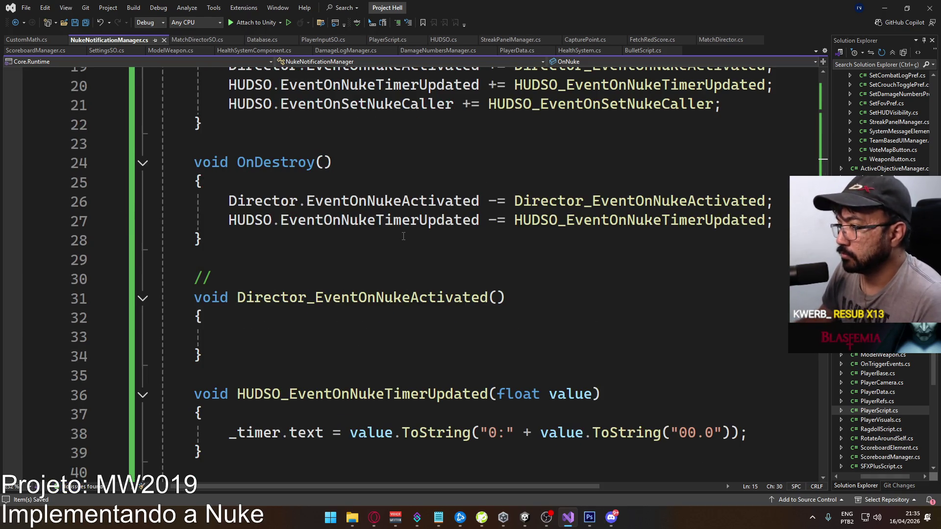
- Make Director_EventOnNukeActivated call this.OnNuke?.Invoke() and save
click(365, 335)
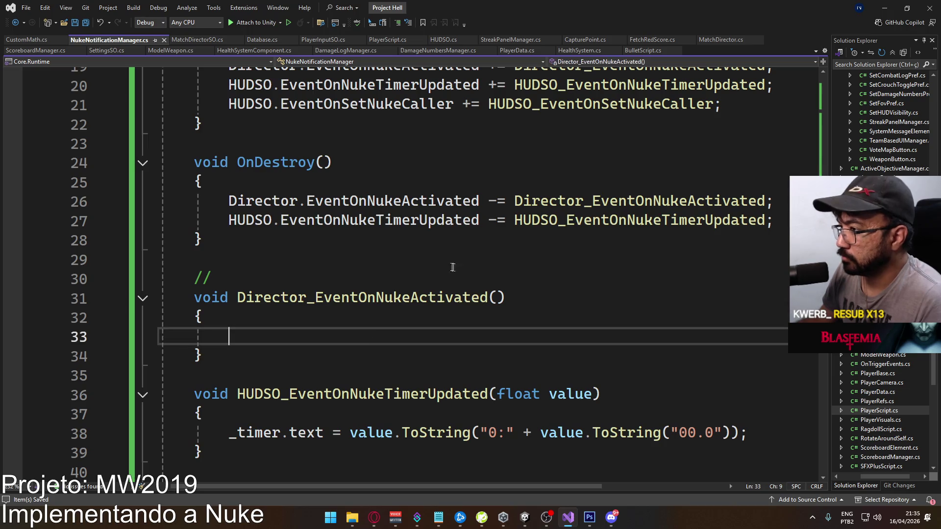
scroll(422, 254, up, 4)
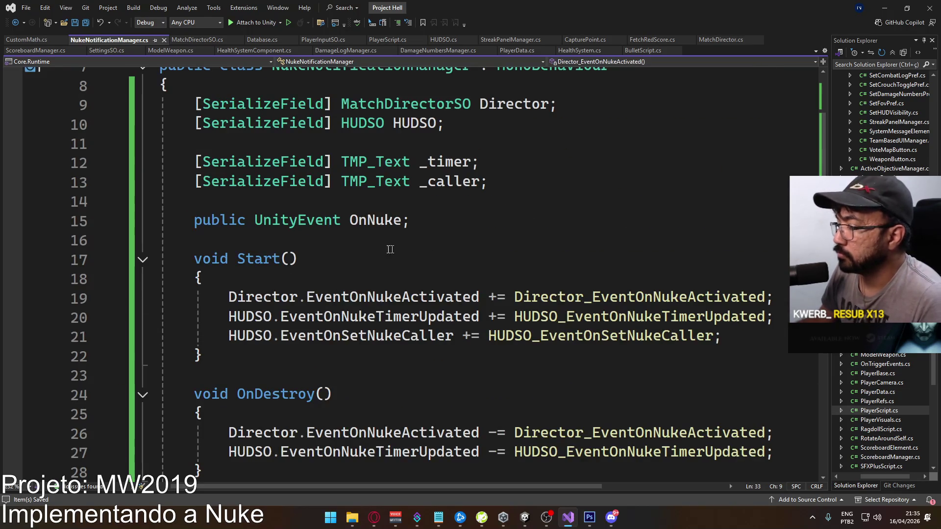
scroll(332, 243, down, 4)
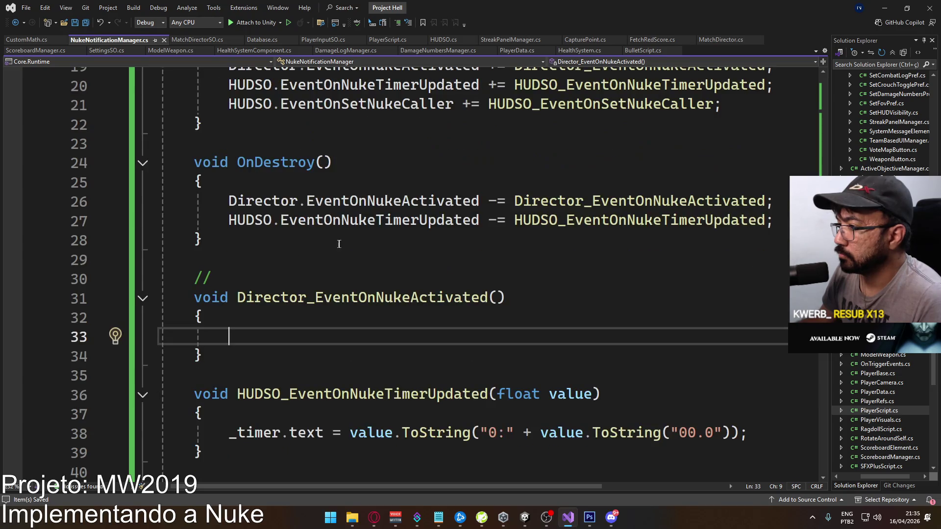
scroll(336, 242, up, 6)
scroll(491, 234, down, 5)
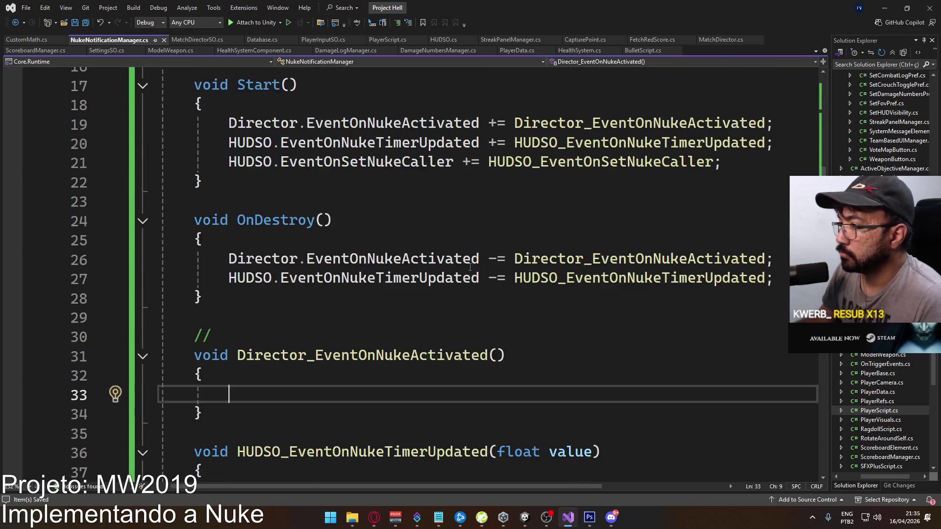
text(this.OnNuke?.Invoke)
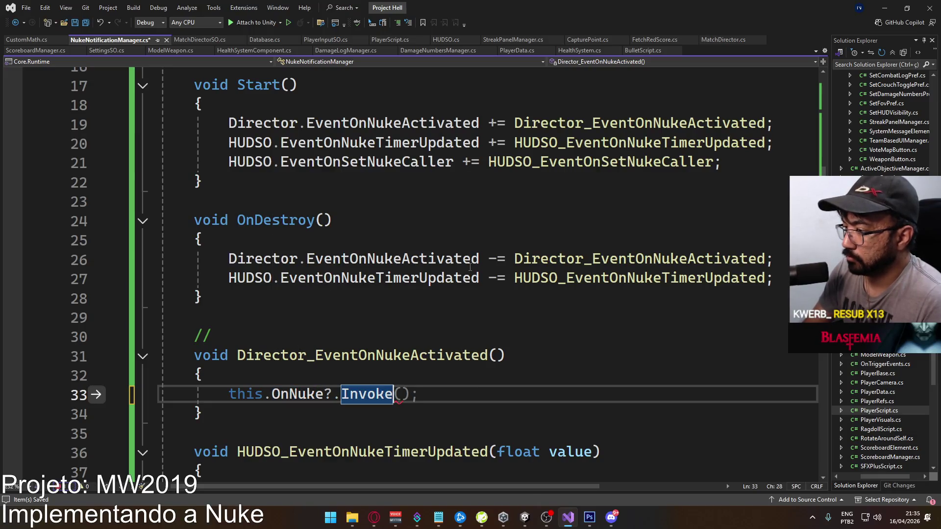
key(Tab)
key(ctrl+s)
- Add an '// Event Signature' comment on line 30 and save the script
scroll(356, 297, down, 4)
scroll(384, 362, up, 2)
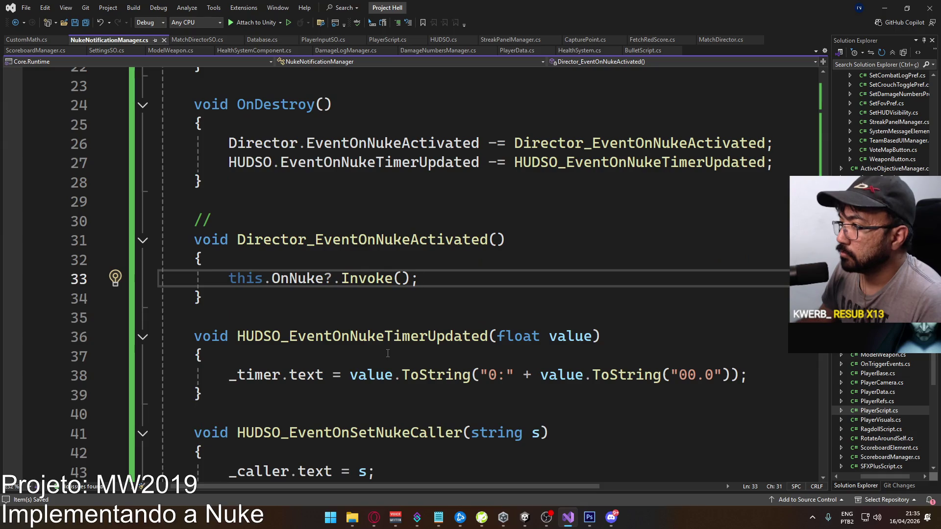
scroll(320, 337, up, 1)
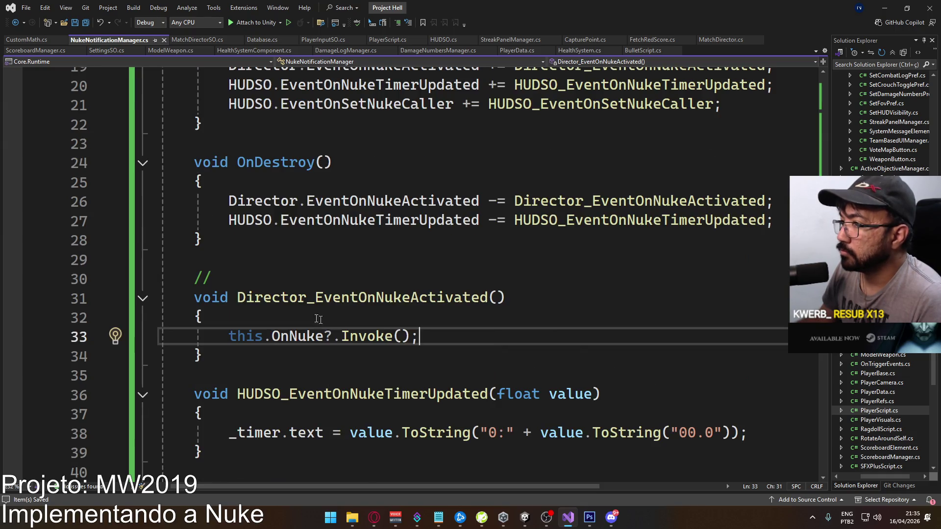
click(333, 286)
text(Event Signature)
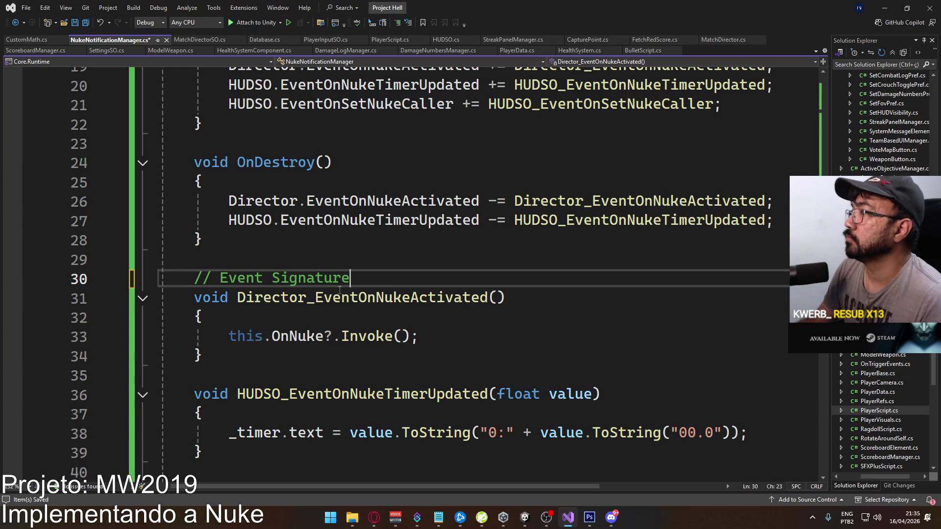
key(ctrl+s)
scroll(367, 291, up, 3)
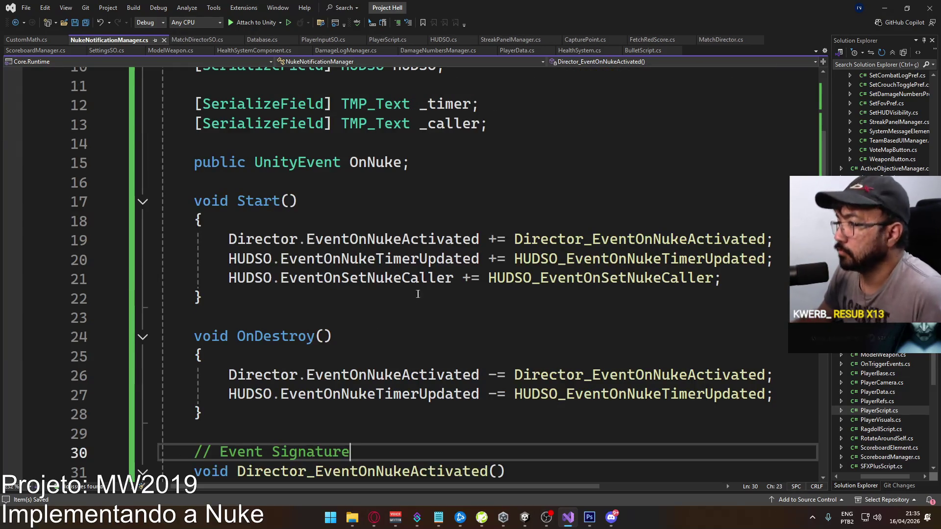
click(374, 517)
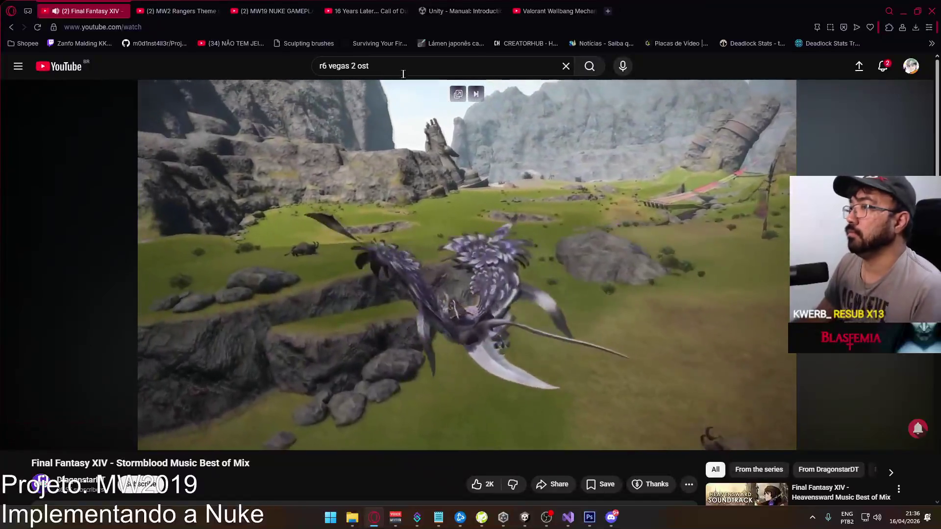
- Search YouTube for 'r6 vegas 2 ost', play the Rainbow Six: Vegas 2 OST video, and return to Visual Studio
click(403, 73)
key(Return)
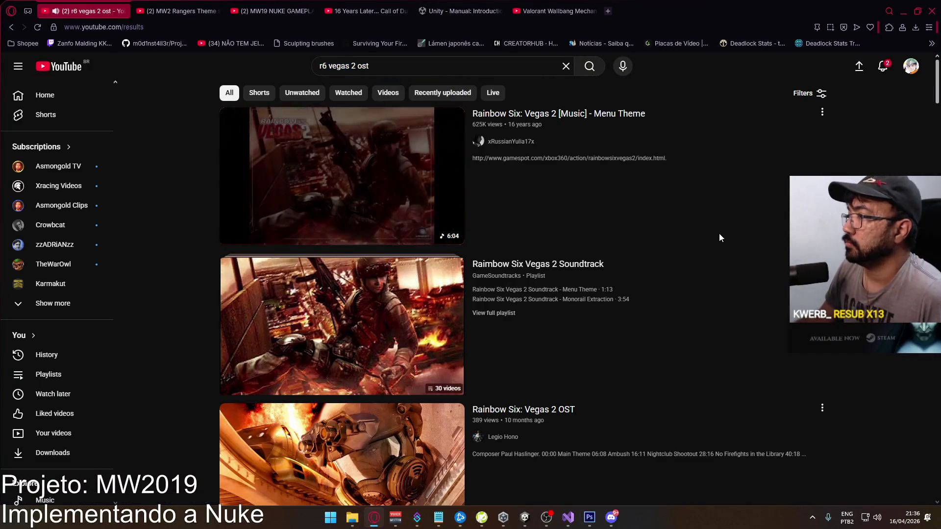
scroll(768, 367, down, 3)
scroll(417, 331, down, 2)
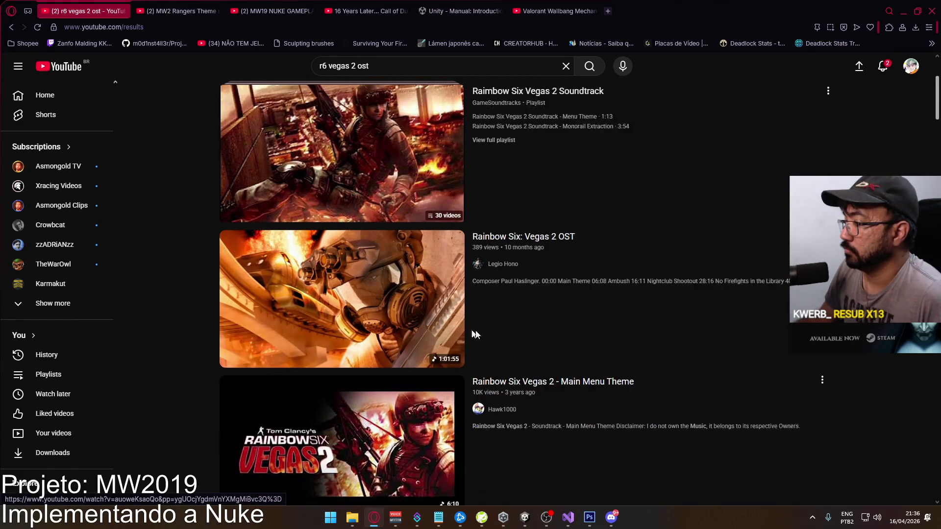
click(491, 261)
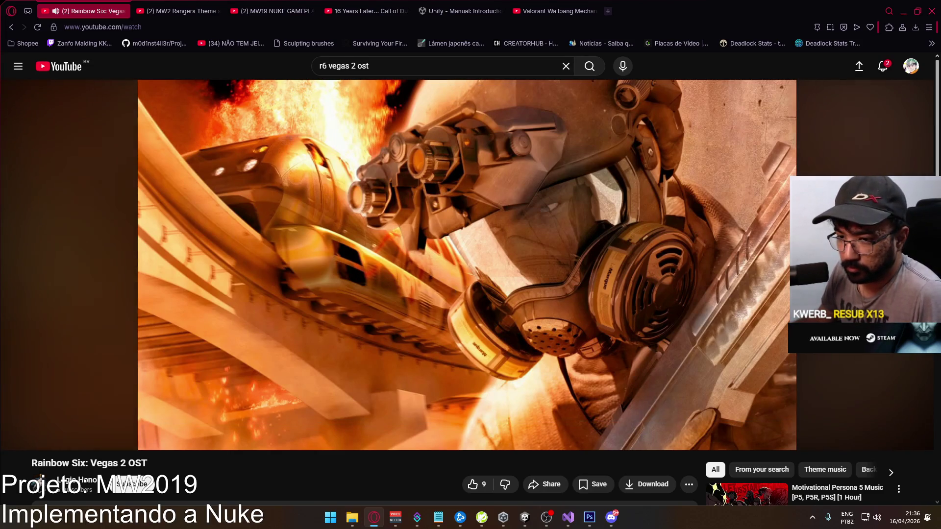
key(alt+Tab)
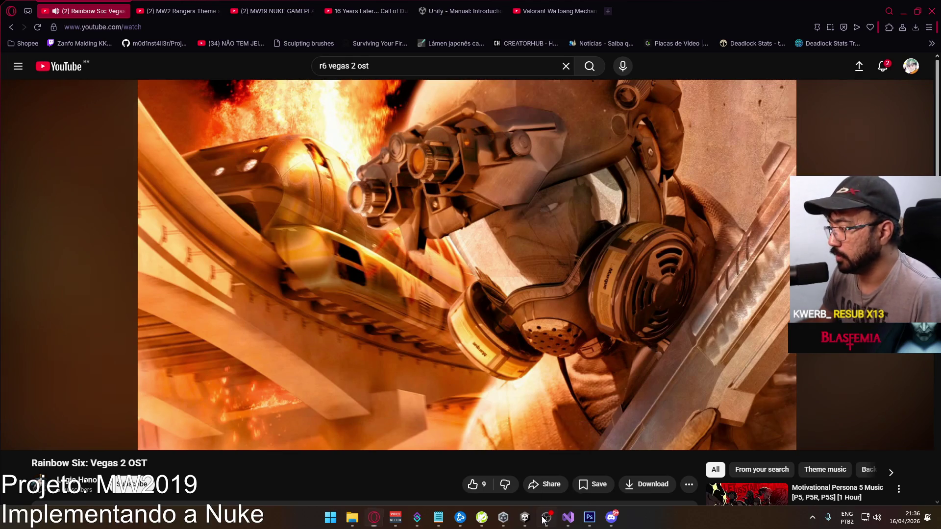
click(568, 517)
- Review NukeNotificationManager.cs from OnDestroy down to HUDSO_EventOnSetNukeCaller, then switch to Unity
click(486, 421)
scroll(486, 422, down, 3)
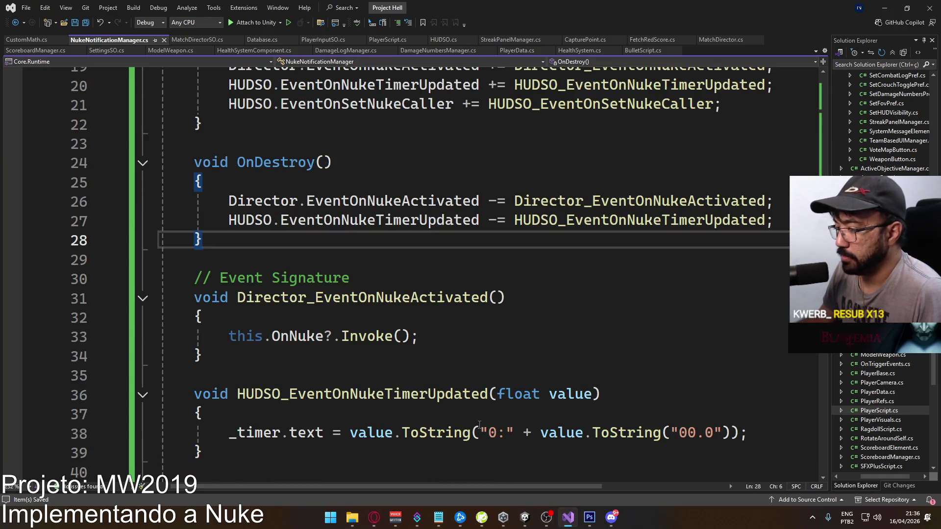
scroll(496, 377, down, 3)
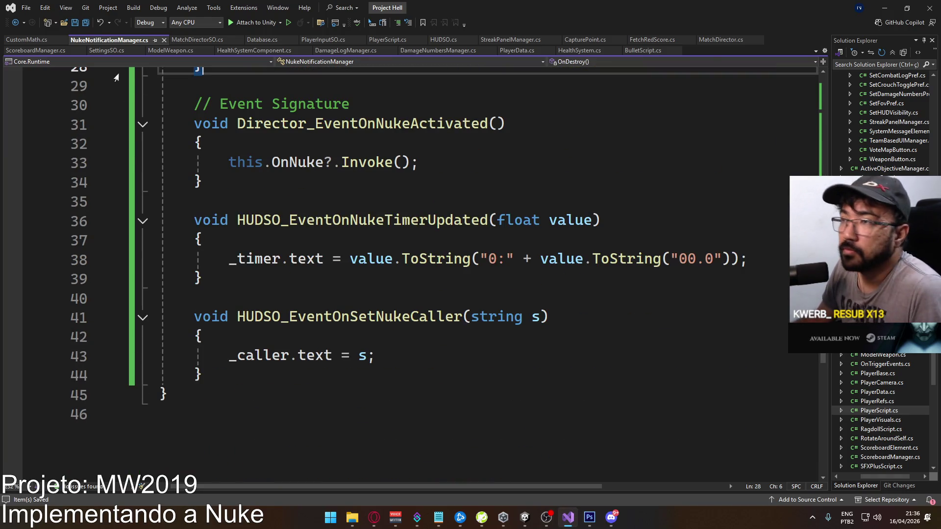
click(528, 519)
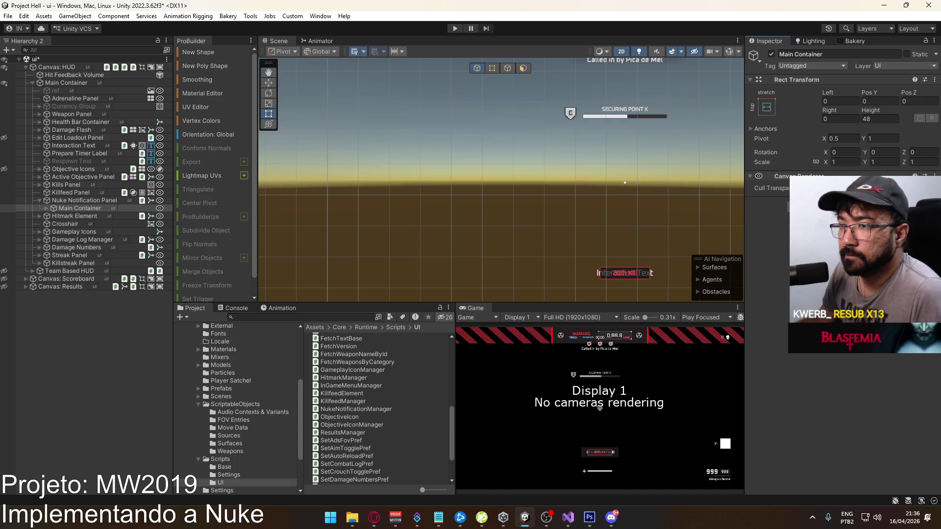
- Deactivate the nuke banner's Main Container and review the panel's Director and HUDSO references
scroll(432, 230, down, 3)
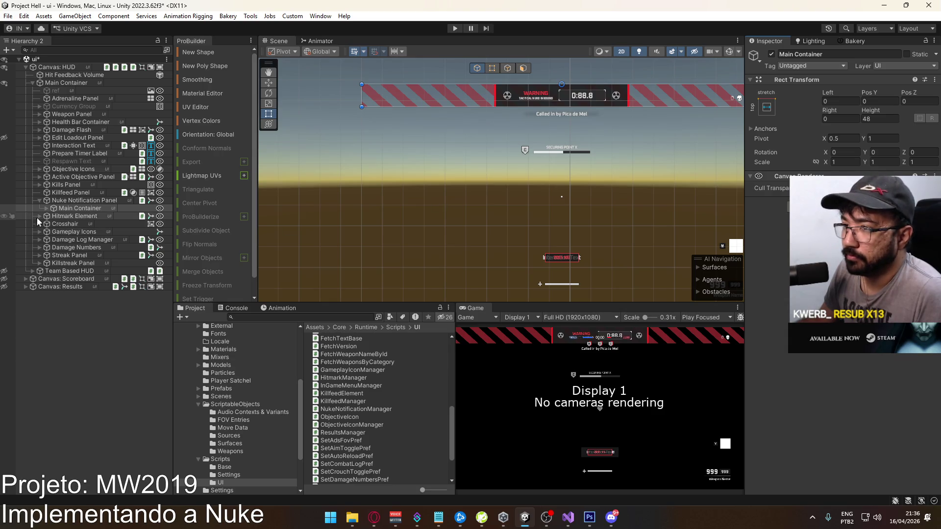
click(771, 54)
click(83, 200)
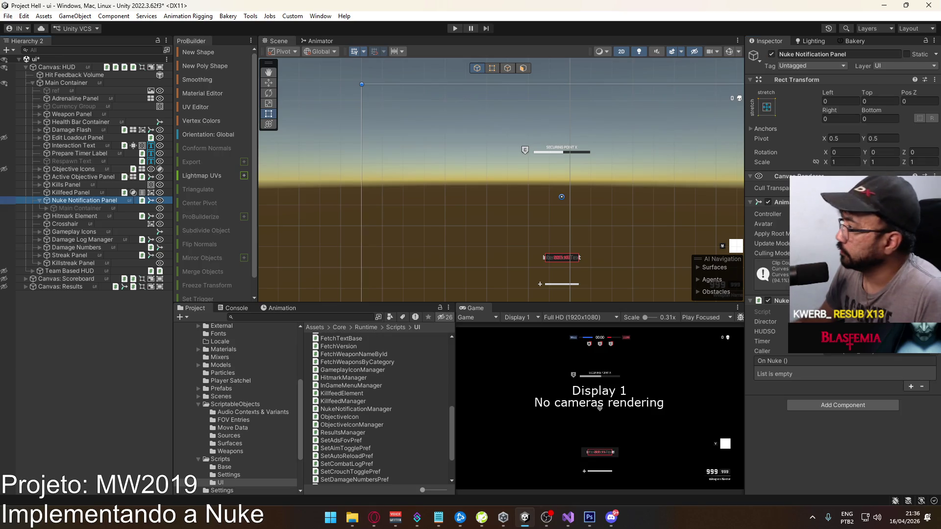
click(857, 322)
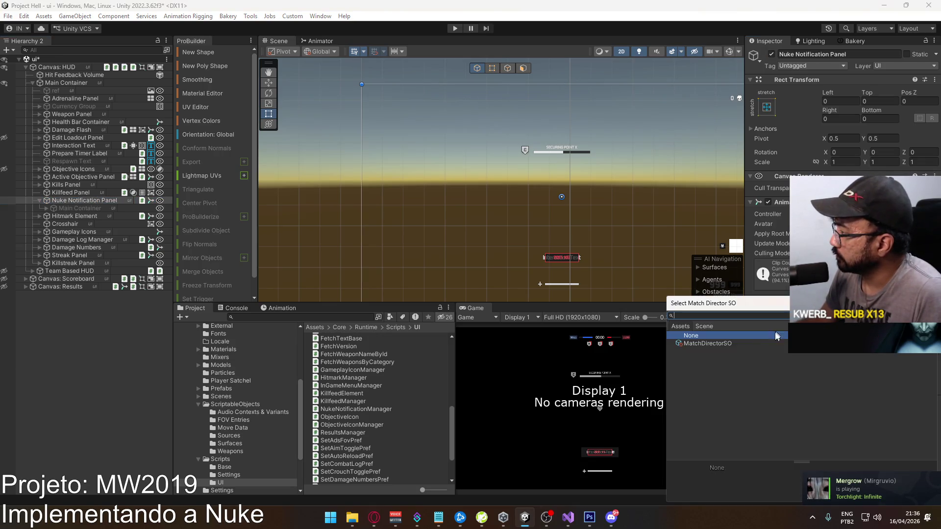
click(765, 332)
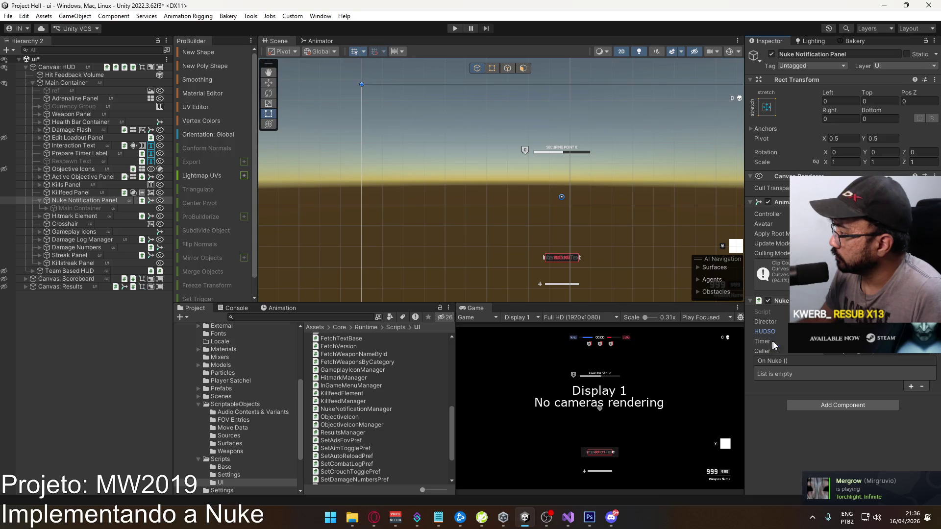
- Assign Caller Label to the Caller reference and expand Center Panel to reveal Timer Label
click(46, 208)
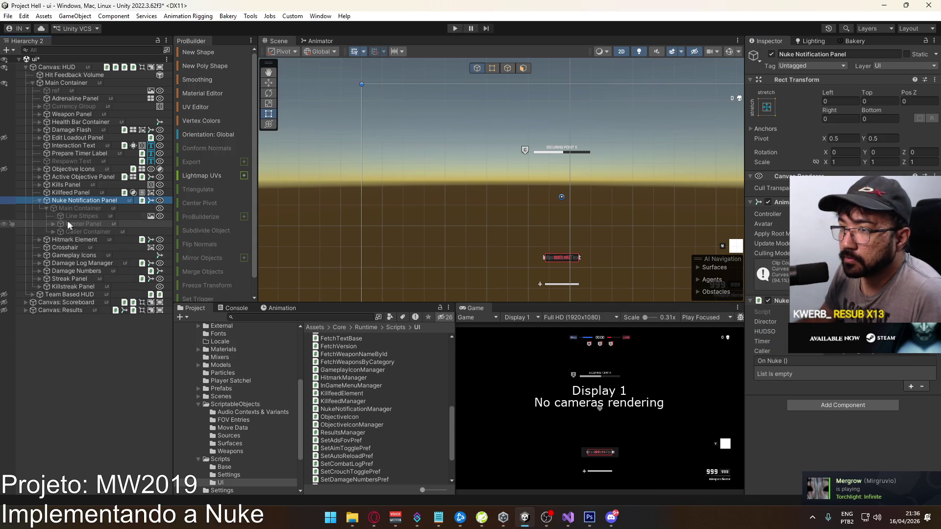
click(54, 231)
drag(83, 248, 852, 354)
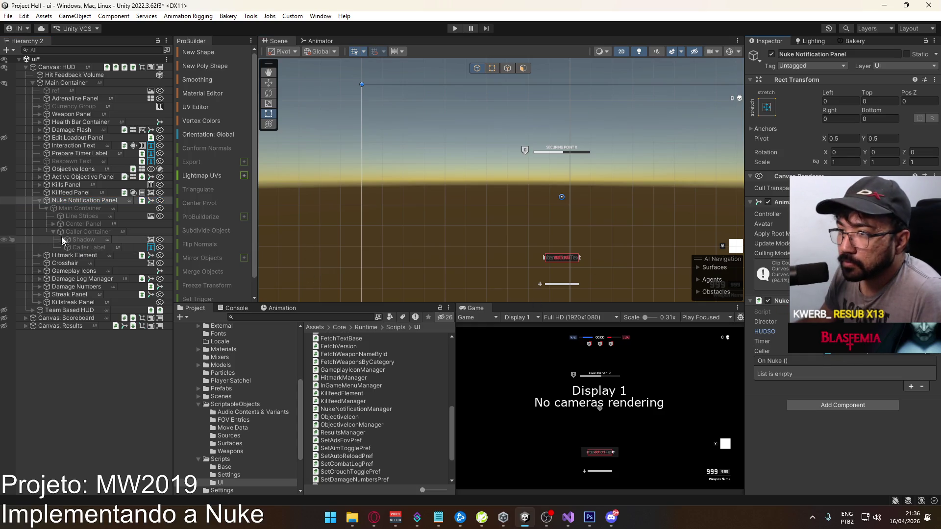
click(54, 224)
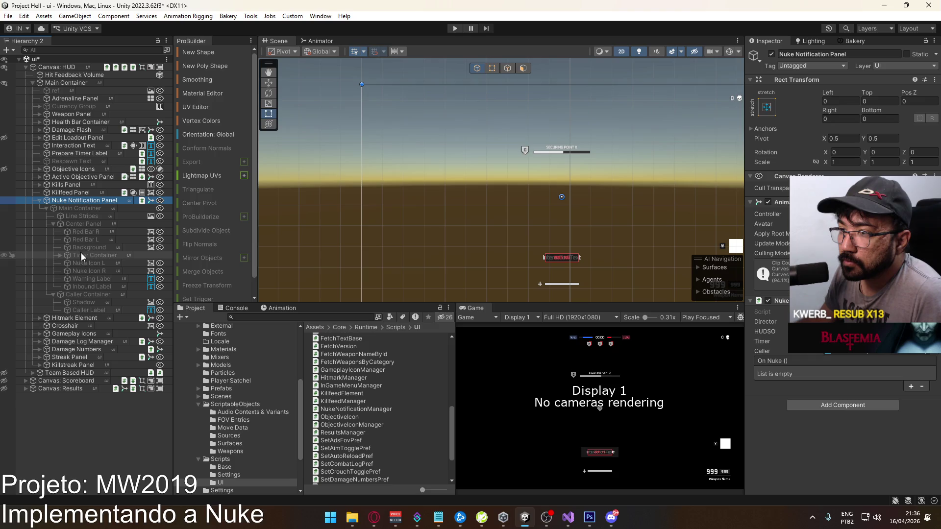
click(60, 255)
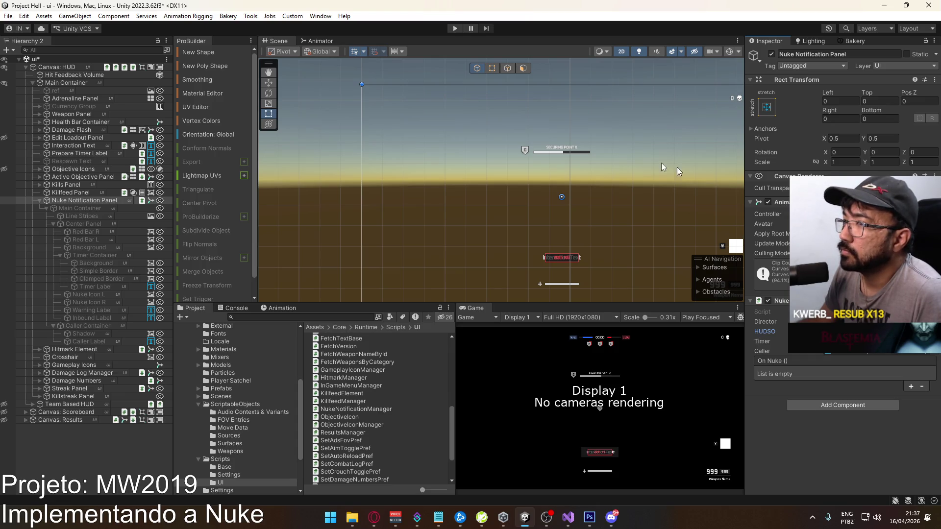
- Inspect the notification animator's Base Layer and Pulse Layer, then re-centre the HUD in the scene view
click(318, 39)
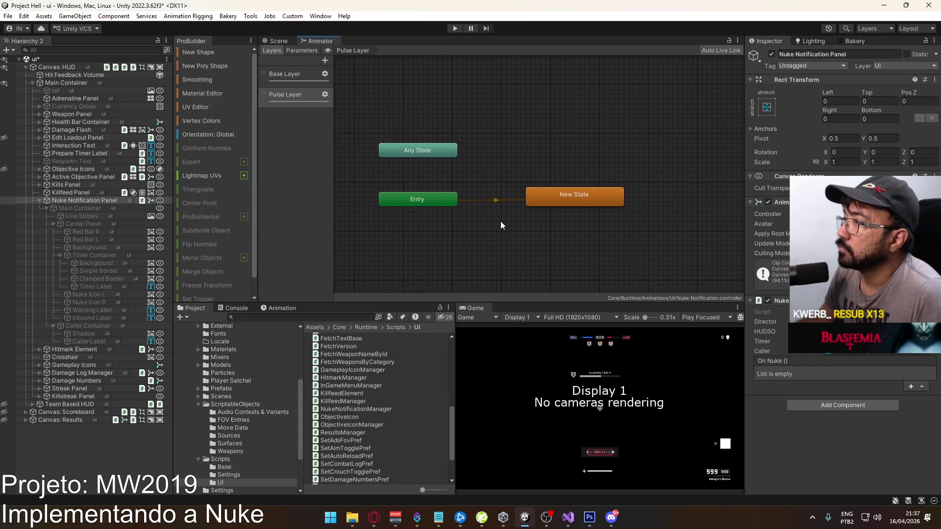
click(277, 80)
click(289, 97)
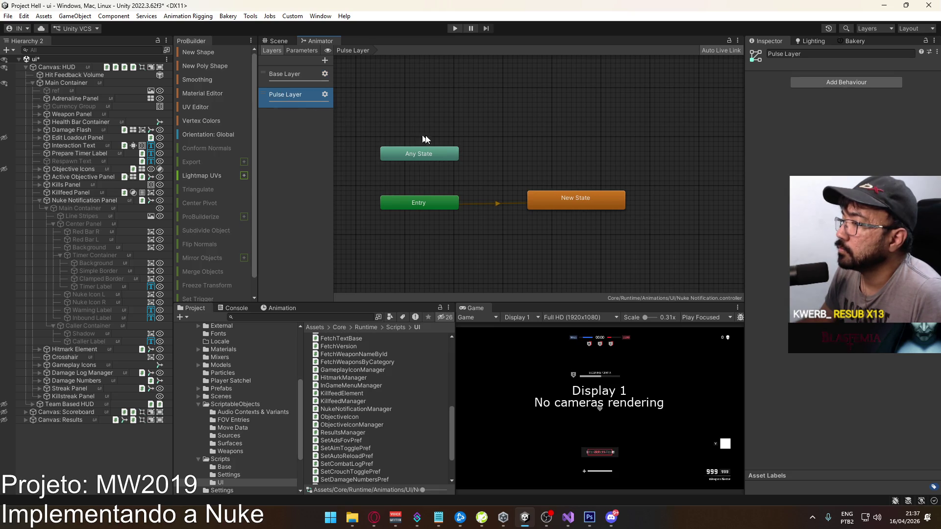
click(277, 41)
mouse_move(548, 202)
mouse_down()
mouse_move(425, 135)
mouse_move(368, 157)
mouse_move(441, 201)
mouse_move(486, 190)
mouse_move(435, 196)
mouse_move(454, 201)
mouse_up()
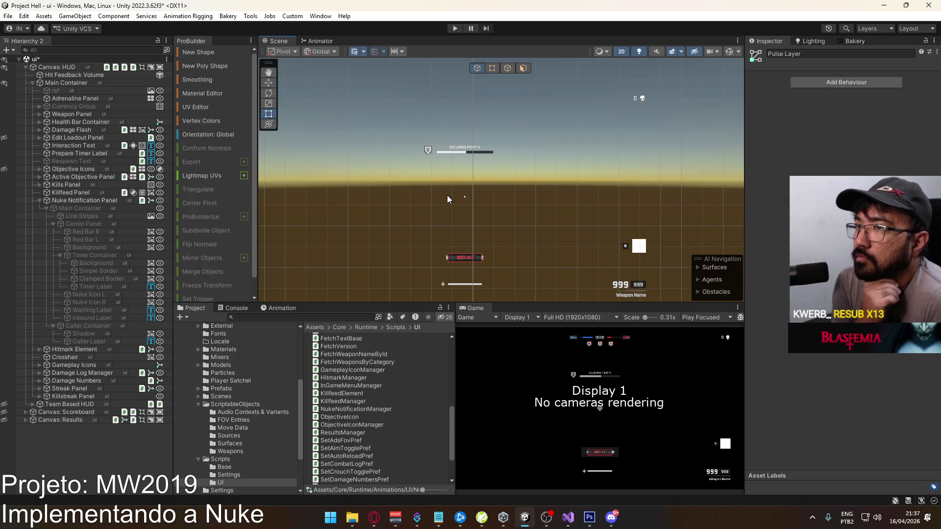
- Save the ui scene and open NukeNotificationManager in the code editor
key(ctrl+s)
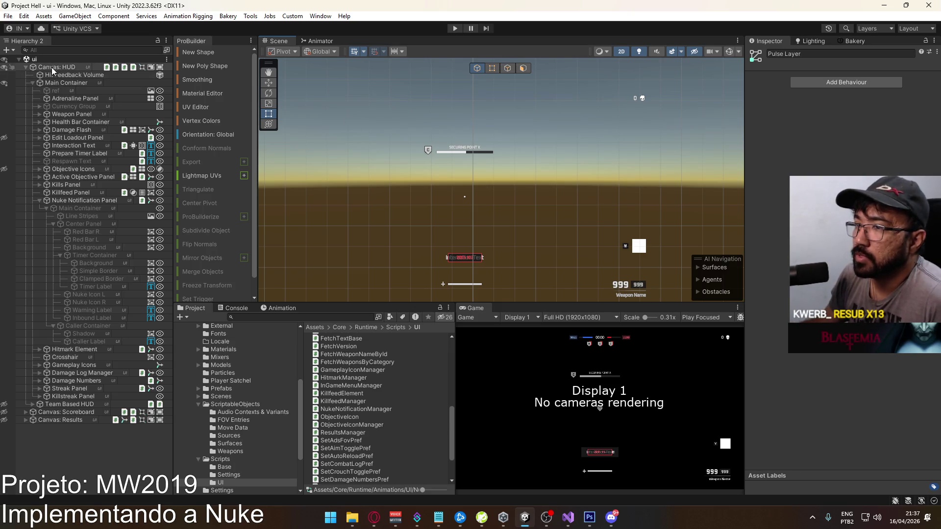
click(84, 200)
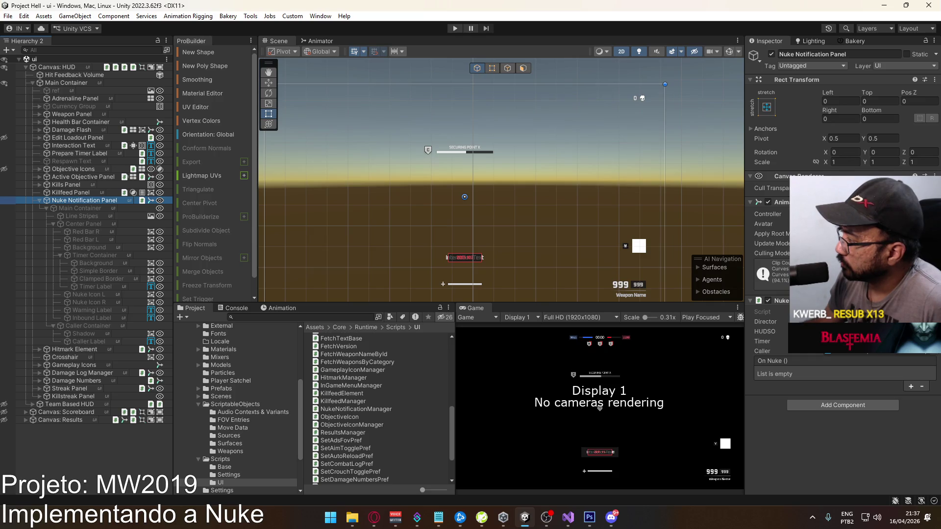
double_click(356, 410)
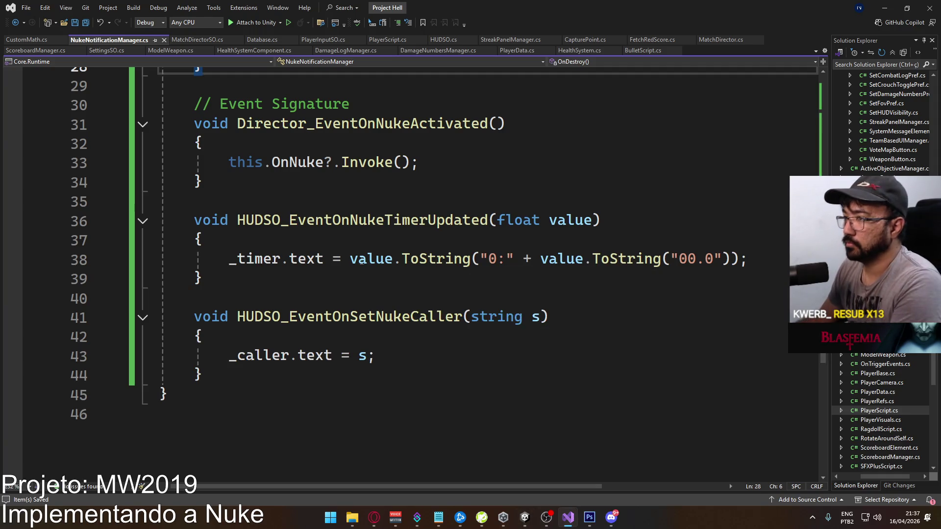
- Cut the OnNuke event line, then restore it with undo so the script stays unchanged
scroll(361, 263, up, 8)
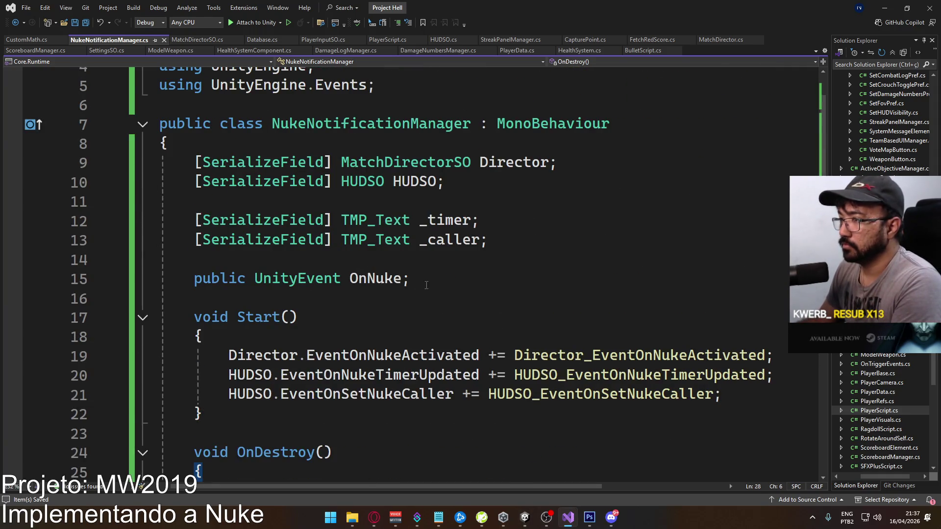
click(480, 283)
key(ctrl+x)
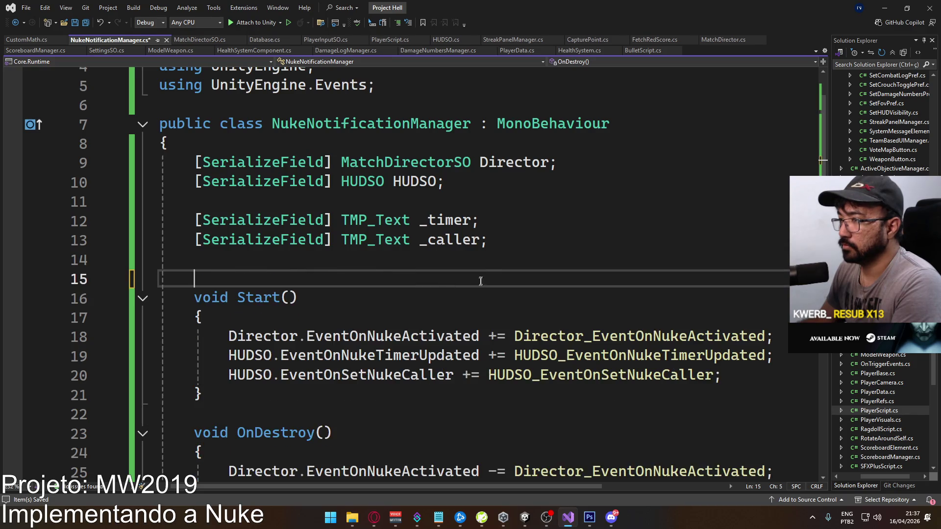
click(517, 209)
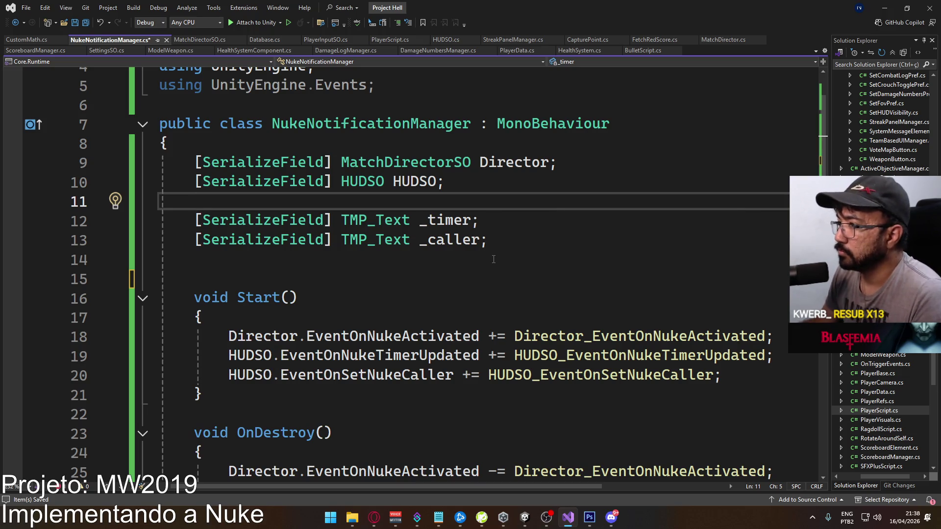
key(ctrl+z)
click(514, 259)
- Scroll through the rest of the script and return to the Unity editor
scroll(493, 270, down, 3)
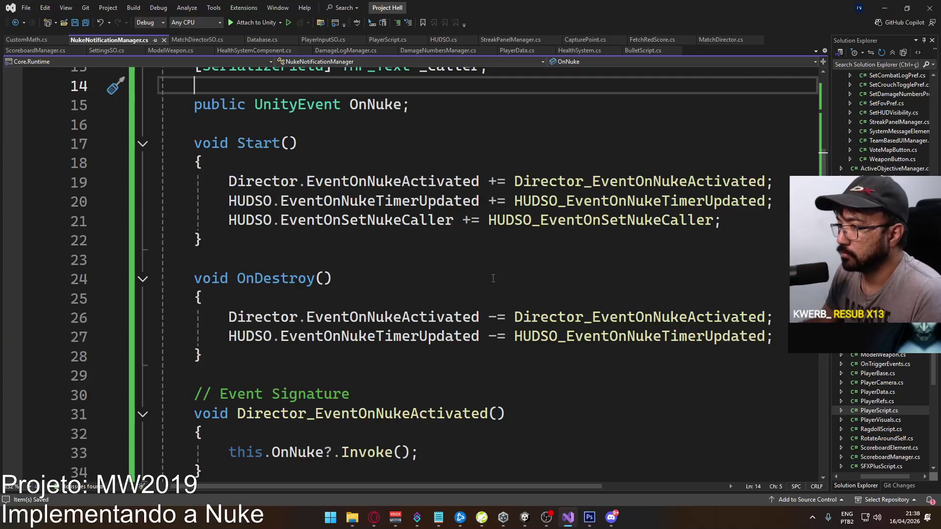
scroll(492, 278, down, 2)
scroll(492, 278, down, 3)
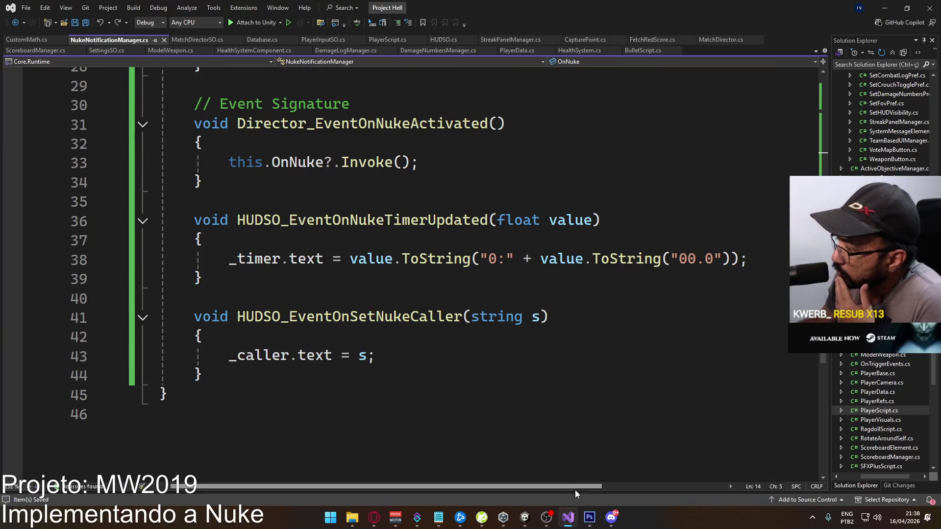
mouse_move(523, 519)
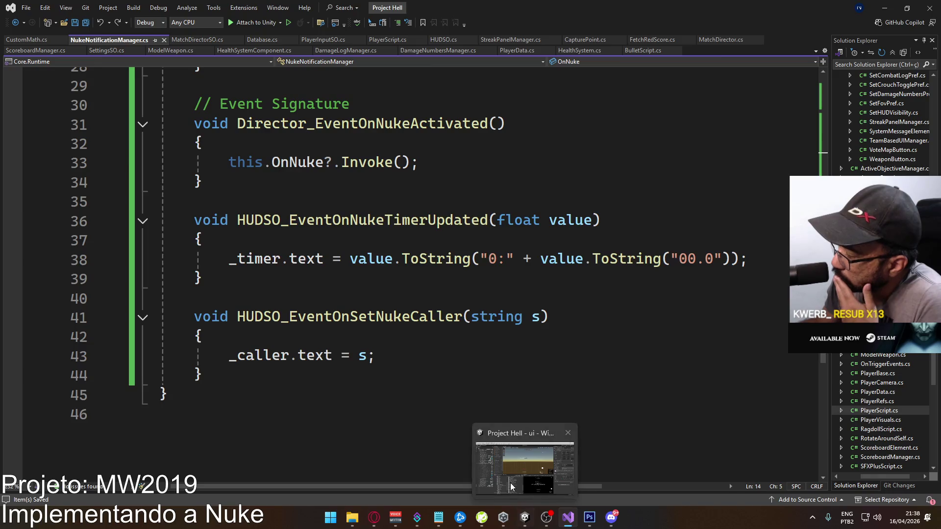
click(510, 483)
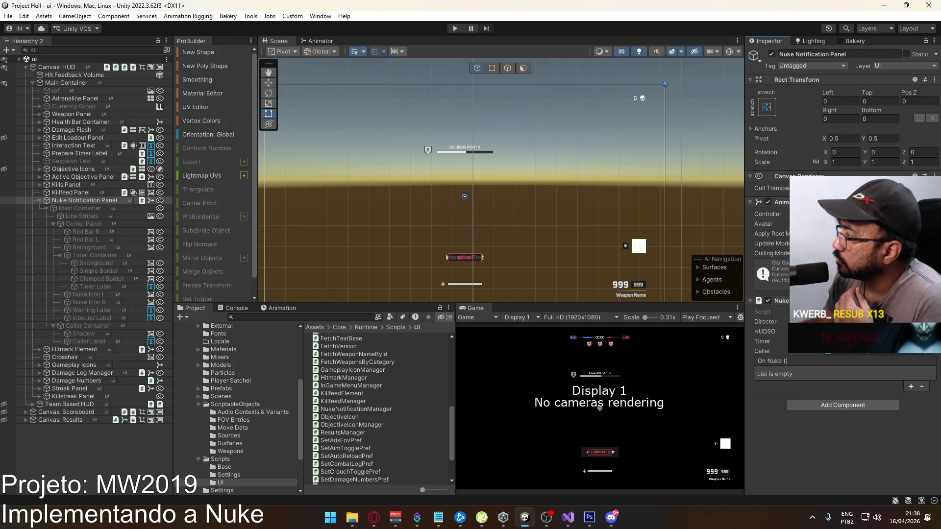
- Add the Nuke Notification Panel to the On Nuke event and rename the pulse layer's default state Pulse Loop
click(911, 386)
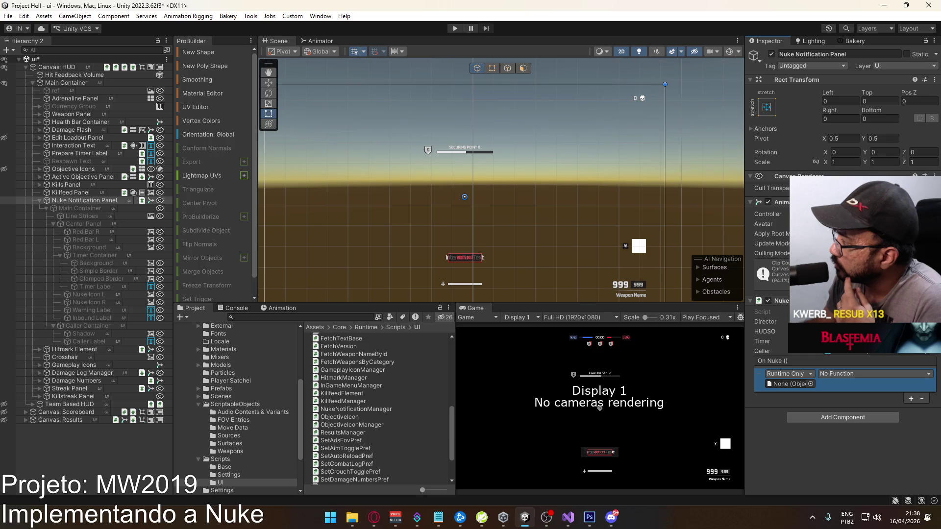
drag(84, 200, 789, 383)
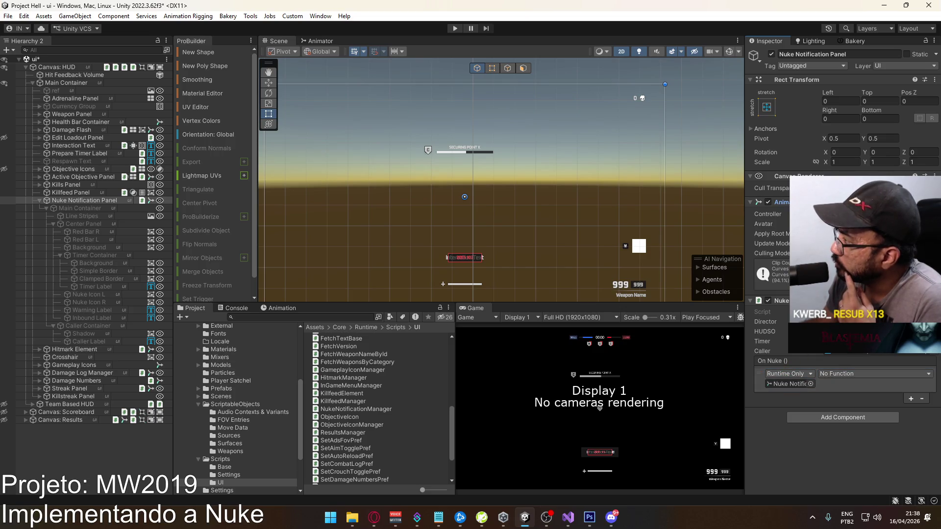
double_click(834, 214)
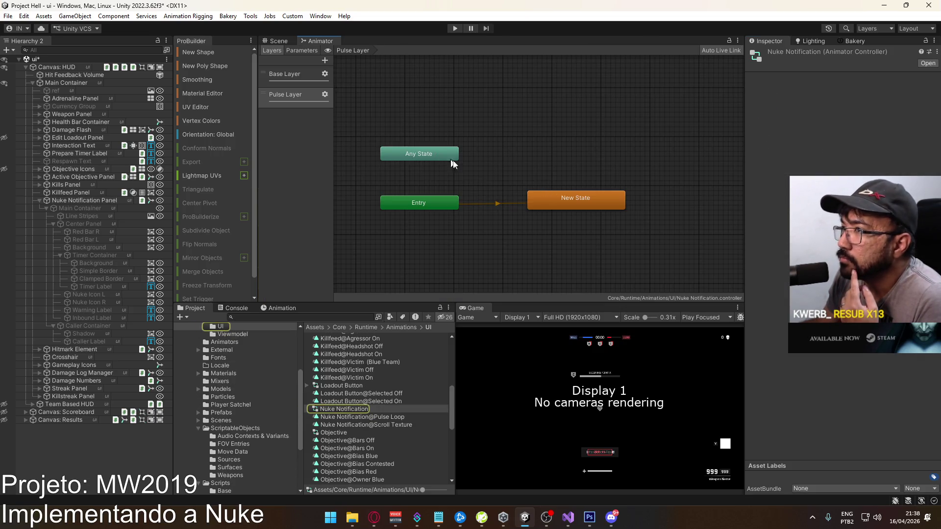
click(561, 207)
click(821, 53)
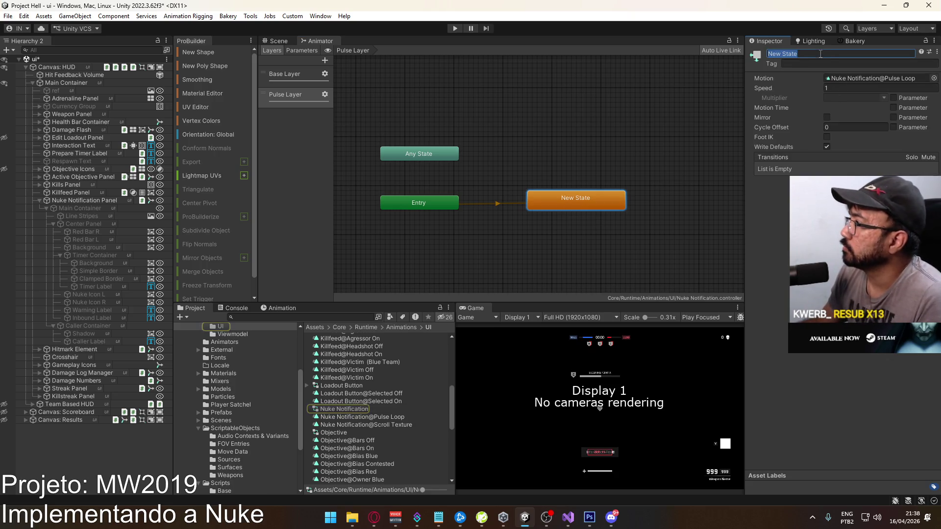
text(Pulse Loop)
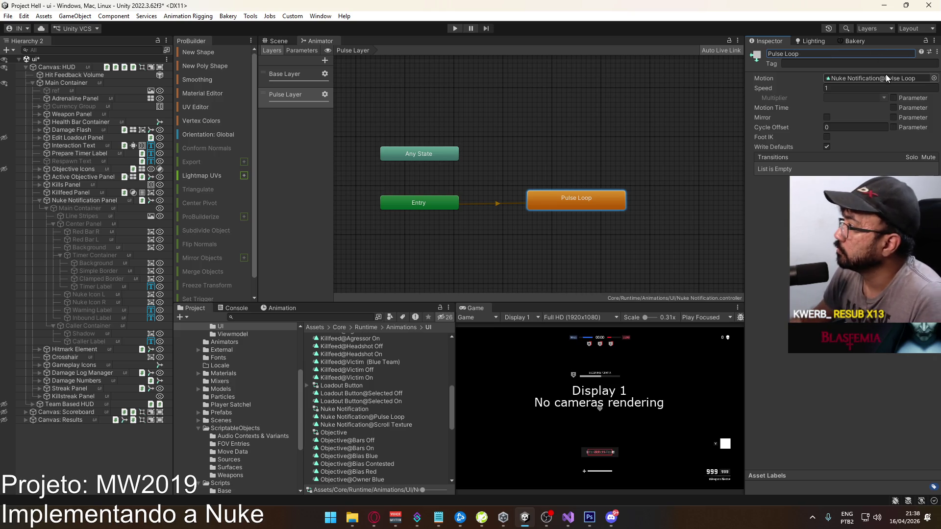
- Duplicate the Pulse Loop clip as 'Nuke Notification@Start'
click(886, 76)
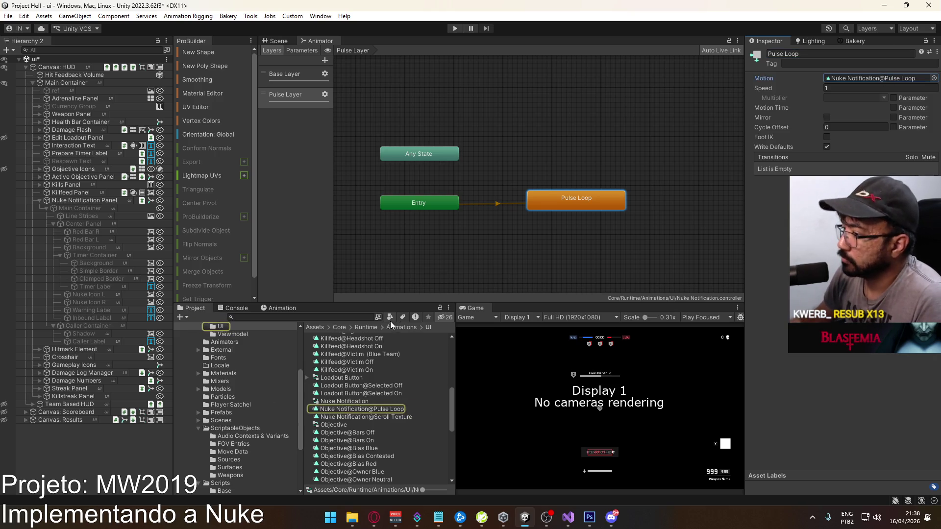
click(371, 410)
key(ctrl+d)
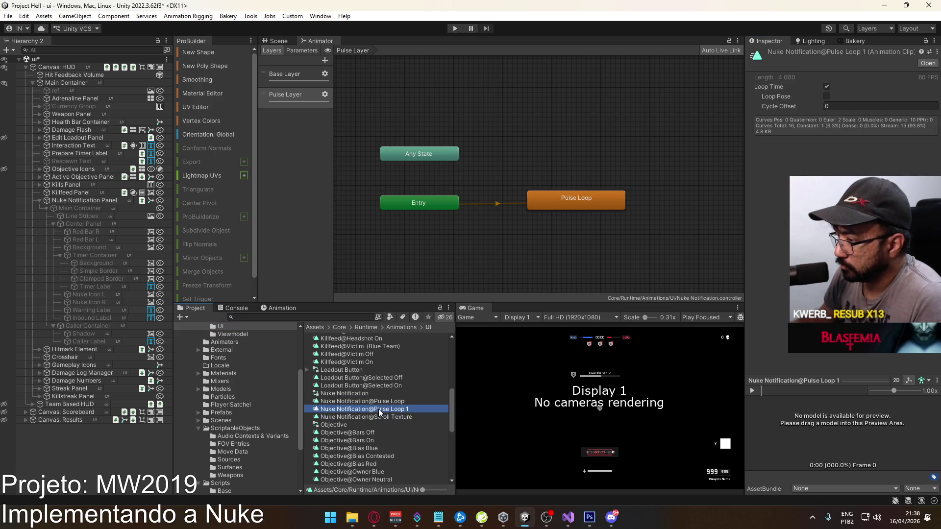
key(F2)
text(Nuke Notification@Start)
key(Return)
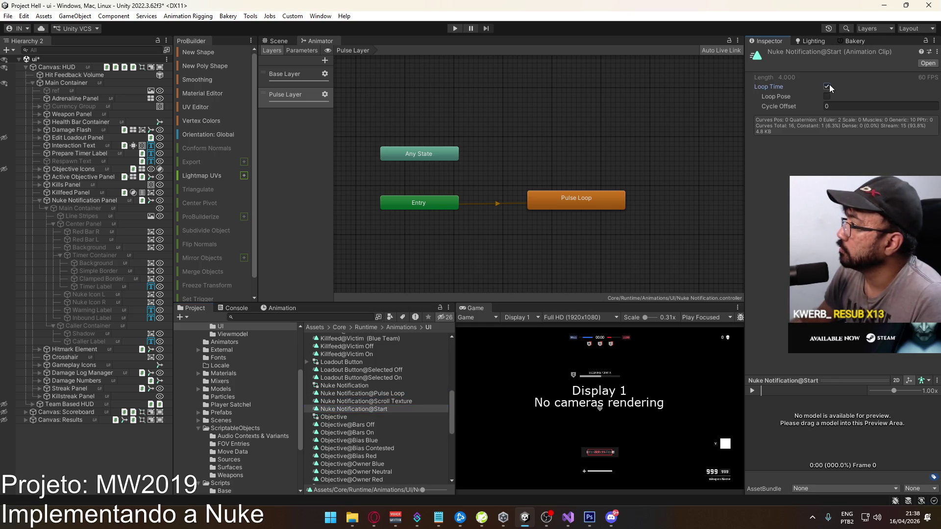
- Turn off Loop Time on the Start clip, delete all its keyframes, and add a new animator layer
click(827, 86)
double_click(383, 411)
key(ctrl+a)
key(Delete)
click(192, 310)
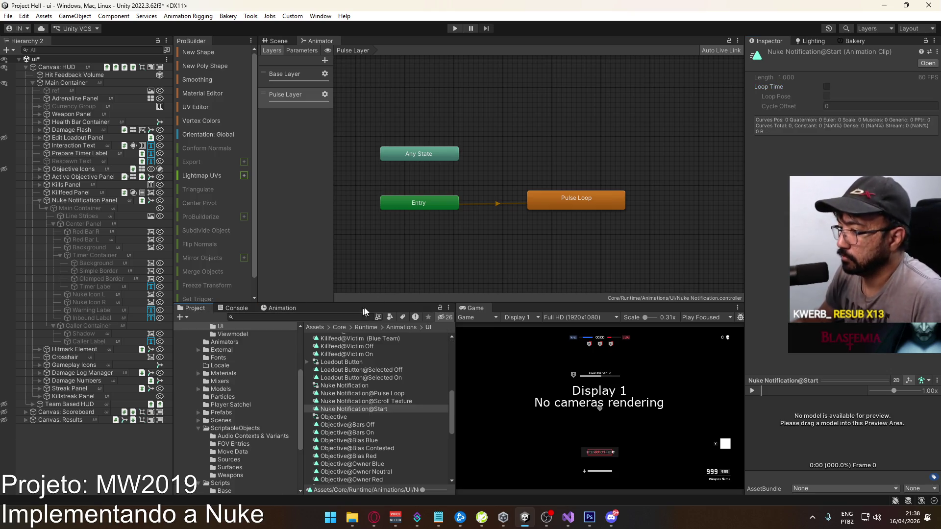
click(325, 59)
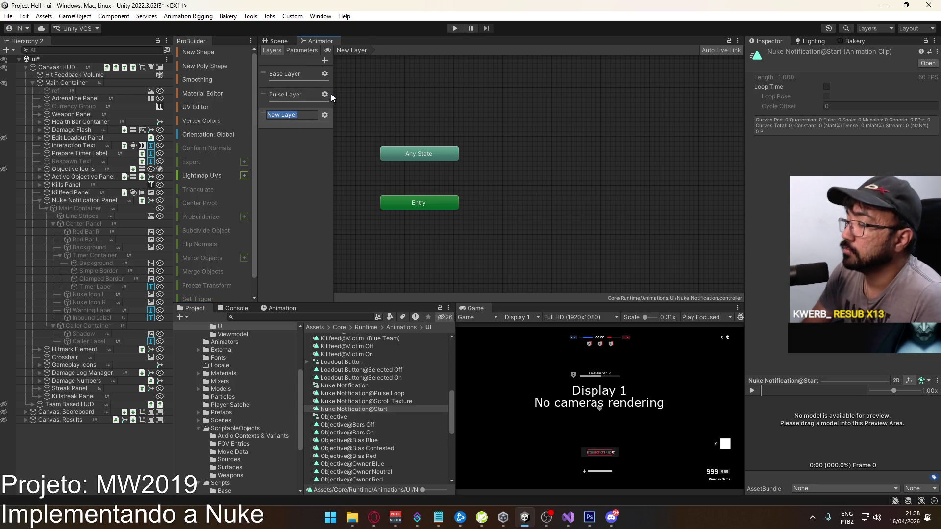
- Name the new animator layer 'Start Layer'
text(Start Layer)
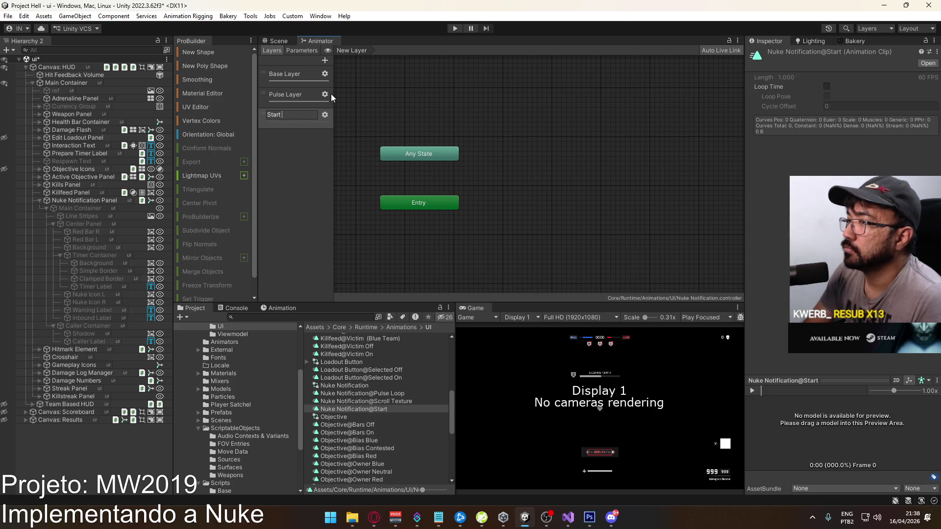
key(Return)
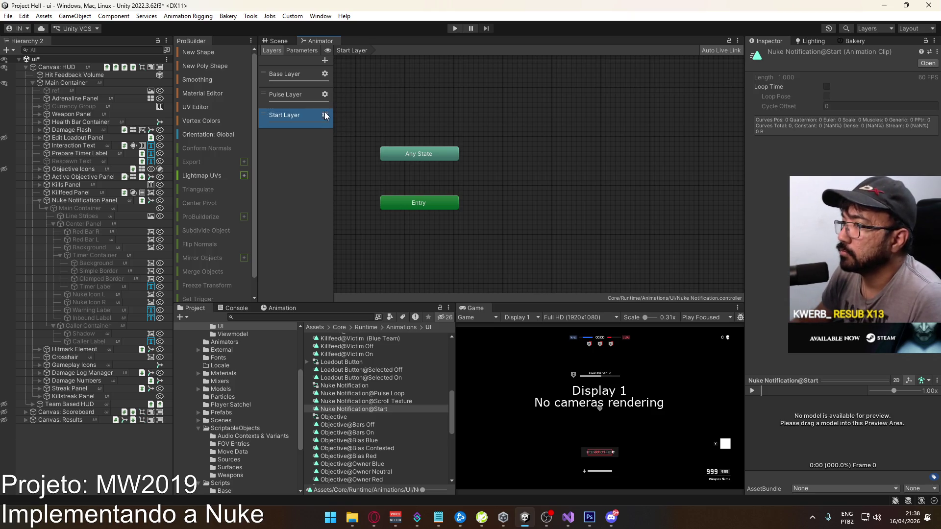
click(325, 114)
- Create two empty states in the Start Layer graph, placing the second above the first
right_click(516, 214)
mouse_move(564, 220)
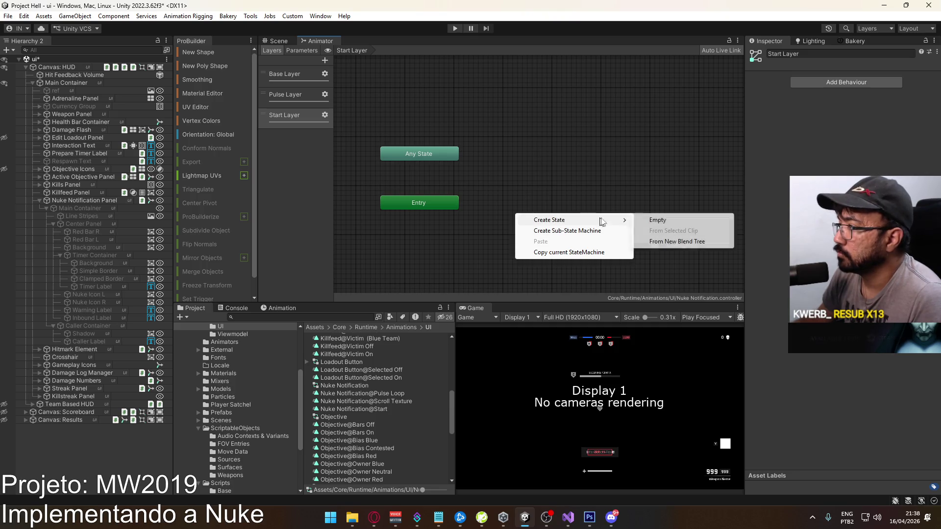
click(657, 220)
drag(570, 223, 551, 204)
click(533, 157)
right_click(533, 157)
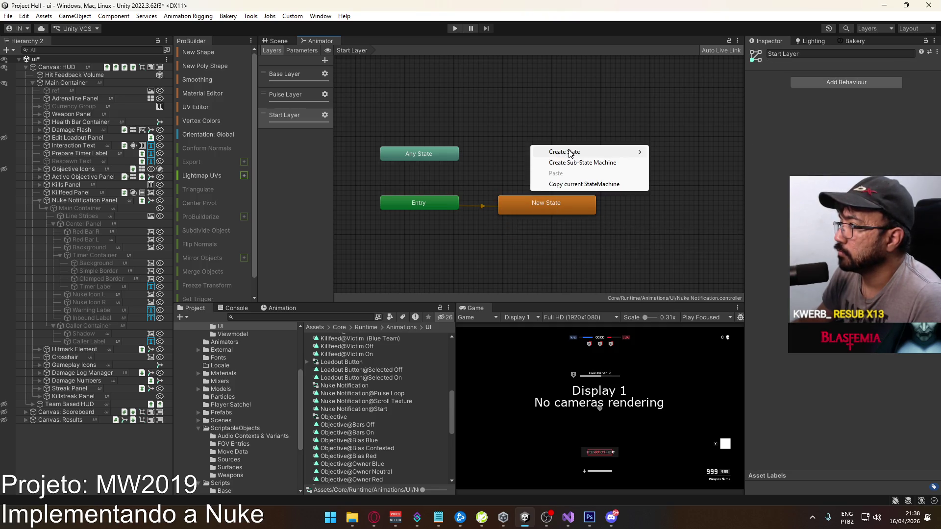
click(662, 153)
drag(593, 154, 553, 147)
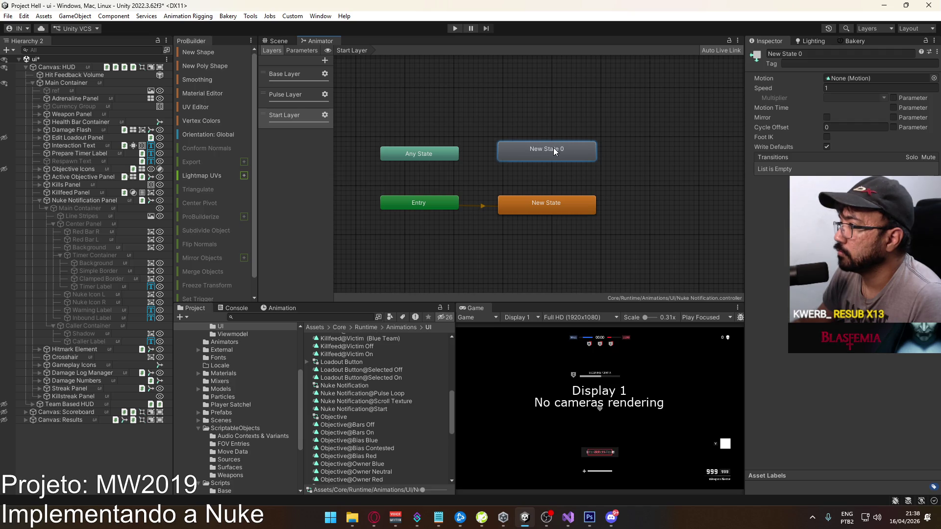
- Rename the second state Start and the default state Empty
click(807, 54)
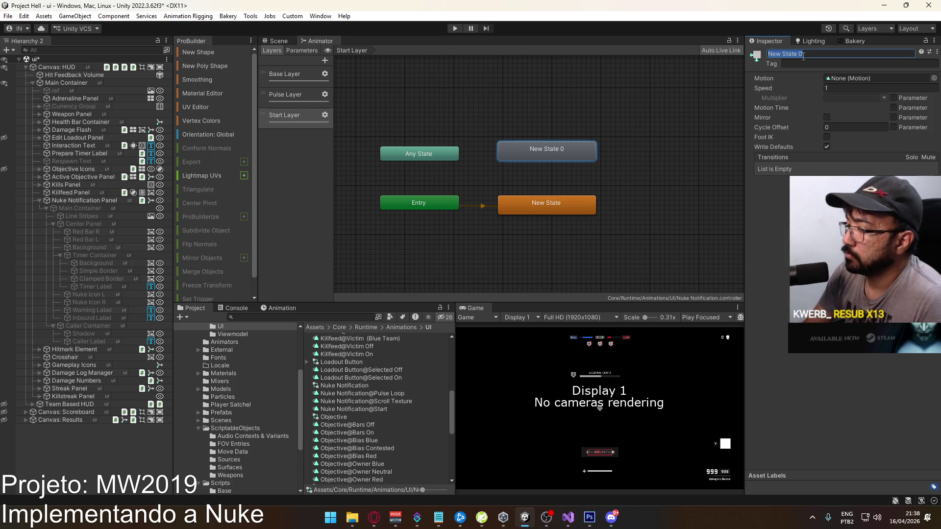
text(Start)
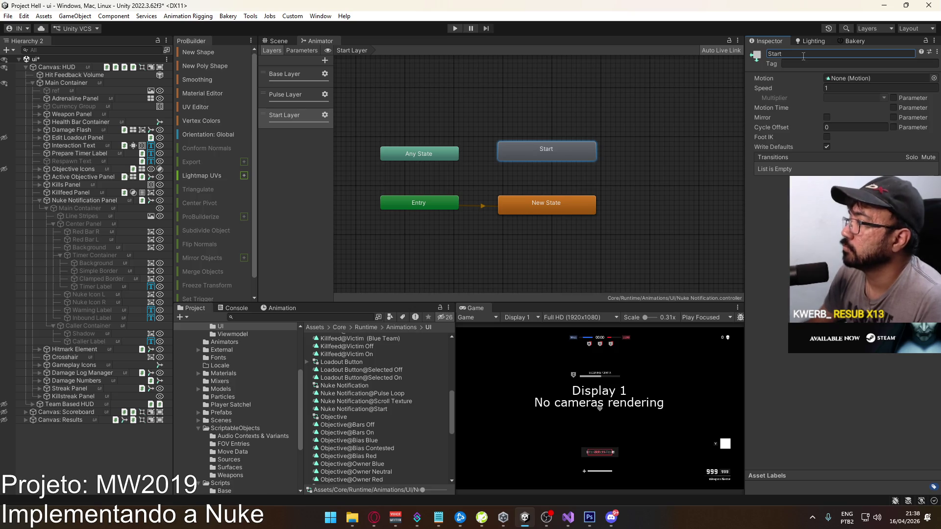
click(533, 216)
click(831, 57)
text(Empty)
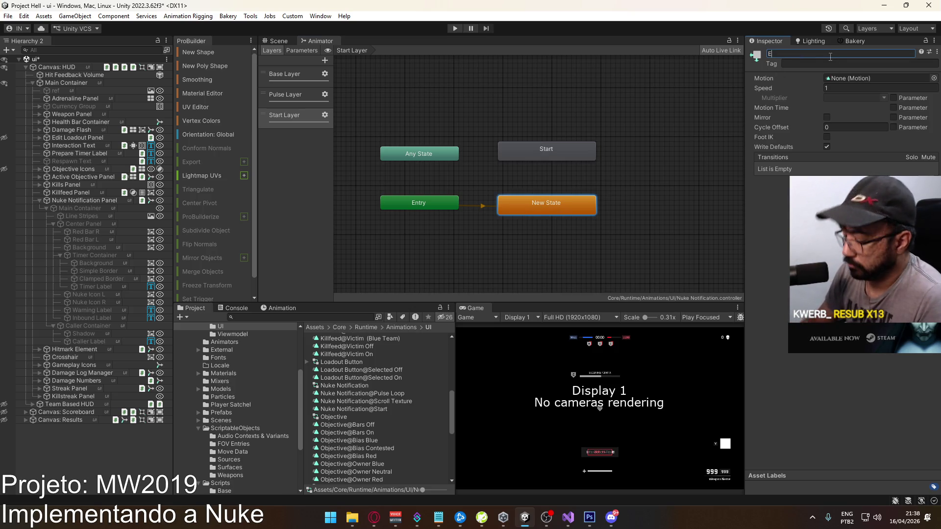
- Set the Start state's motion to the Nuke Notification@Start clip
click(583, 144)
click(933, 78)
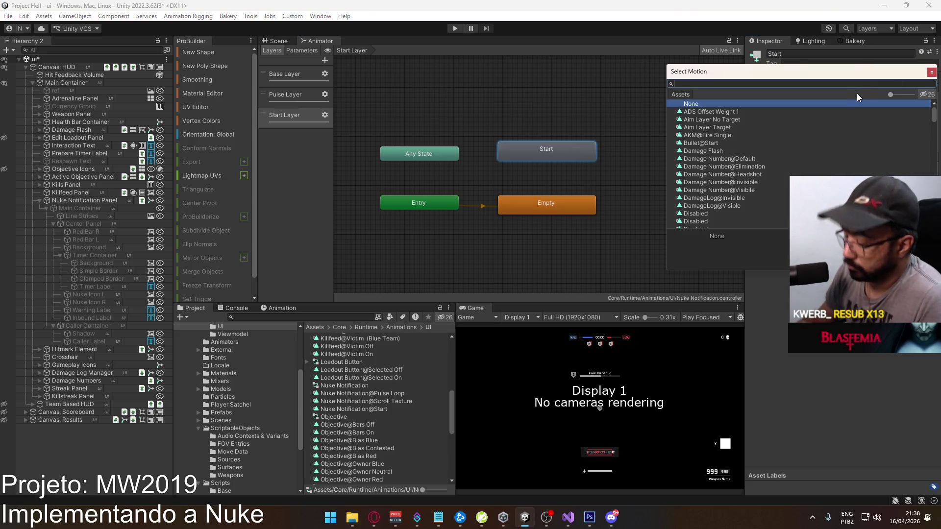
text(nuke)
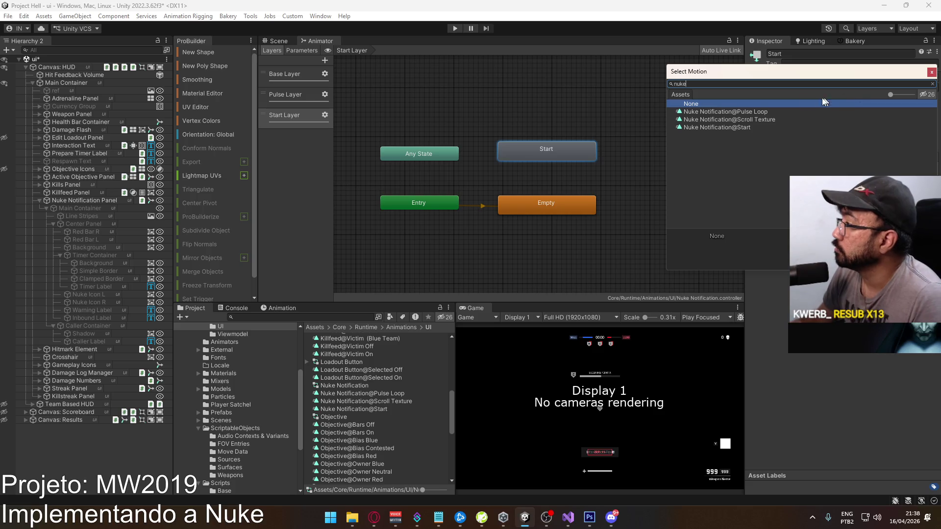
double_click(738, 128)
click(564, 110)
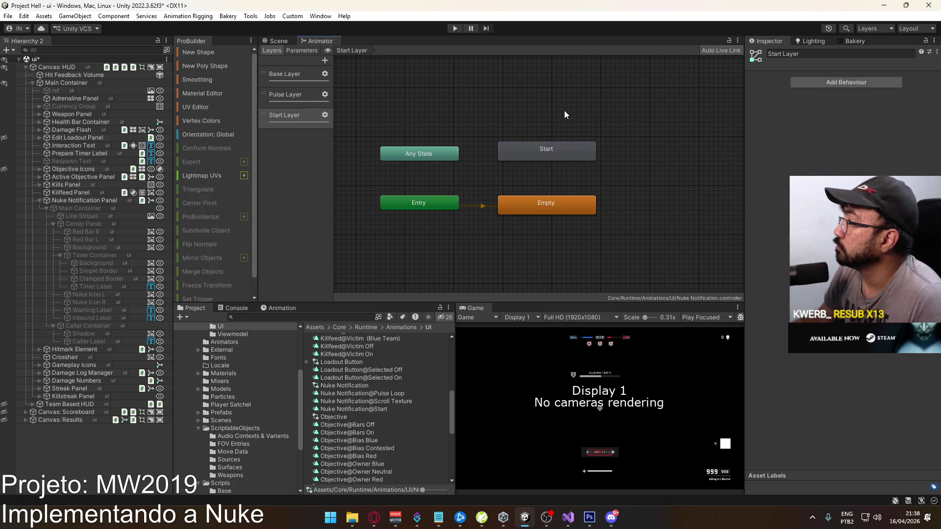
right_click(451, 160)
- Make a transition from Any State to Start and add a Trigger parameter named 'start'
click(527, 170)
click(529, 157)
click(302, 50)
click(325, 61)
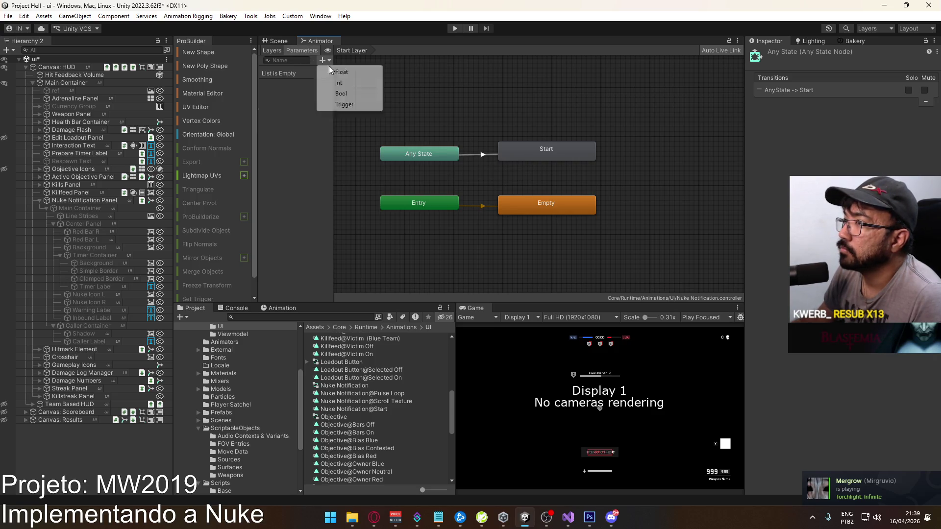
click(345, 105)
text(start)
click(471, 155)
- Review the Any State-to-Start transition's condition and timing settings, then return to the scene view
click(915, 286)
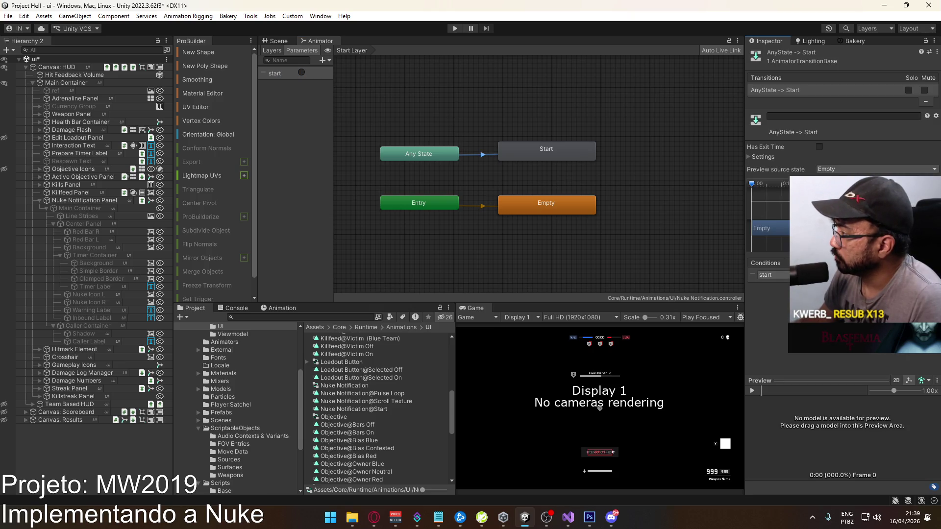
click(769, 157)
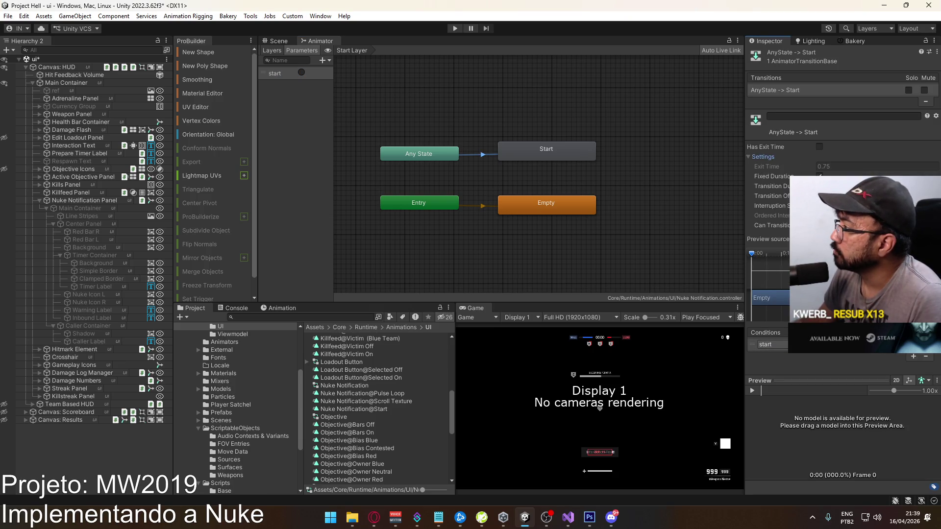
click(834, 186)
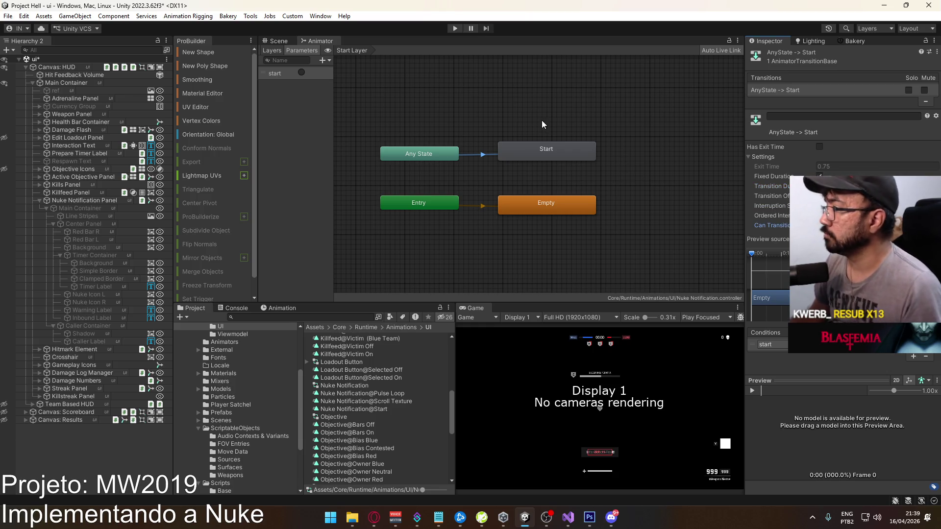
click(543, 156)
click(479, 156)
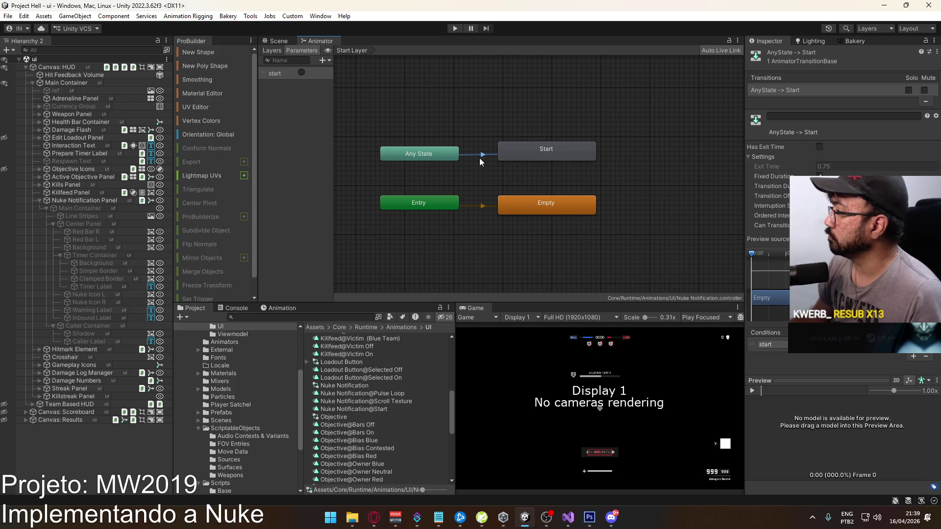
click(529, 158)
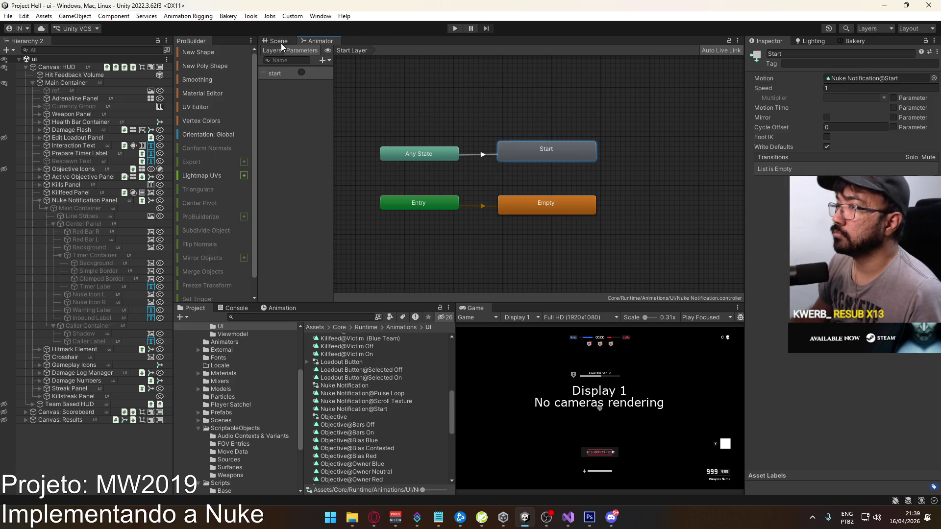
click(278, 41)
scroll(468, 137, down, 5)
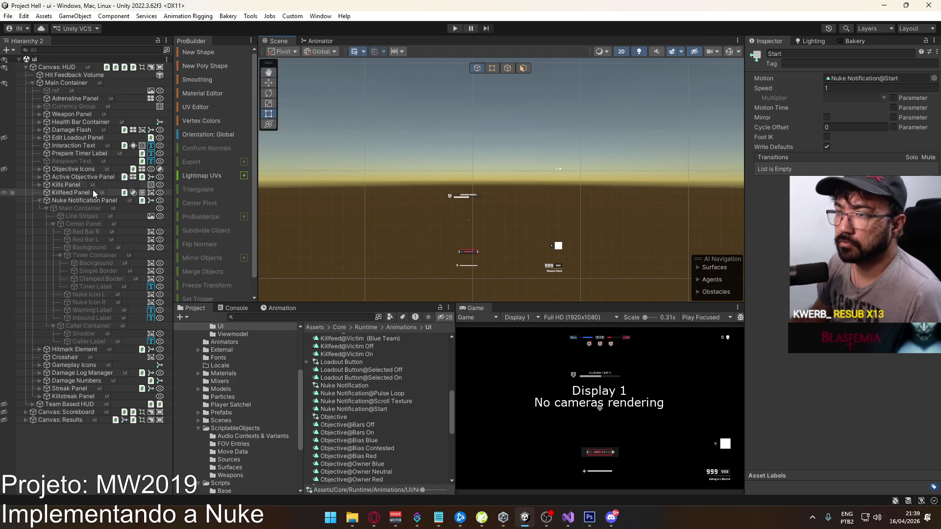
- Turn on scene gizmos and select the Nuke Notification Panel
click(85, 208)
click(729, 52)
scroll(379, 201, up, 3)
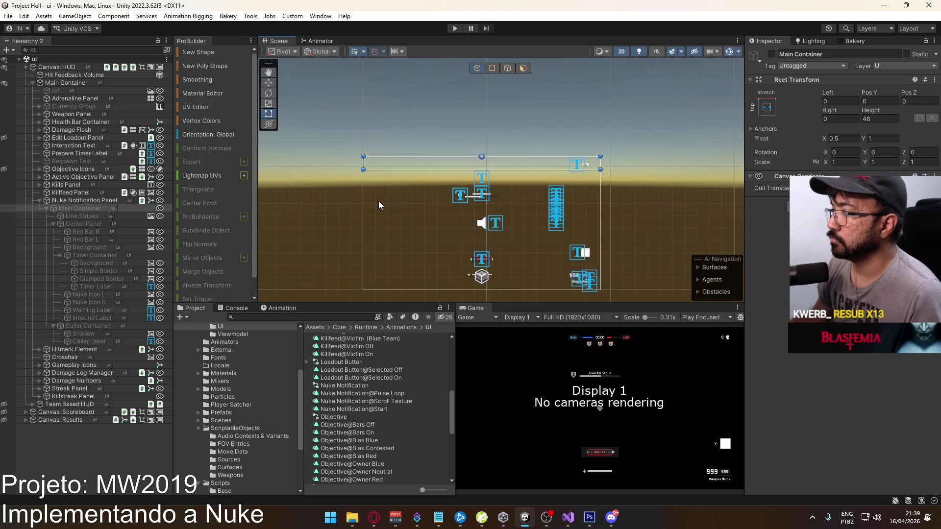
click(93, 201)
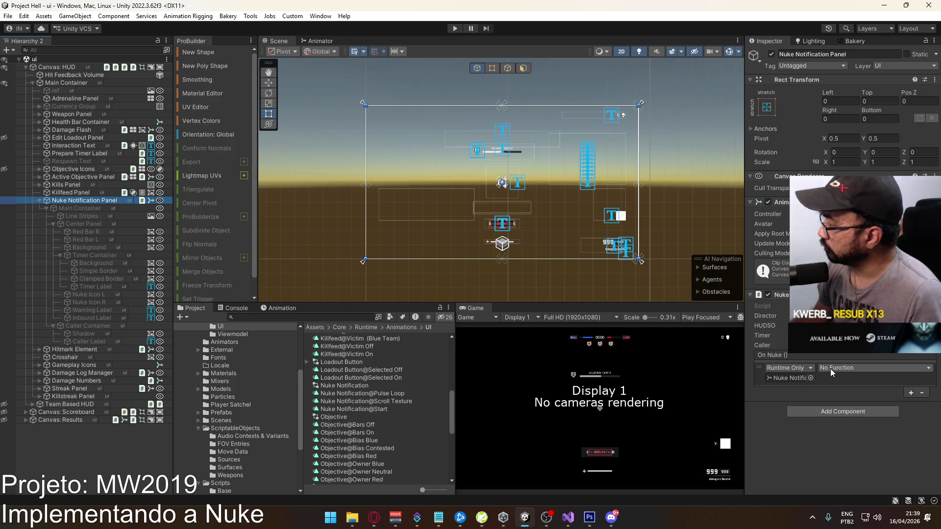
- Set On Nuke to call Animator.SetTrigger with 'start', save the ui scene, and collapse Main Container
click(873, 367)
mouse_move(863, 438)
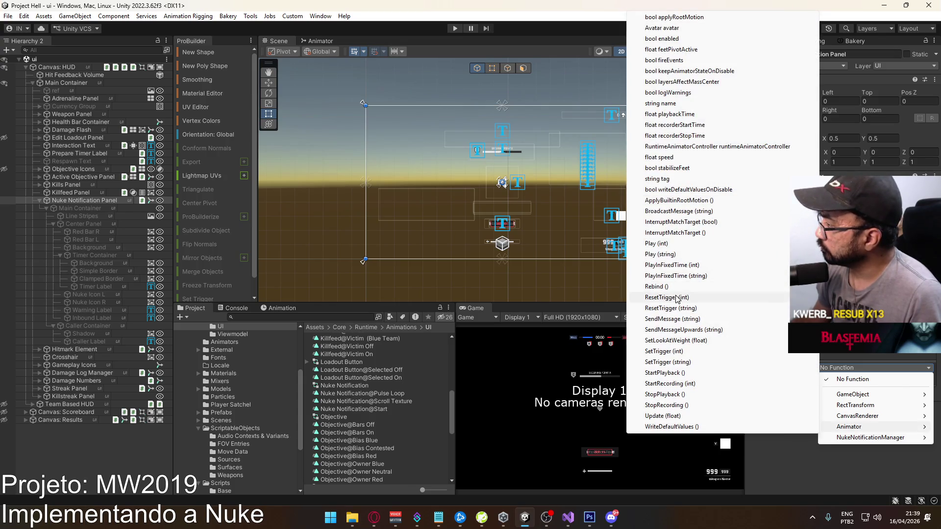
click(685, 362)
click(851, 378)
text(start)
click(848, 453)
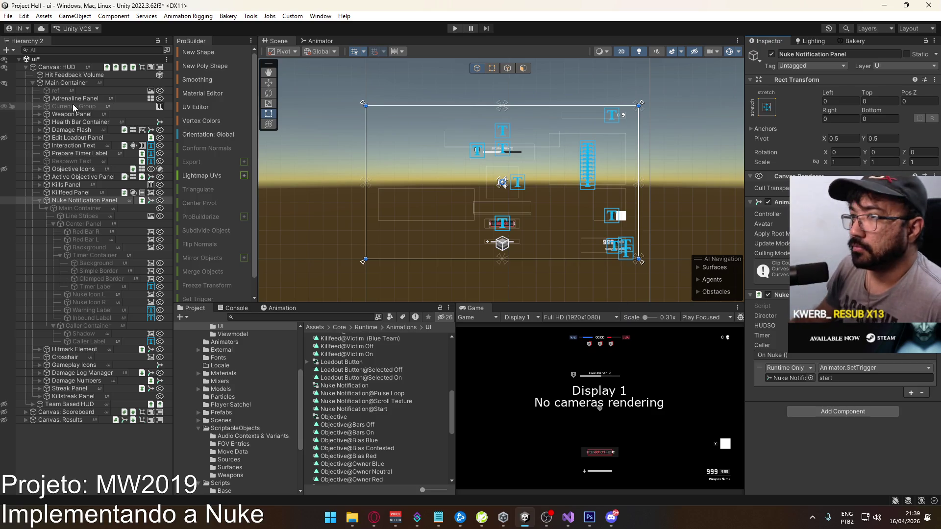
key(ctrl+s)
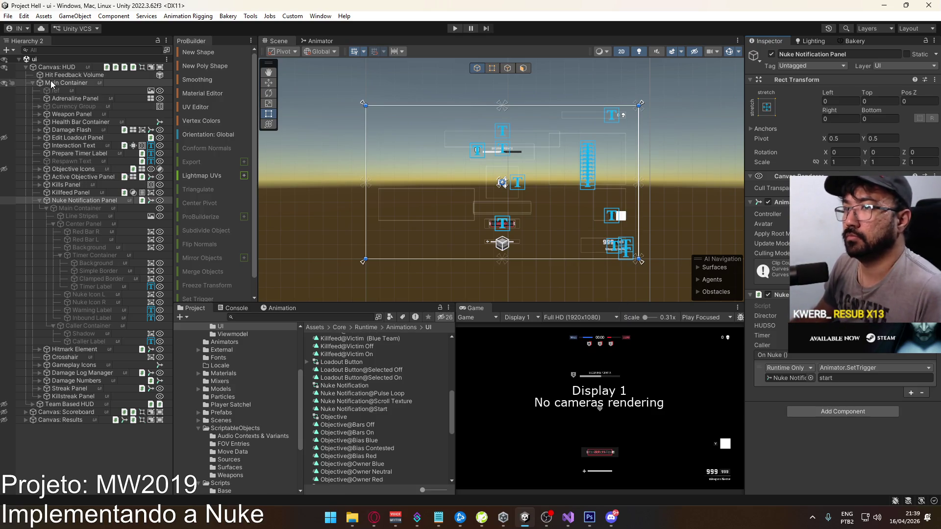
click(34, 82)
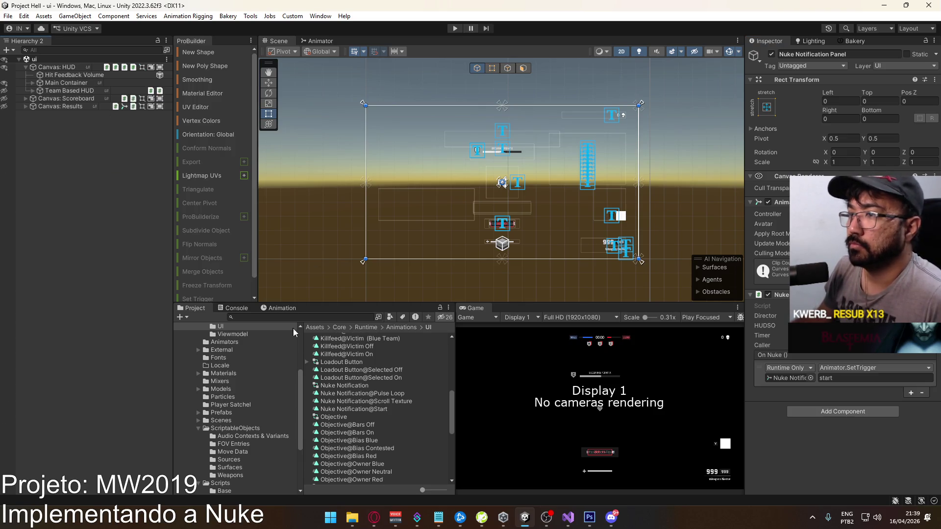
- Open the crash scene from the Scenes folder
click(228, 421)
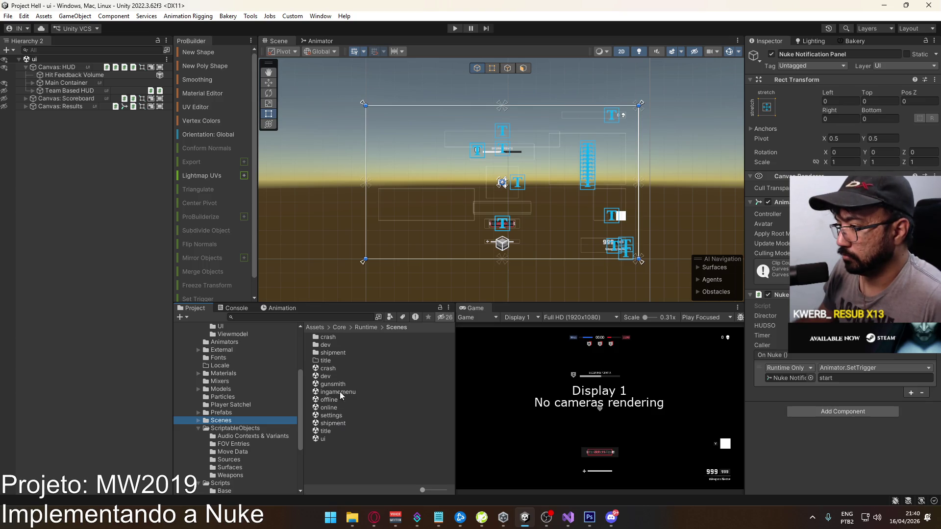
double_click(328, 369)
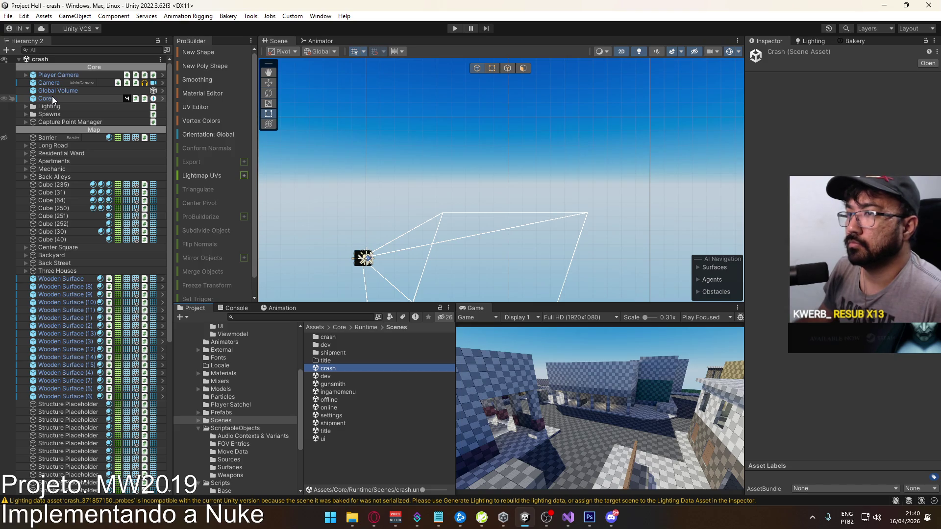
- Create an empty child of Core named 'Nuke Volume'
click(51, 98)
click(860, 356)
scroll(846, 368, down, 15)
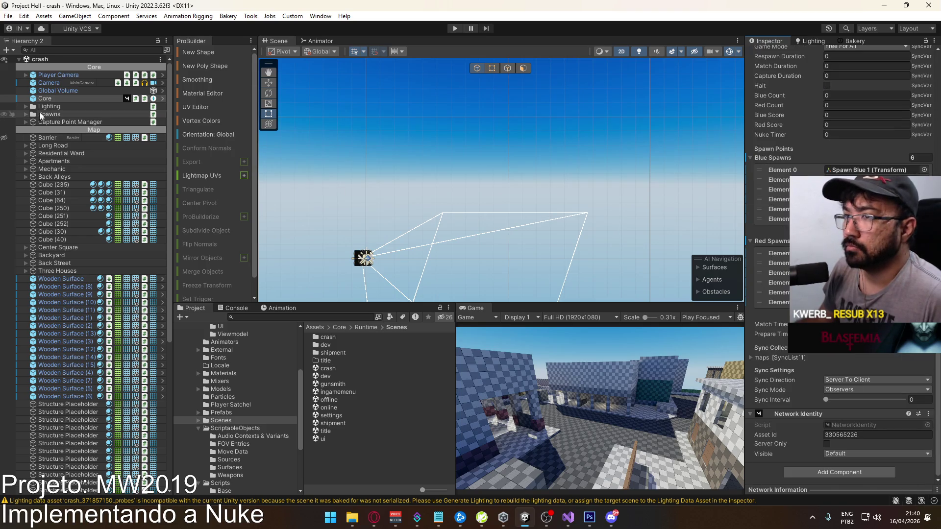
right_click(46, 99)
click(93, 250)
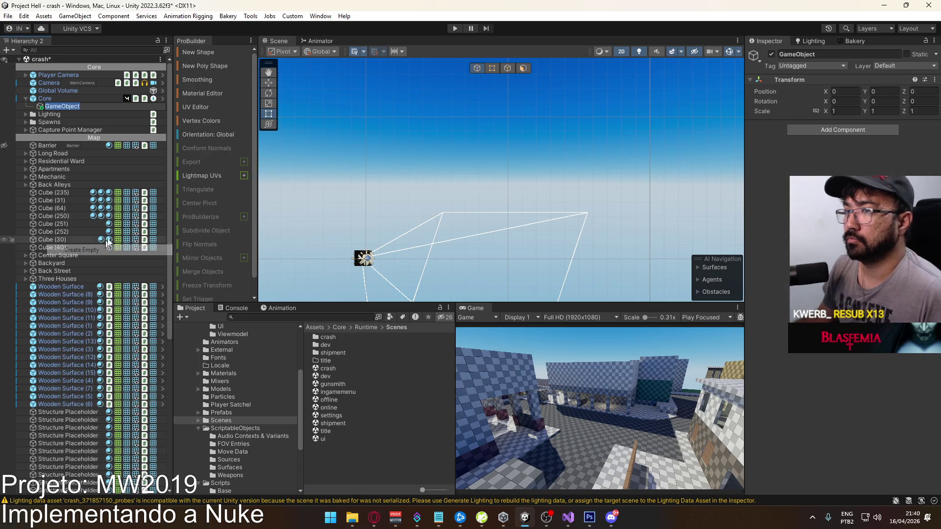
text(N)
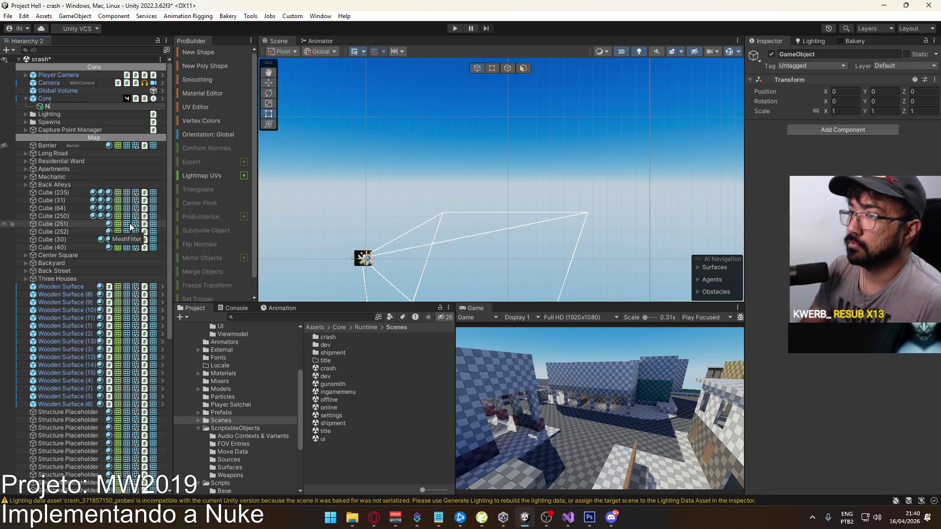
text(uke Volum)
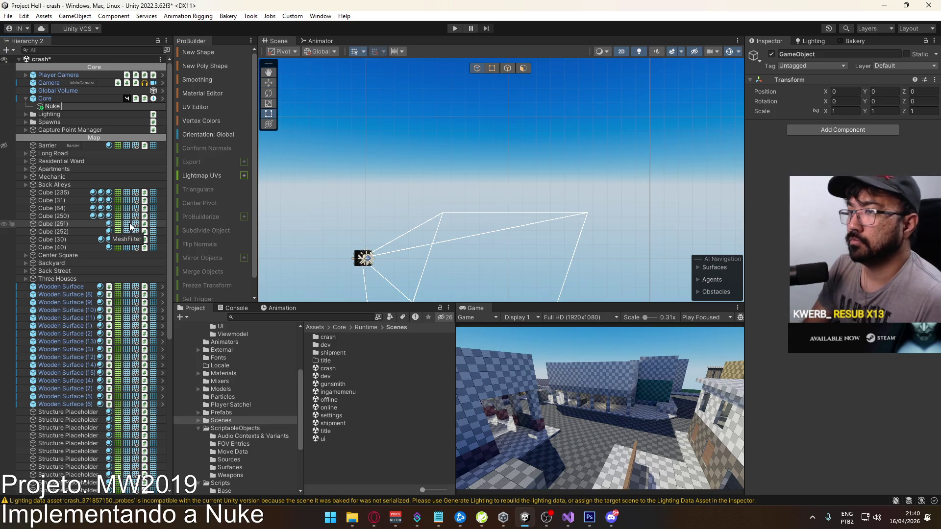
text(e)
key(Return)
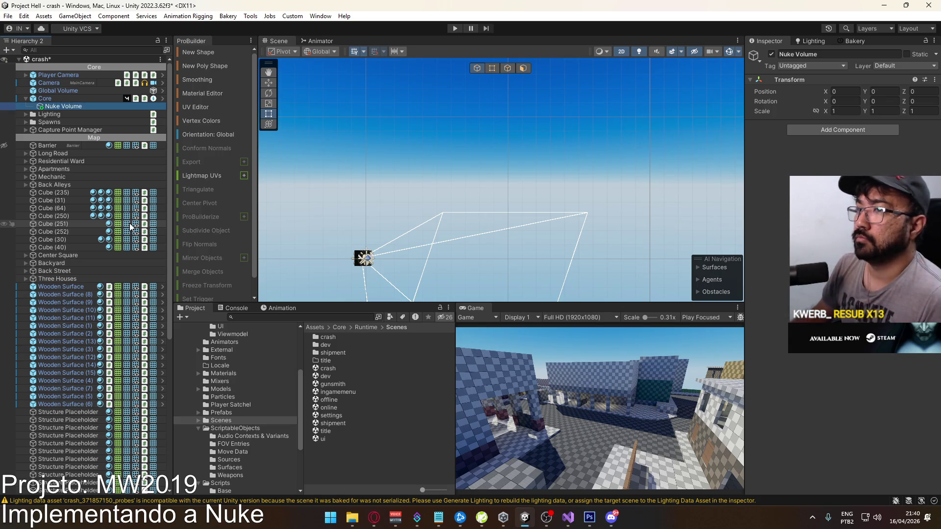
- Add a Volume component to Nuke Volume and create a new Nuke Volume Profile
click(875, 131)
text(volume)
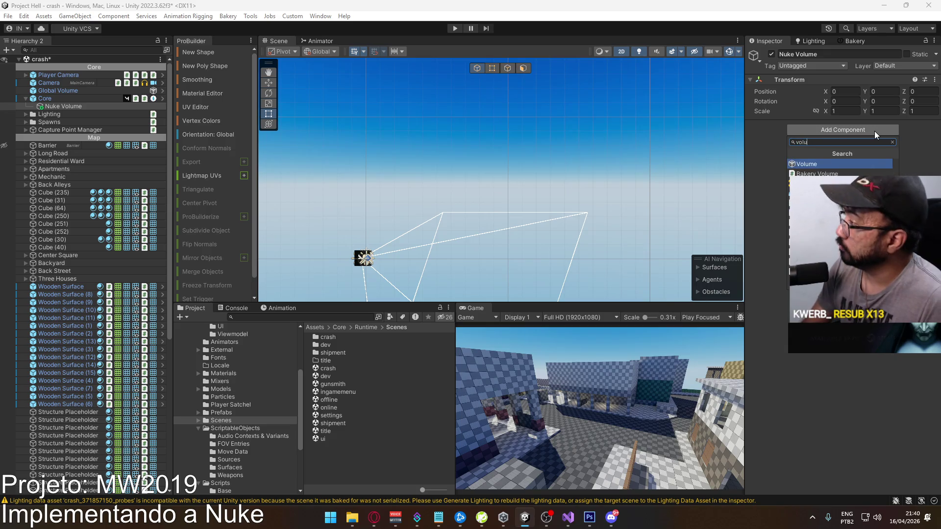
key(Return)
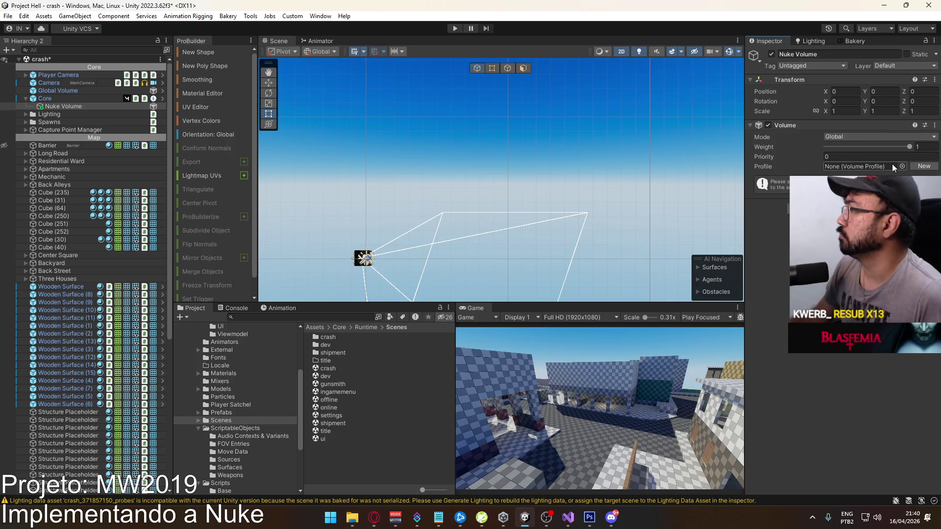
click(901, 166)
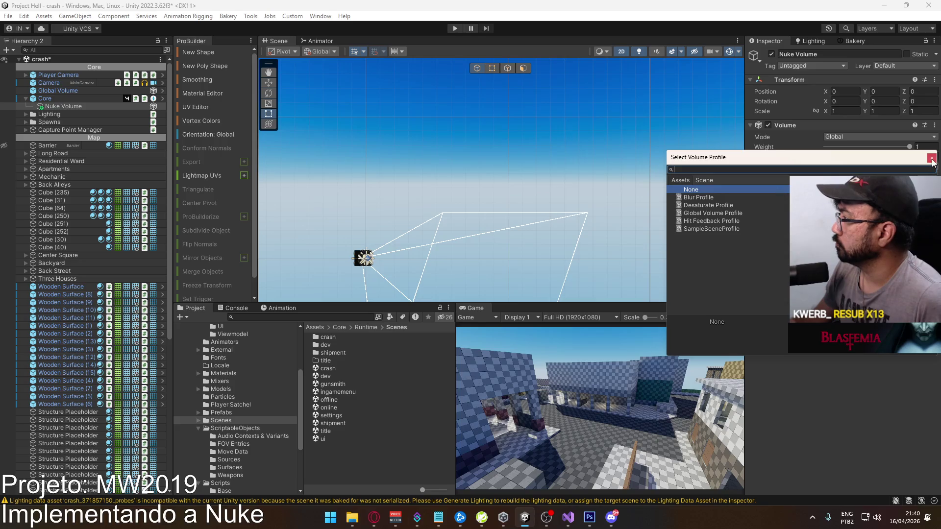
click(932, 157)
click(919, 169)
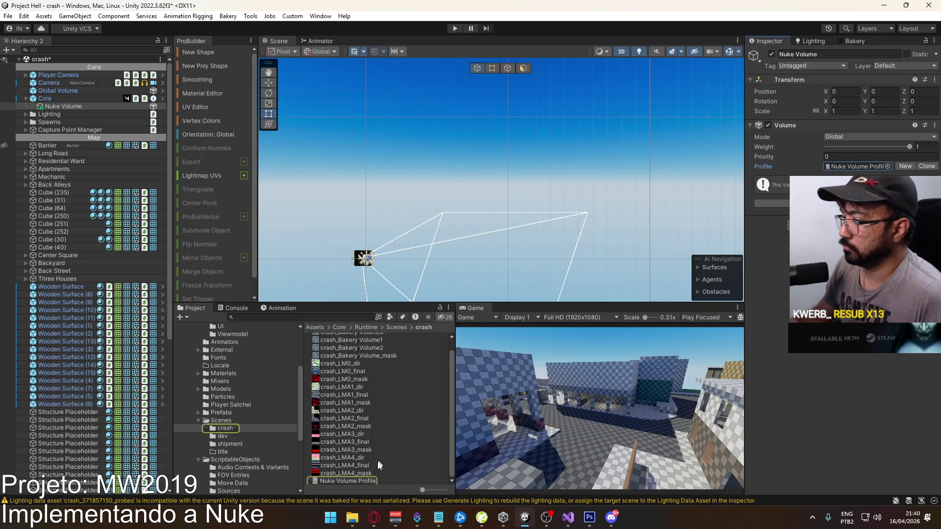
click(340, 478)
- Assign the Nuke Volume Profile as the volume's profile
scroll(272, 443, down, 3)
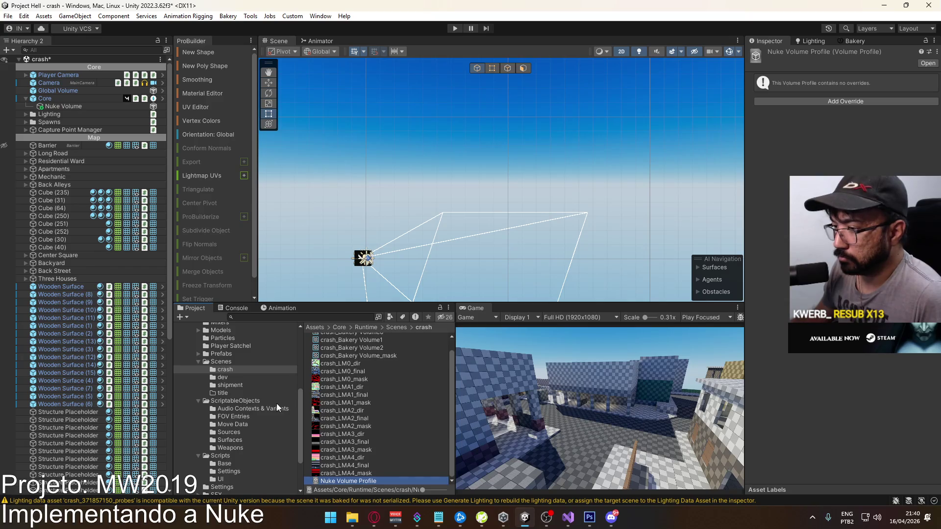
scroll(248, 395, down, 3)
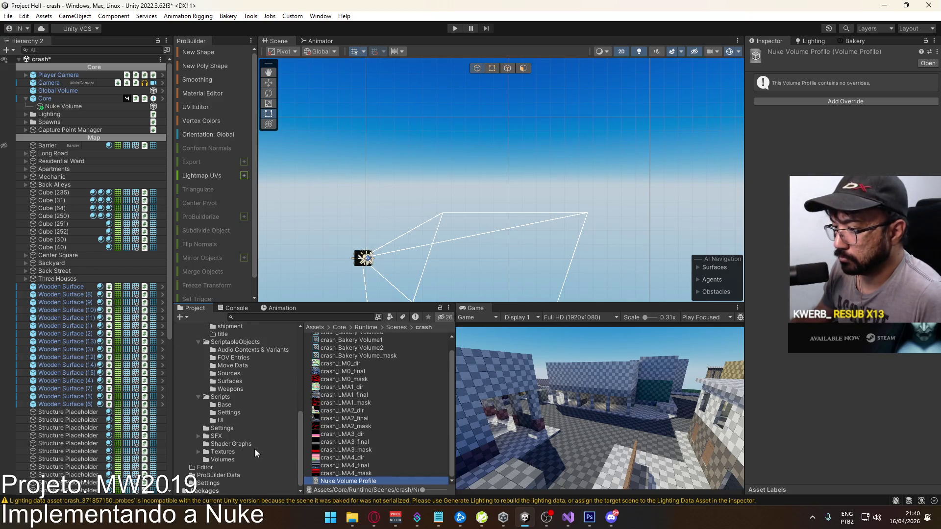
click(63, 106)
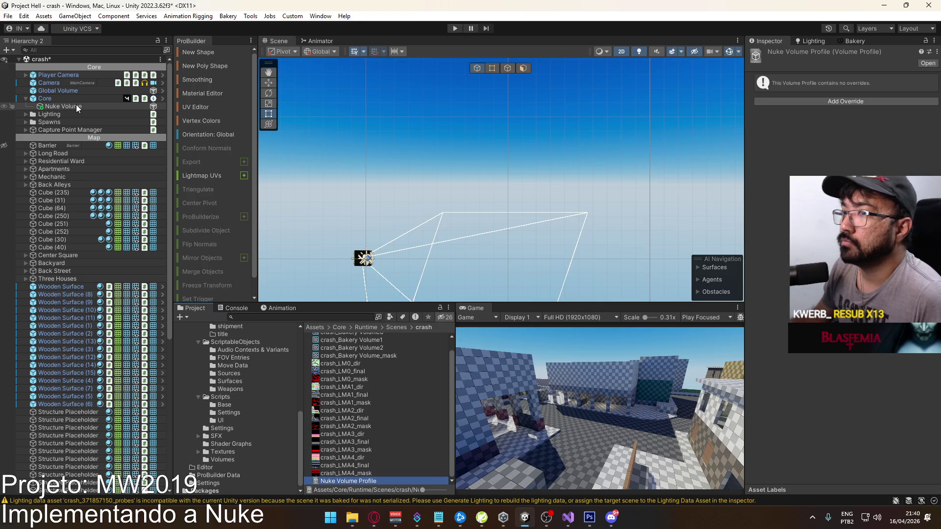
click(888, 166)
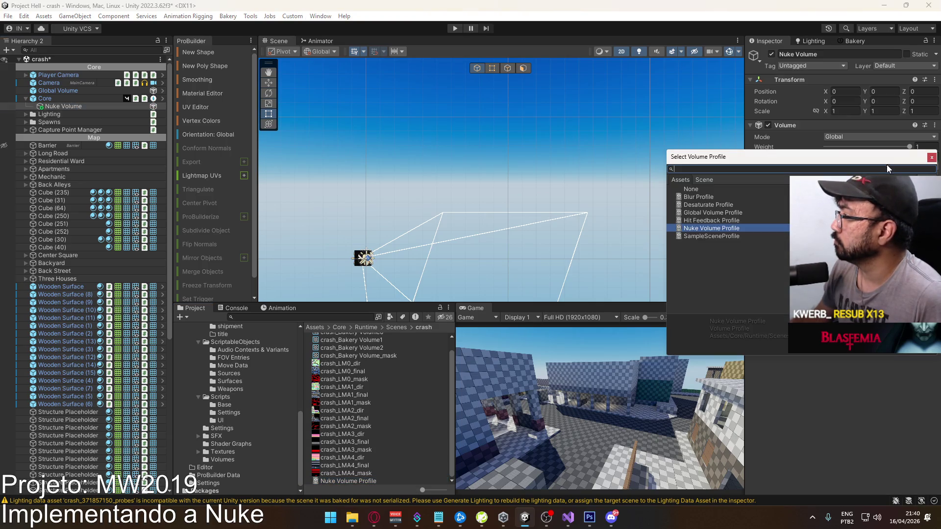
double_click(722, 212)
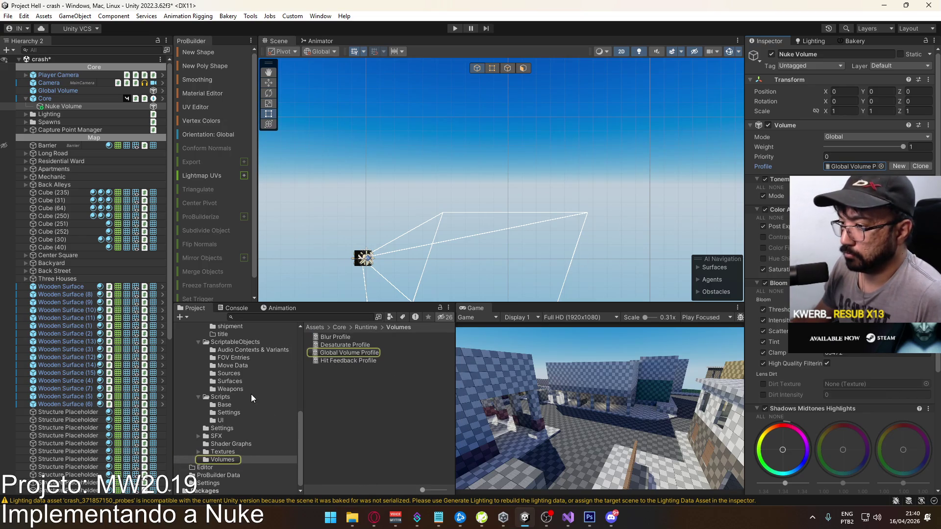
click(881, 166)
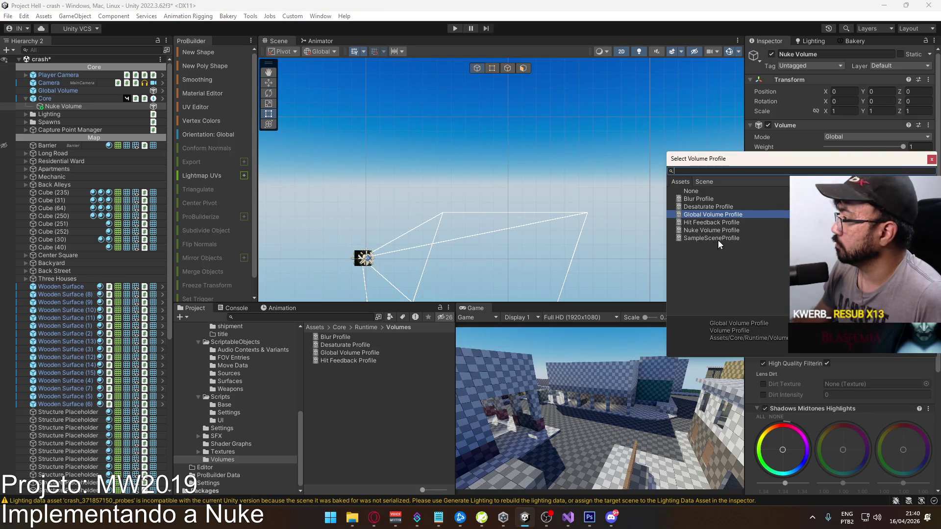
double_click(724, 229)
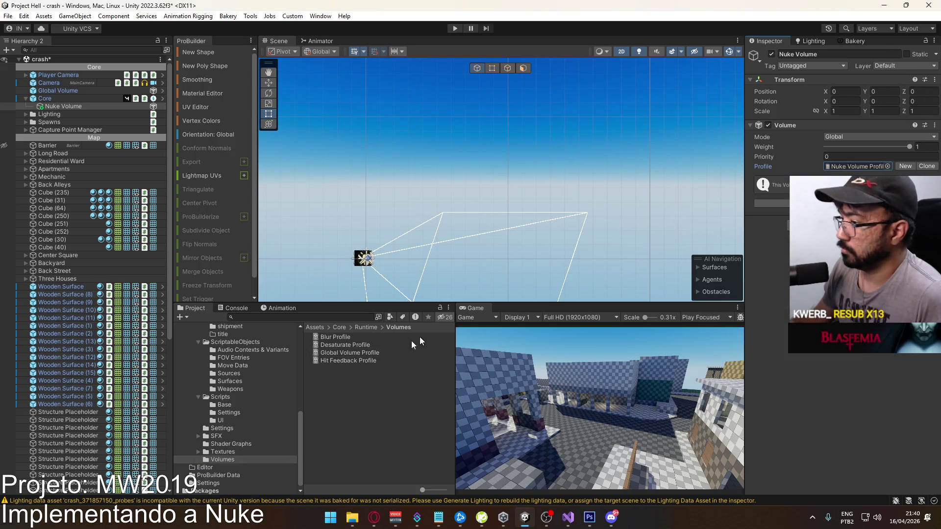
- Move the Nuke Volume Profile asset into the Volumes folder
click(836, 169)
mouse_move(337, 480)
mouse_down()
mouse_move(235, 485)
mouse_move(233, 456)
mouse_move(226, 458)
mouse_up()
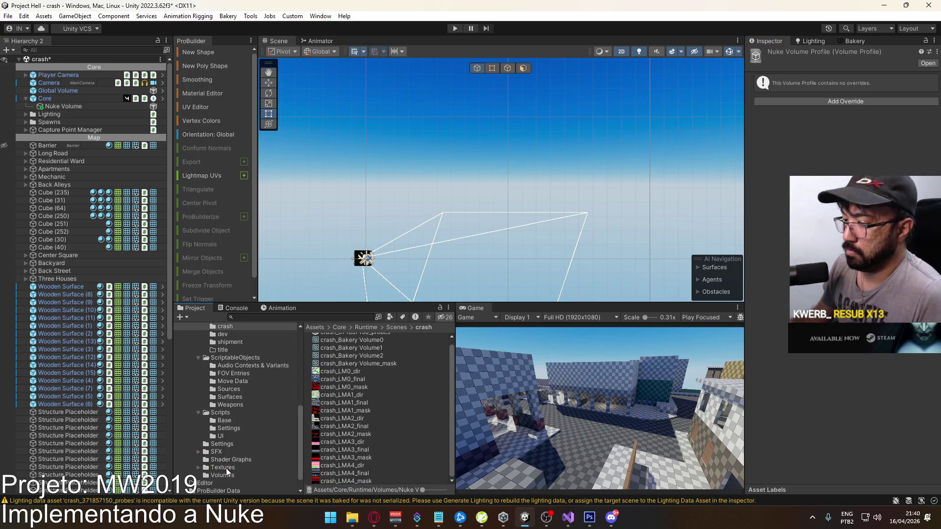
click(235, 474)
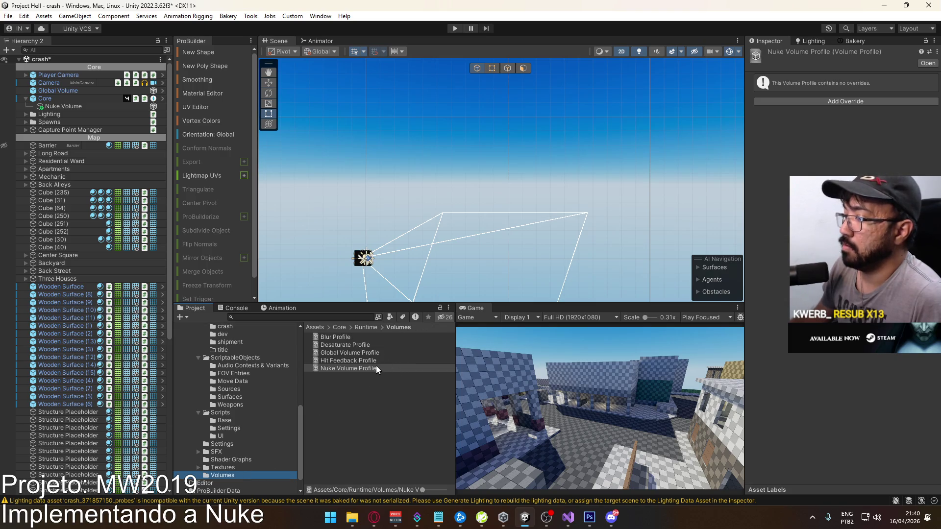
click(80, 107)
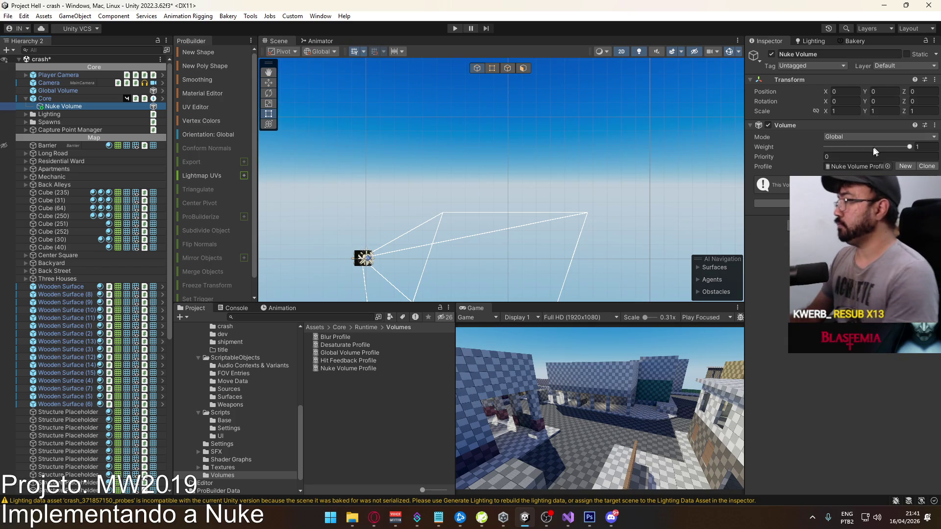
- Give the Nuke Volume priority 50 and add Color Adjustments and Bloom overrides to its profile
click(855, 155)
text(50)
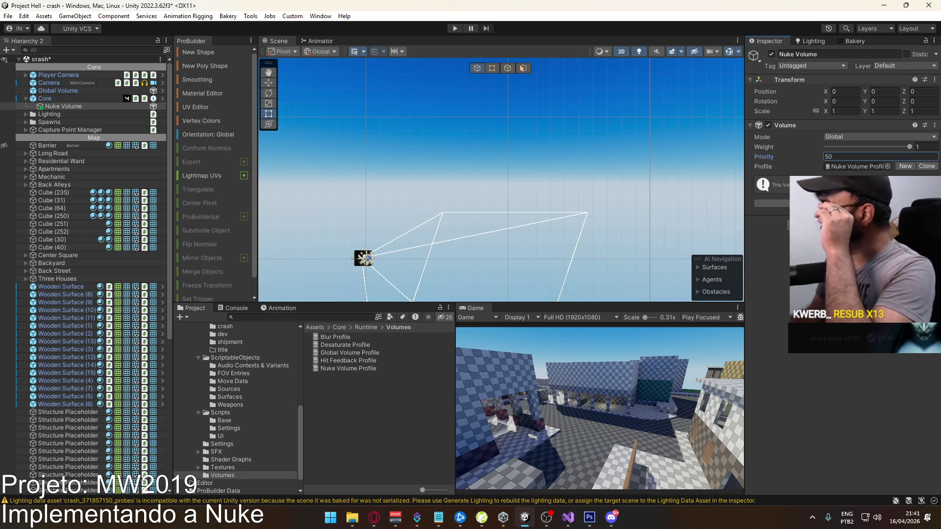
click(780, 204)
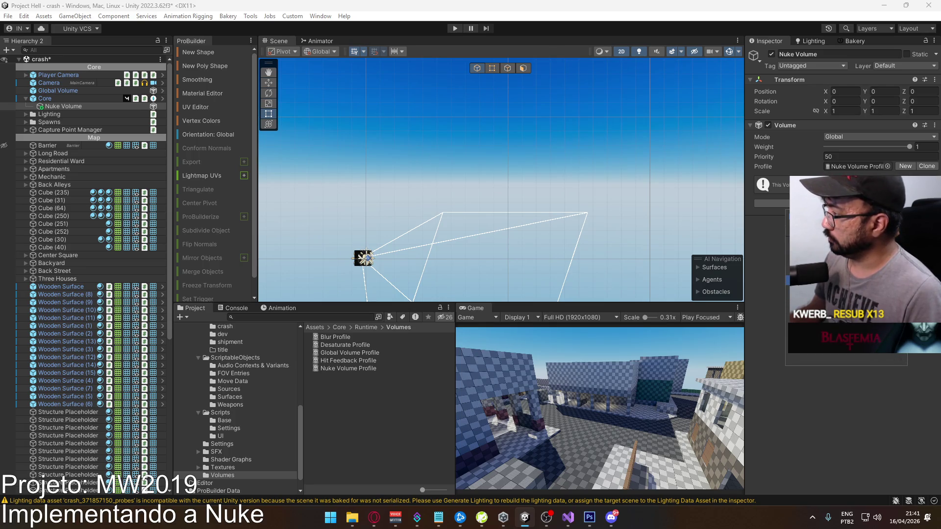
key(Return)
click(847, 257)
key(Return)
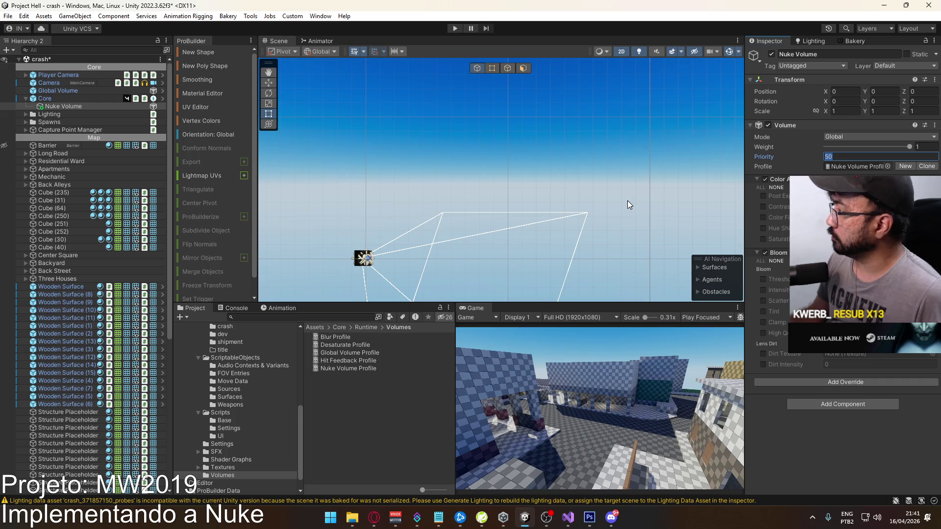
click(58, 107)
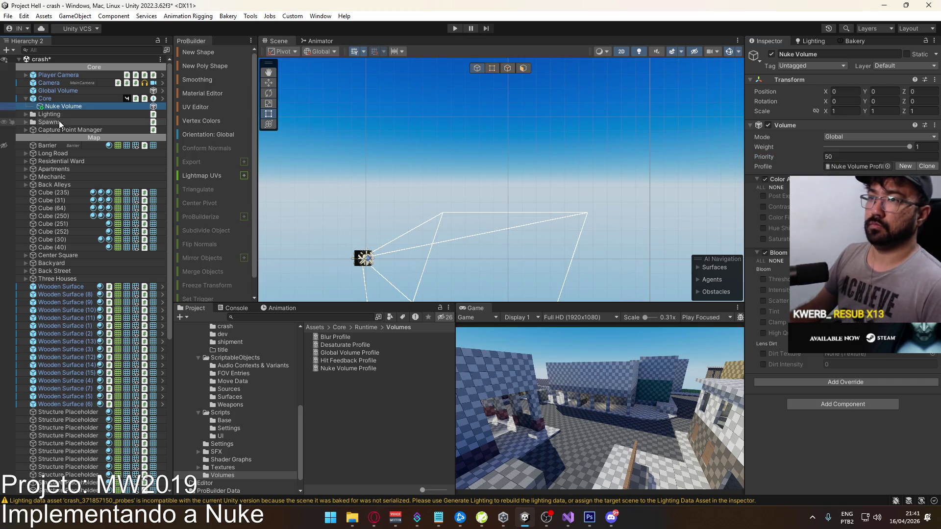
- Scroll through Player Camera's settings, then select Nuke Volume to view its Volume component and profile
click(67, 76)
scroll(763, 369, down, 9)
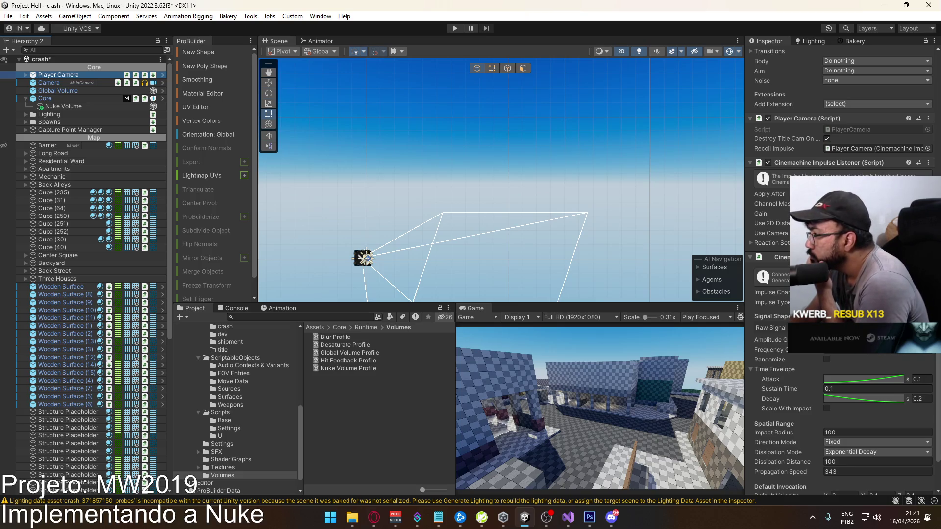
scroll(788, 322, down, 1)
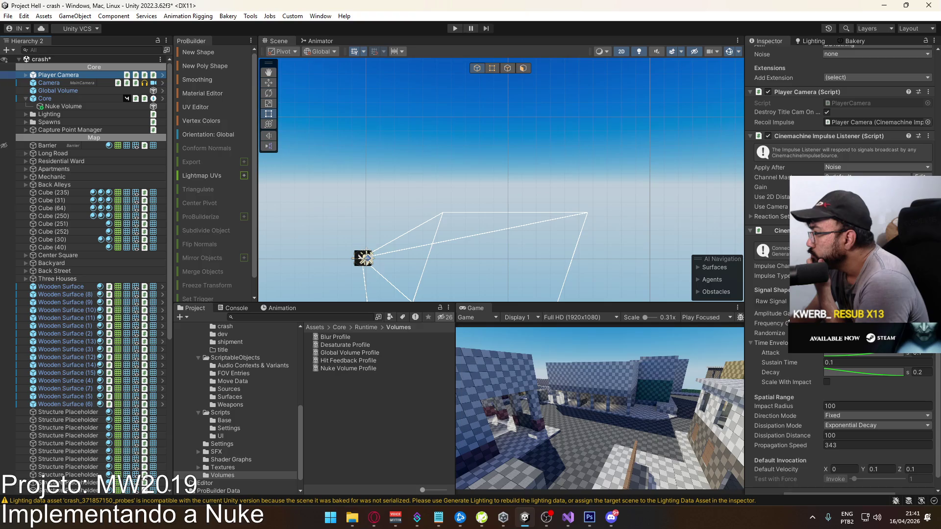
scroll(788, 322, down, 1)
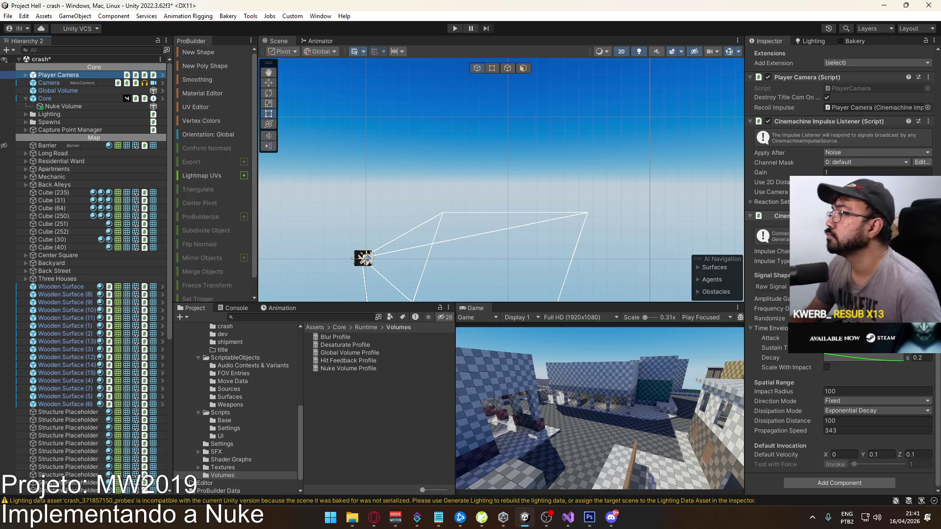
click(78, 107)
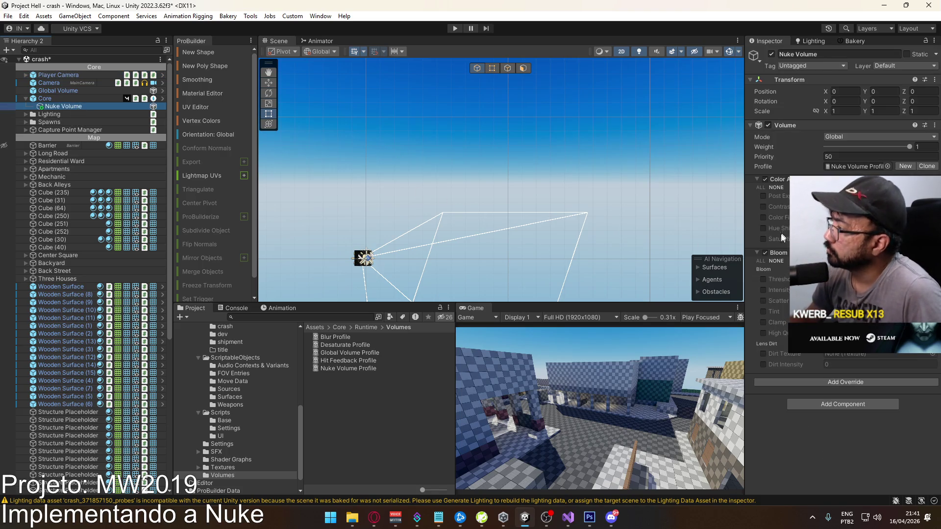
- Create an empty child of Core named Nuke Impulse Source
click(45, 101)
right_click(46, 101)
click(69, 253)
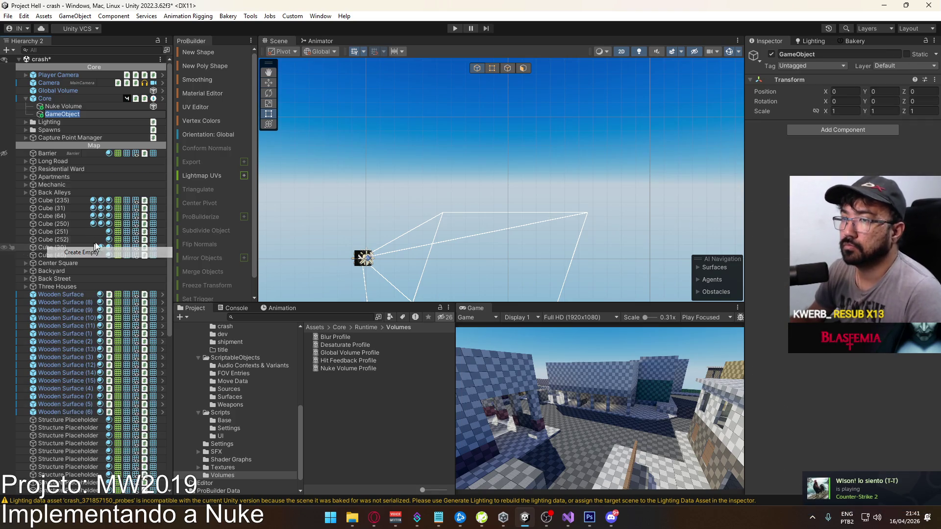
text(Nuke Impuls)
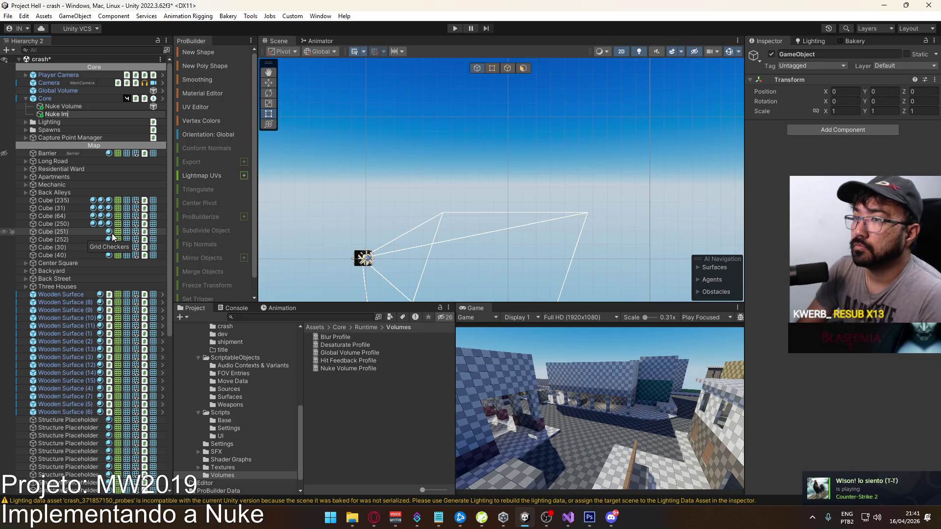
text(e Source)
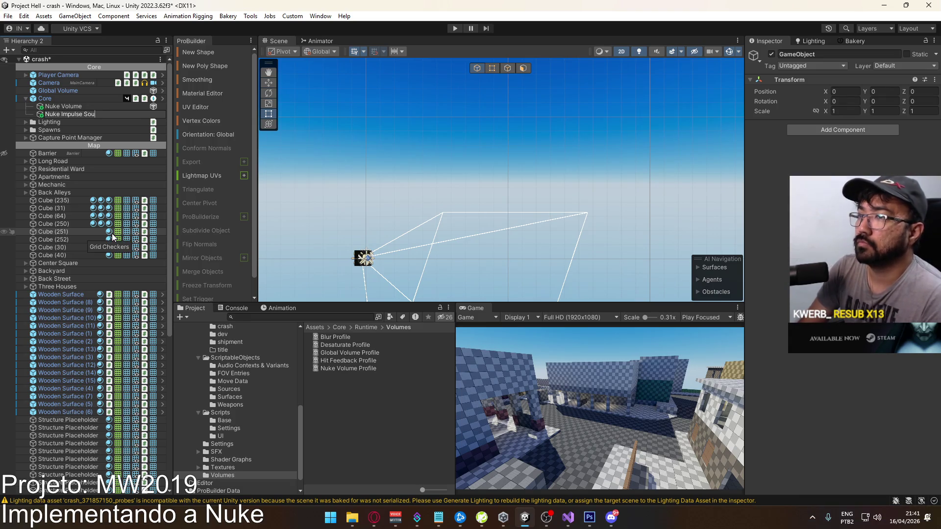
key(Return)
- Paste the copied Cinemachine Impulse Source onto it as a new component and locate its signal asset
right_click(790, 80)
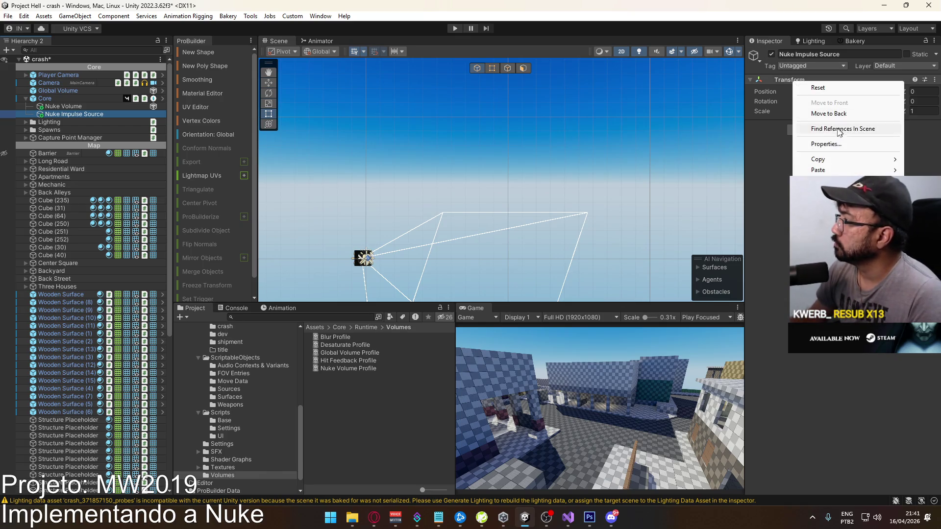
mouse_move(825, 170)
click(734, 219)
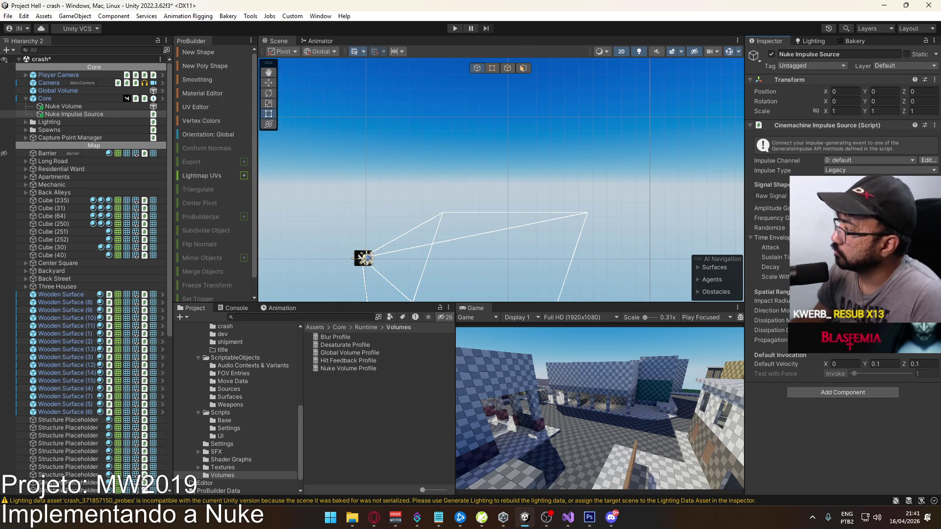
click(315, 327)
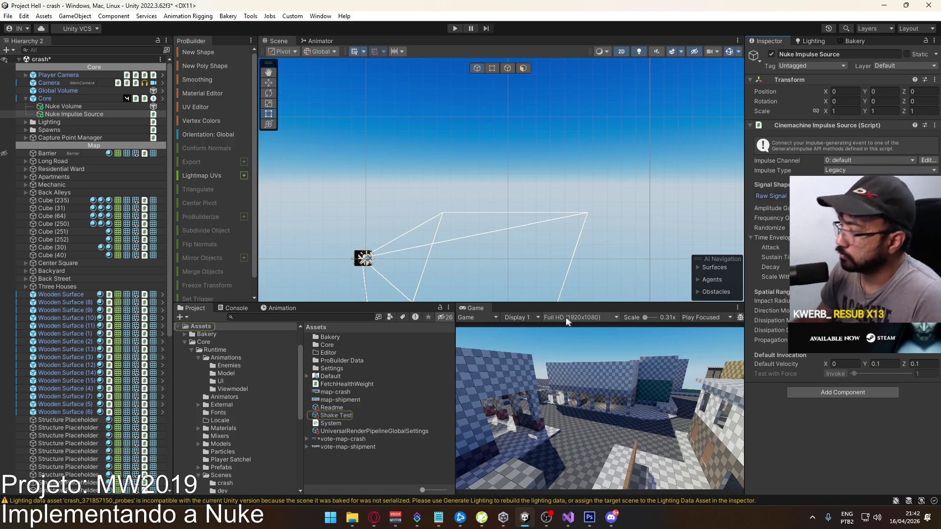
- Review Core's Player Input and Match Director settings, comparing them with Nuke Impulse Source's components
click(74, 99)
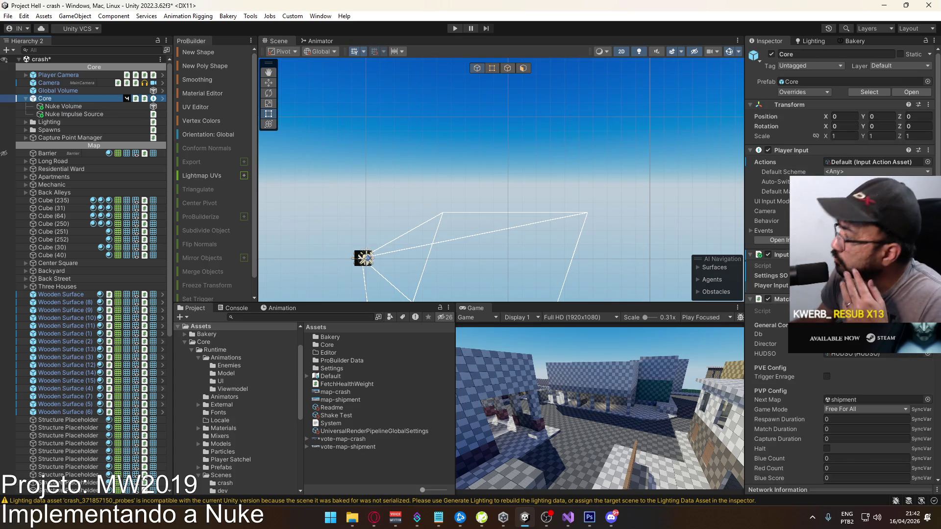
scroll(841, 269, down, 10)
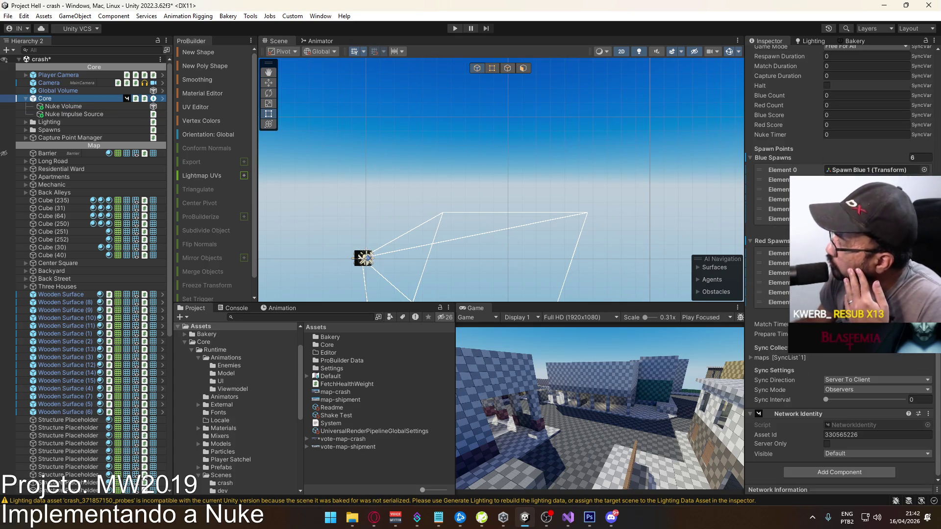
scroll(840, 270, up, 10)
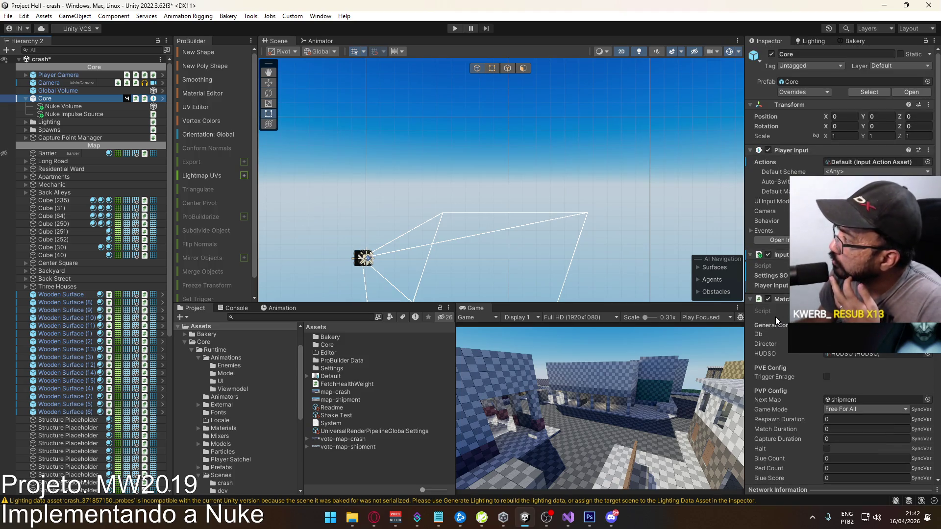
scroll(774, 319, down, 5)
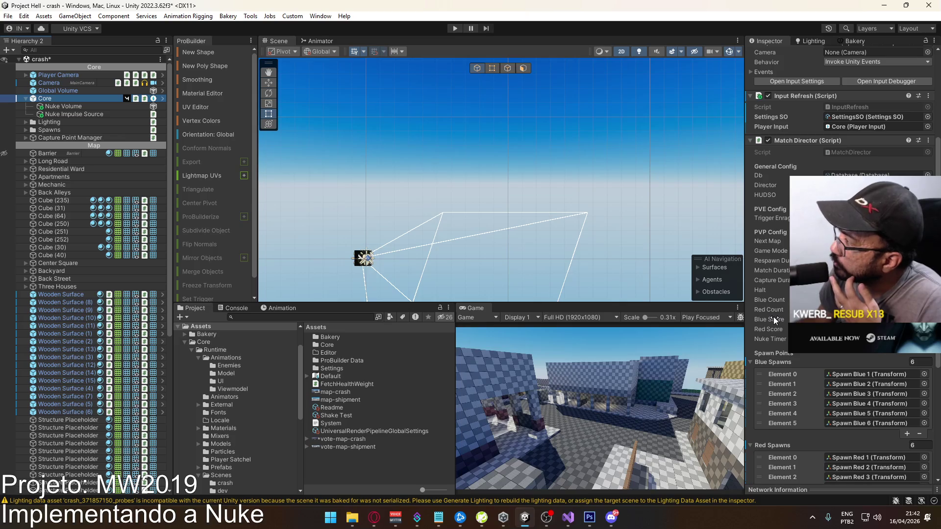
scroll(773, 320, down, 5)
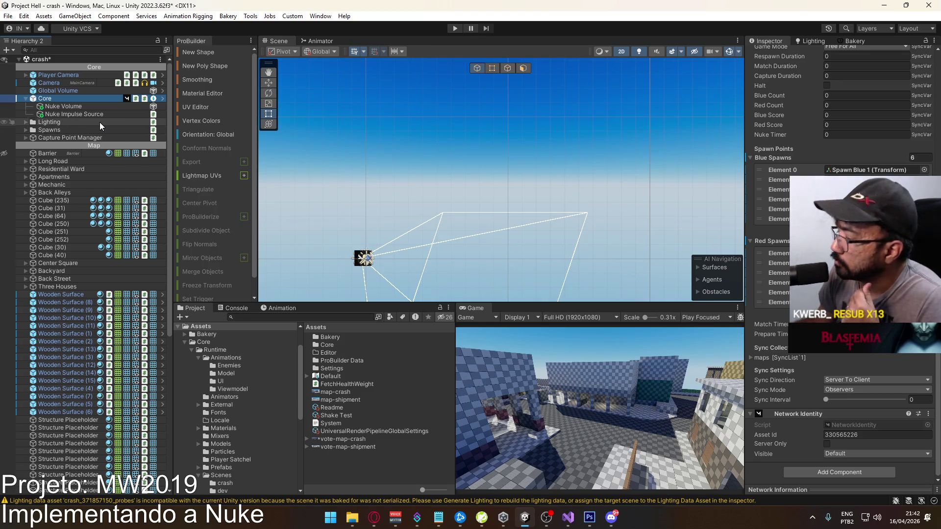
click(94, 111)
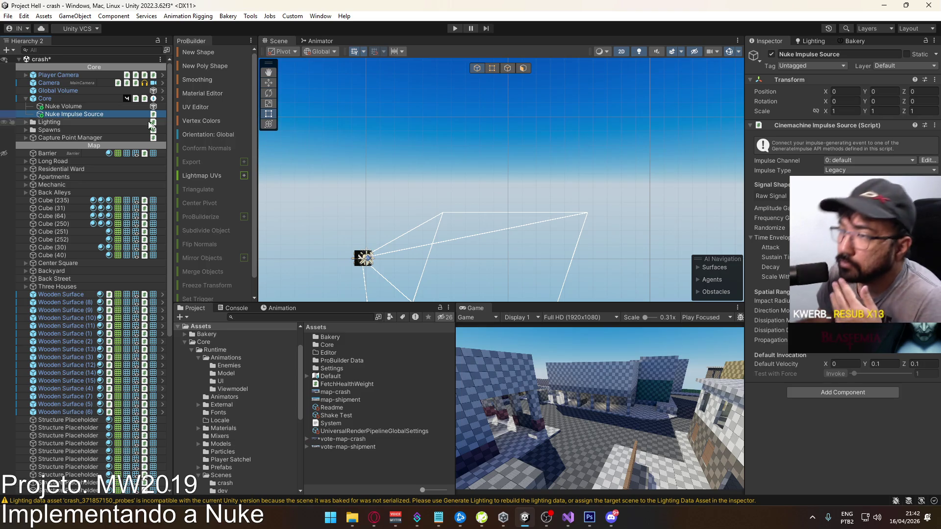
click(64, 98)
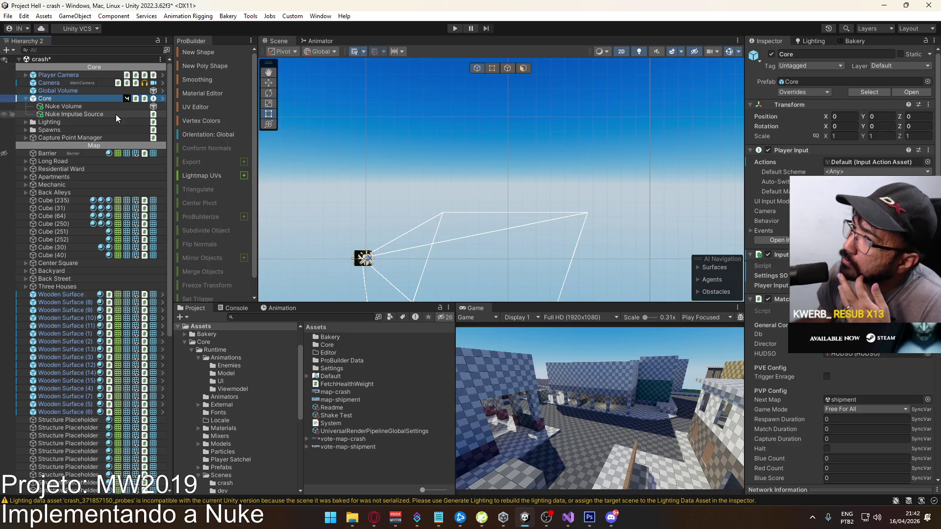
right_click(153, 115)
- Copy the Cinemachine Impulse Source onto Nuke Volume and delete the Nuke Impulse Source object
click(216, 194)
right_click(153, 105)
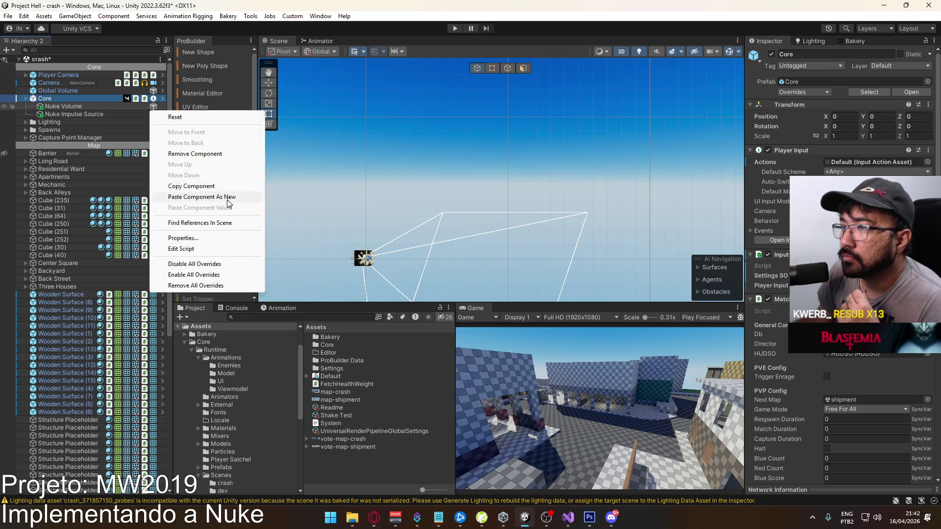
click(228, 196)
click(134, 114)
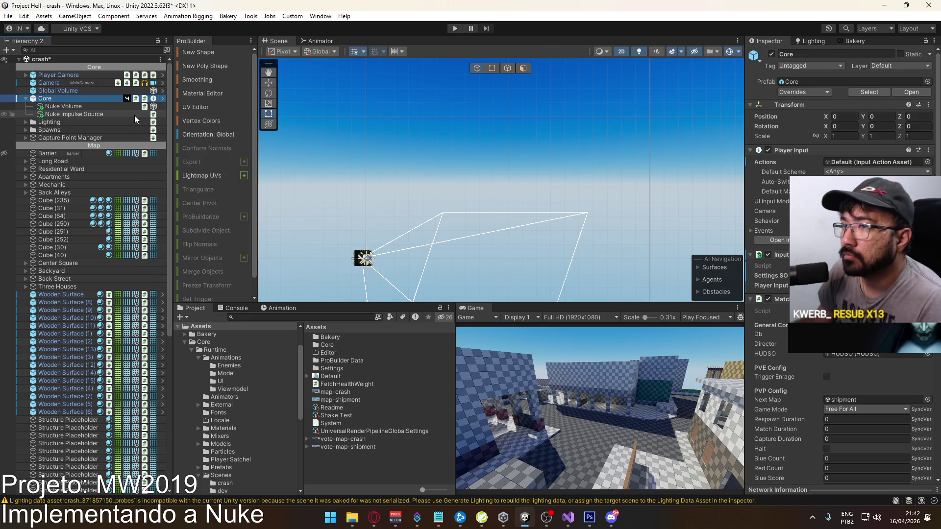
key(Delete)
- Rename Nuke Volume to Nuke Effects
click(71, 106)
key(F2)
text(Nuke Effects)
click(102, 113)
- Add an Animator component to Nuke Effects and move it up under Transform
click(108, 108)
scroll(865, 392, down, 5)
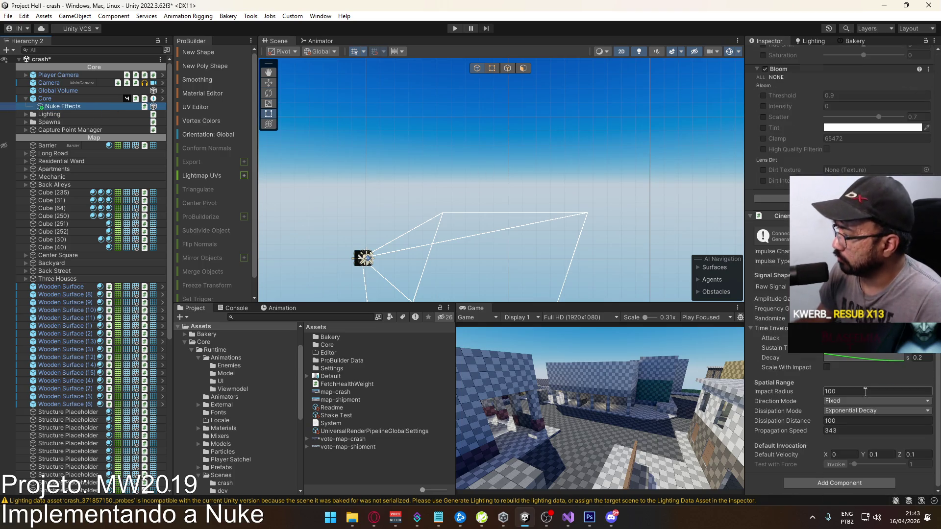
click(862, 478)
text(animator)
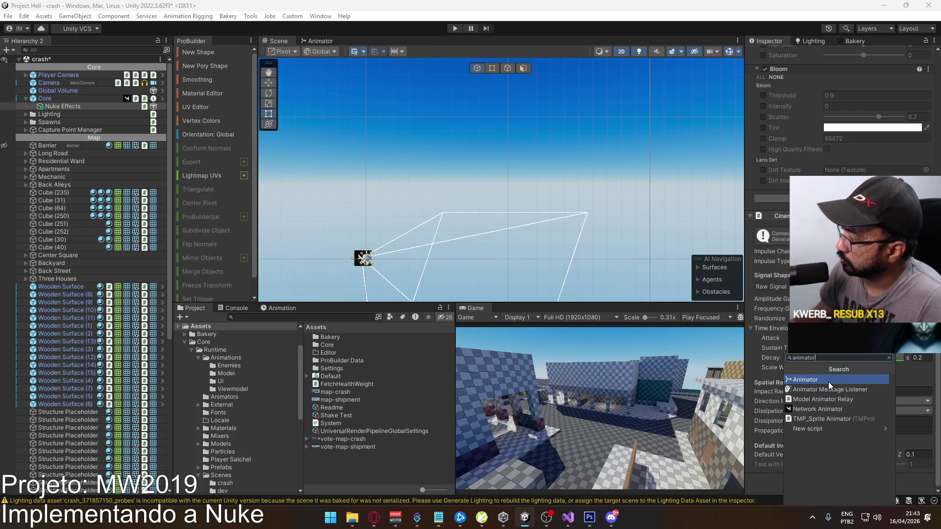
click(828, 382)
drag(824, 478, 825, 119)
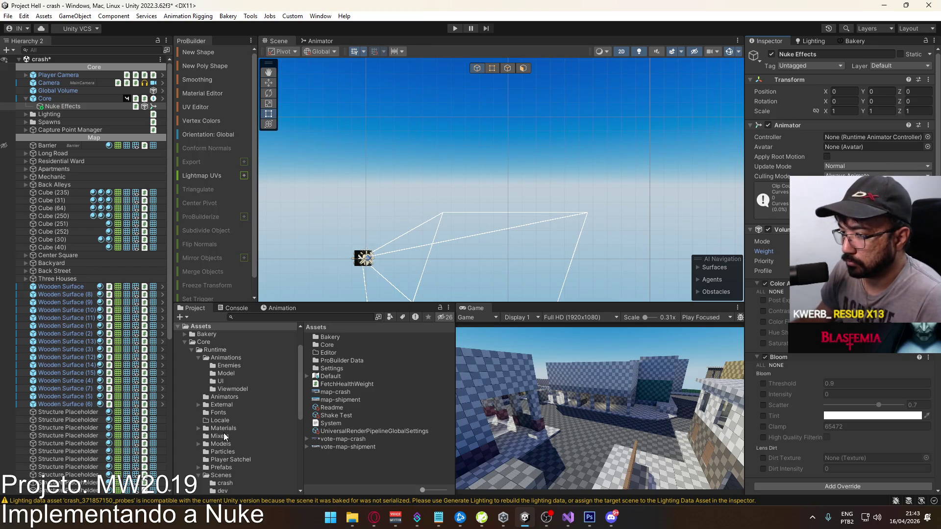
- Browse the Animators, Animations and UI animations folders, ending back in Animators
scroll(225, 441, down, 6)
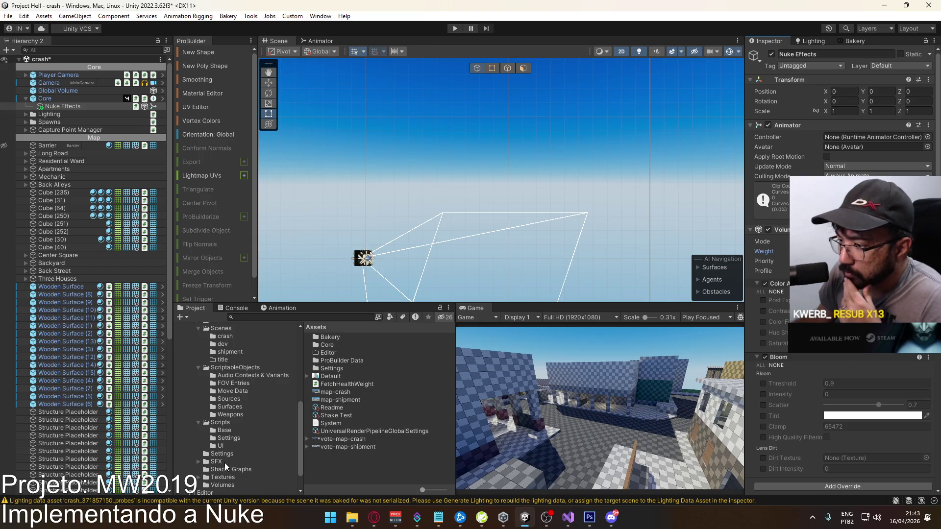
scroll(219, 457, up, 1)
scroll(230, 441, down, 1)
scroll(229, 422, up, 5)
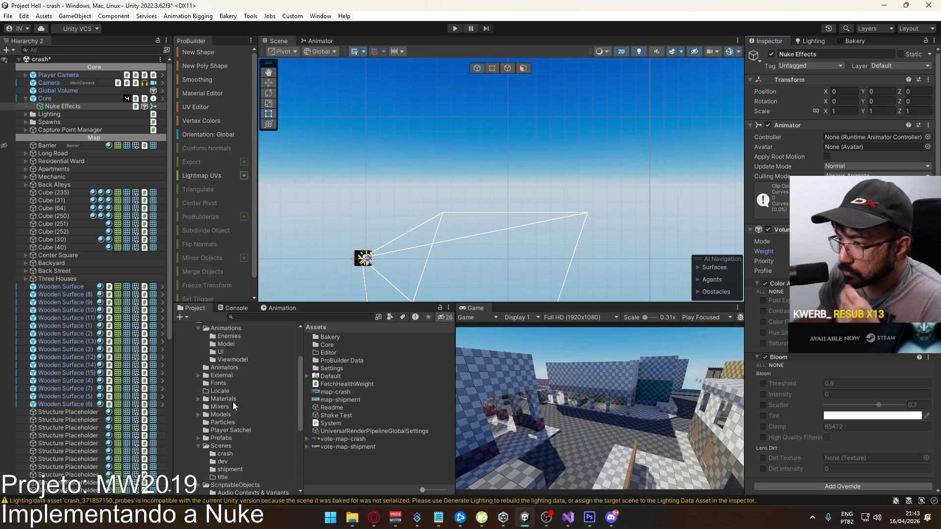
click(232, 398)
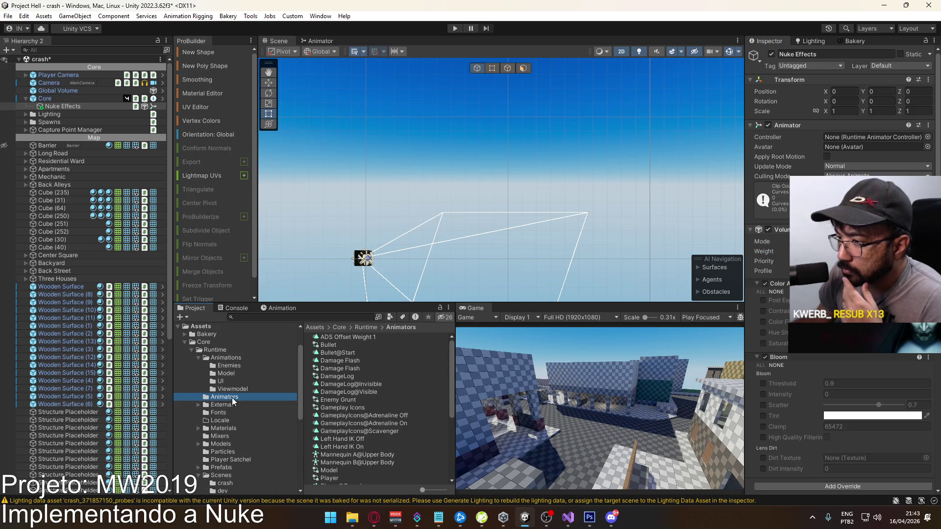
click(228, 358)
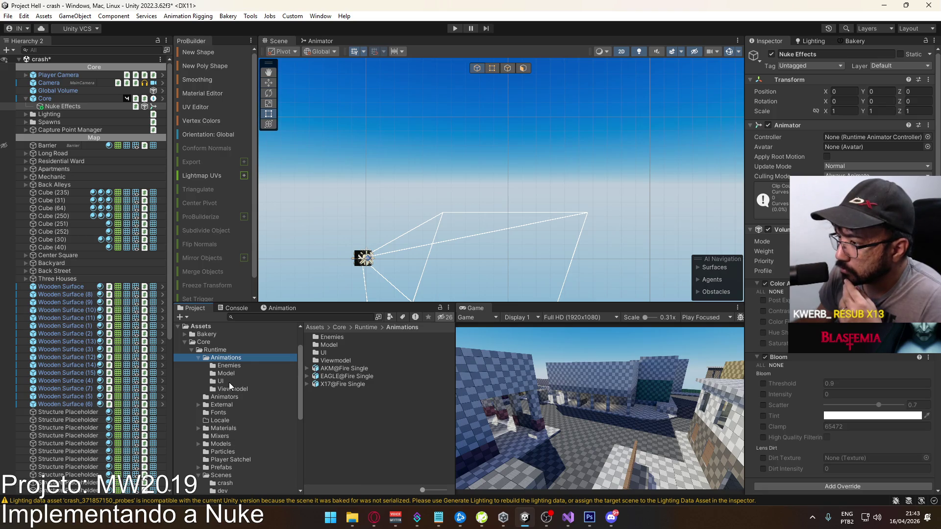
click(243, 382)
scroll(424, 407, down, 5)
scroll(420, 412, down, 6)
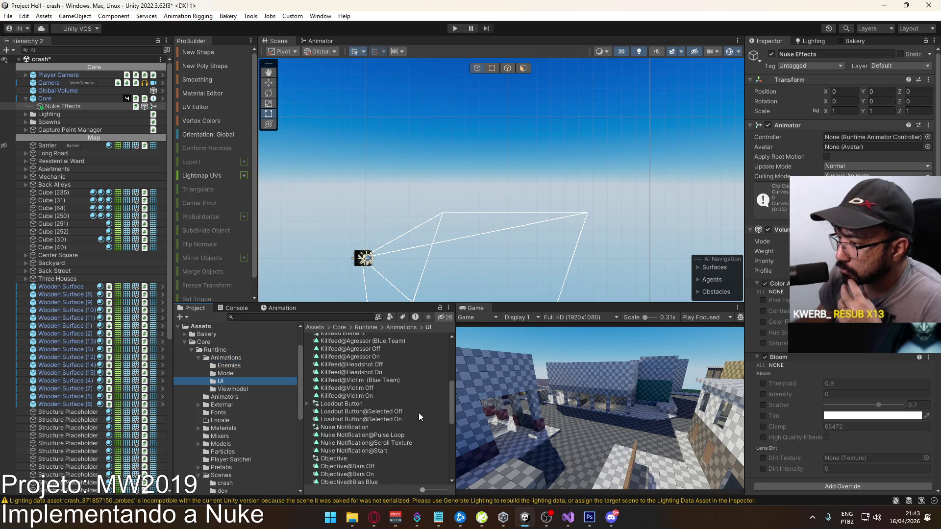
click(222, 396)
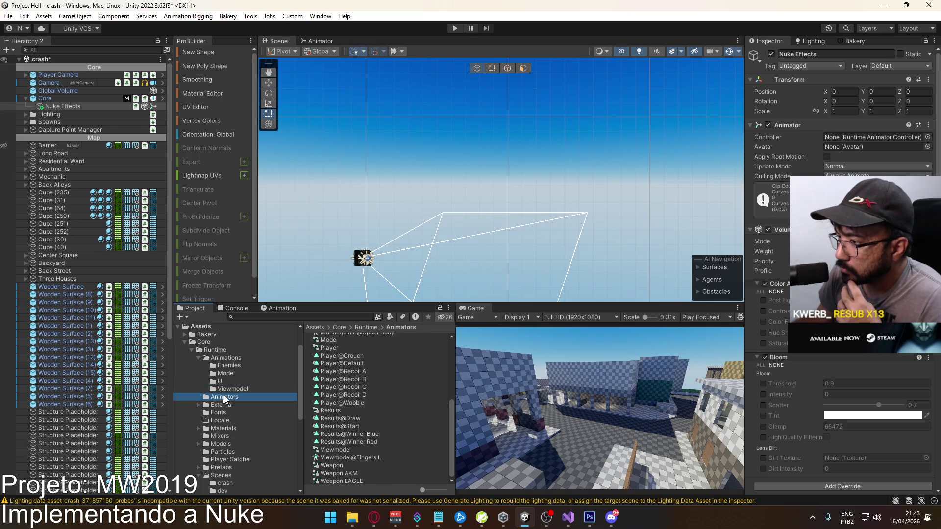
- Create a Nuke Blast Animator Controller in the Animators folder
scroll(375, 409, up, 5)
right_click(375, 409)
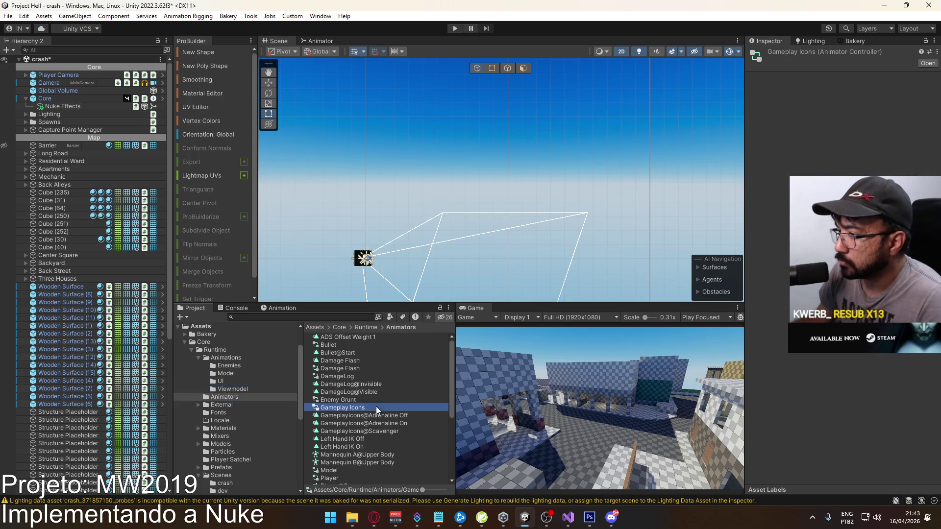
mouse_move(490, 107)
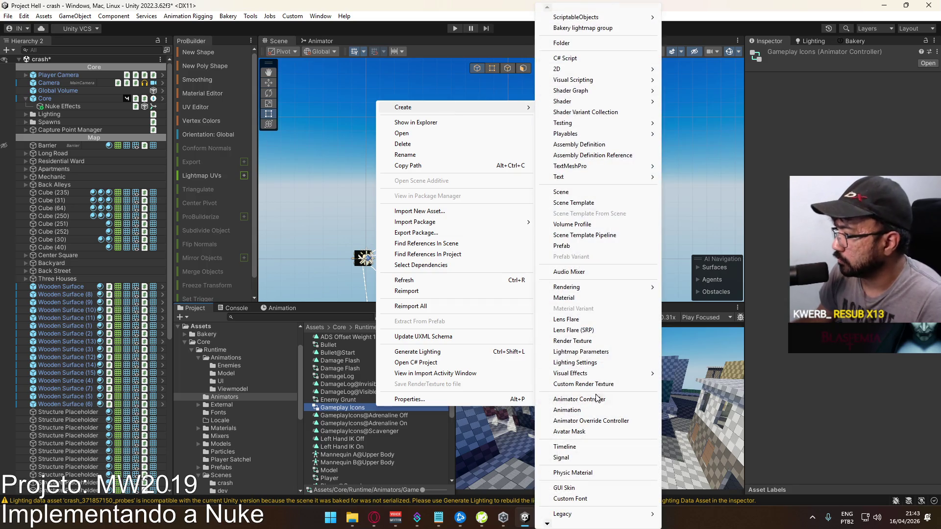
click(593, 399)
text(Nuke B)
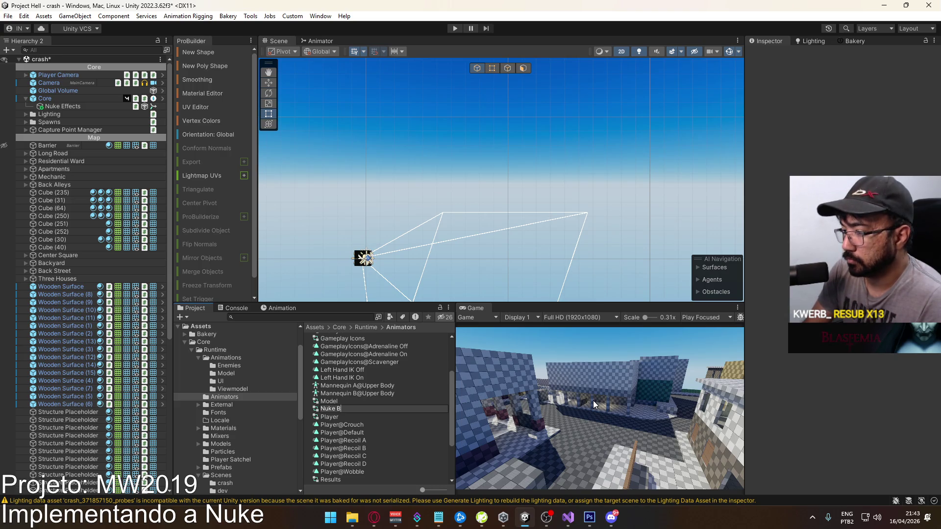
text(st)
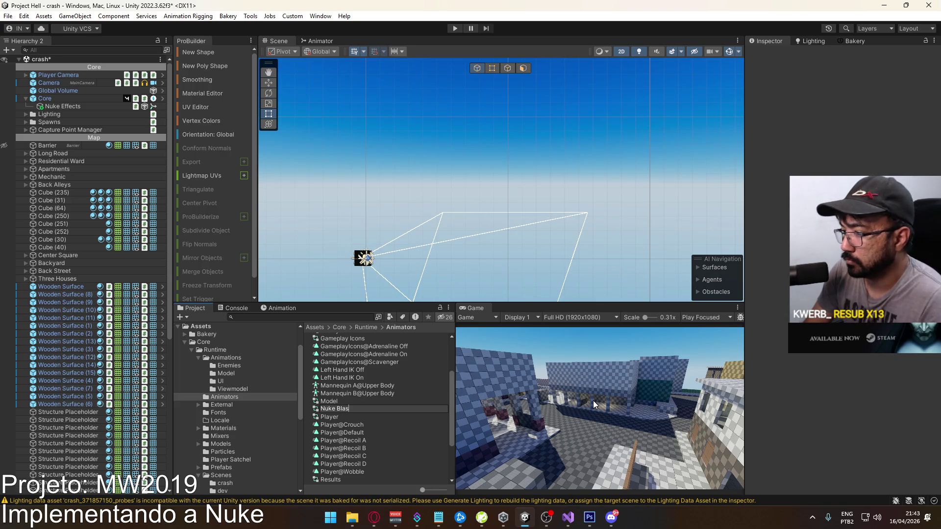
key(Return)
- Rename the Nuke Effects object to Nuke Blast
click(69, 106)
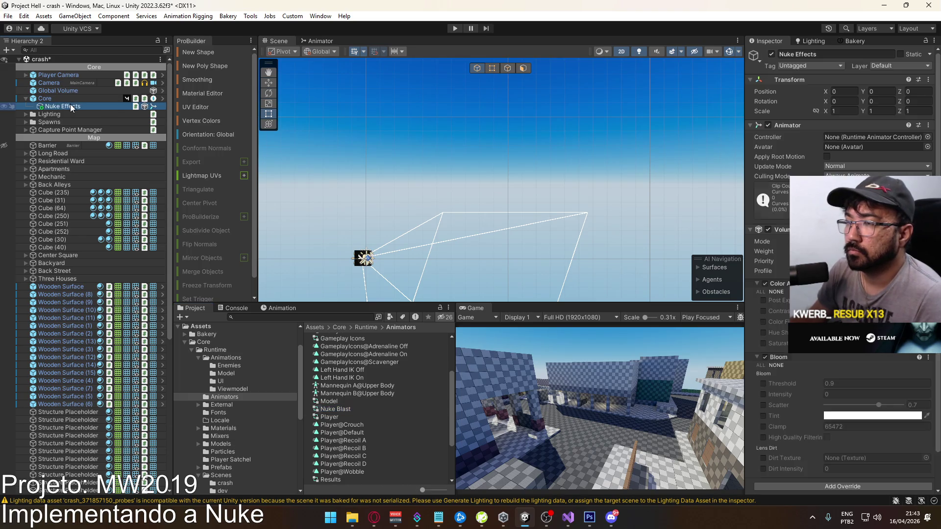
click(72, 106)
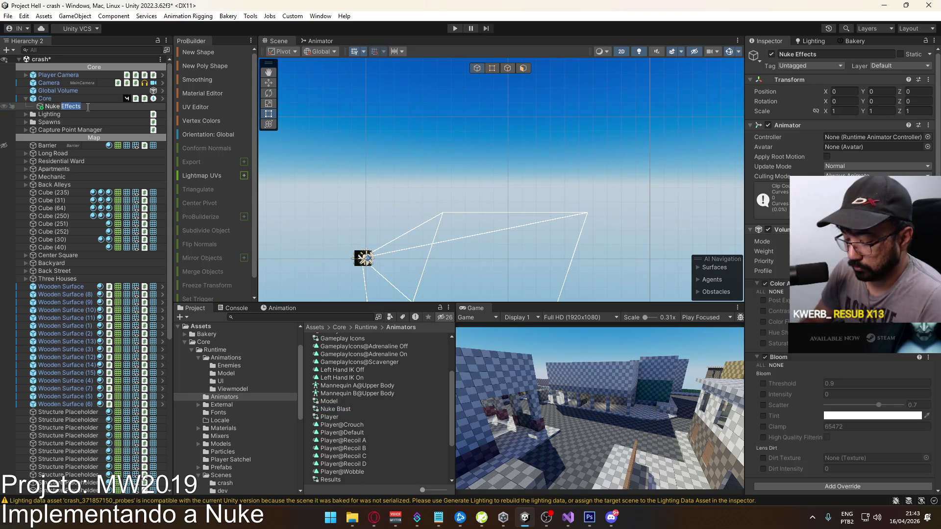
text(last)
key(Return)
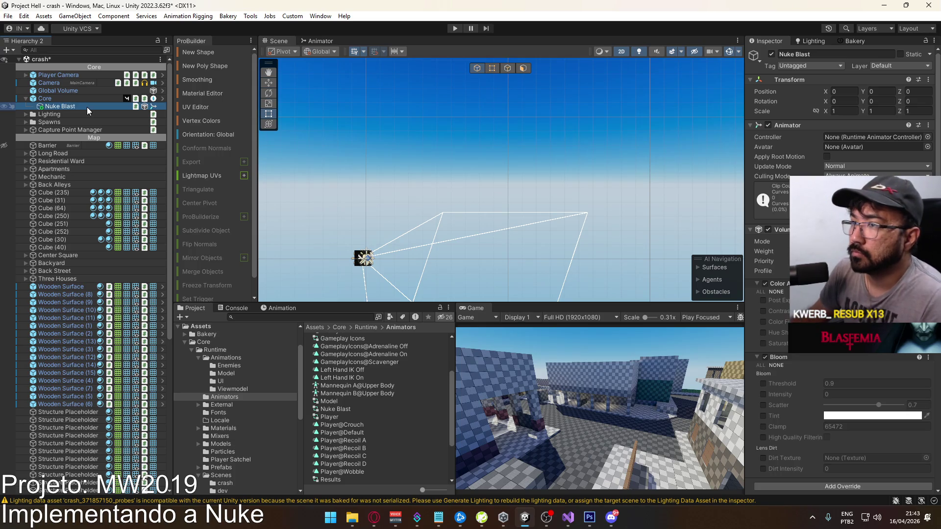
click(345, 409)
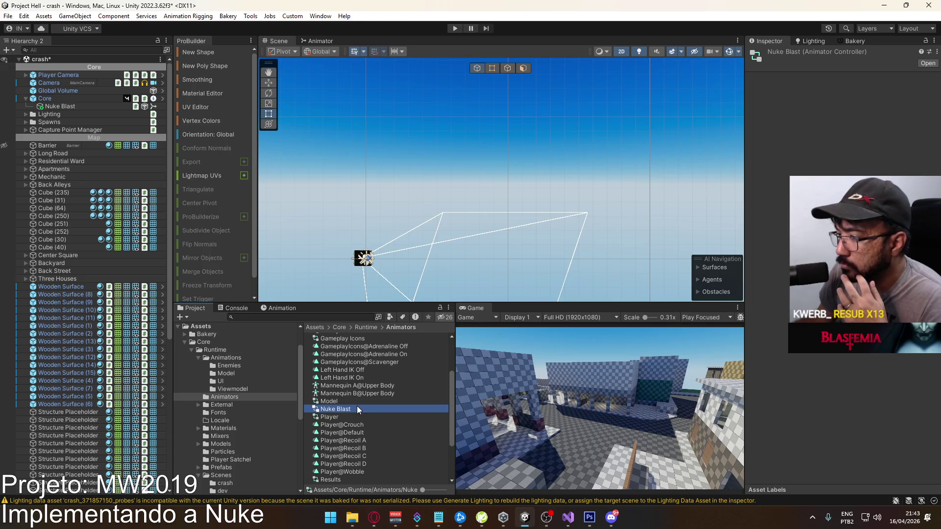
- Assign the Nuke Blast controller to the Animator and create a Nuke Blast@Start animation clip
click(93, 106)
mouse_move(343, 409)
mouse_down()
mouse_move(871, 168)
mouse_move(869, 139)
mouse_up()
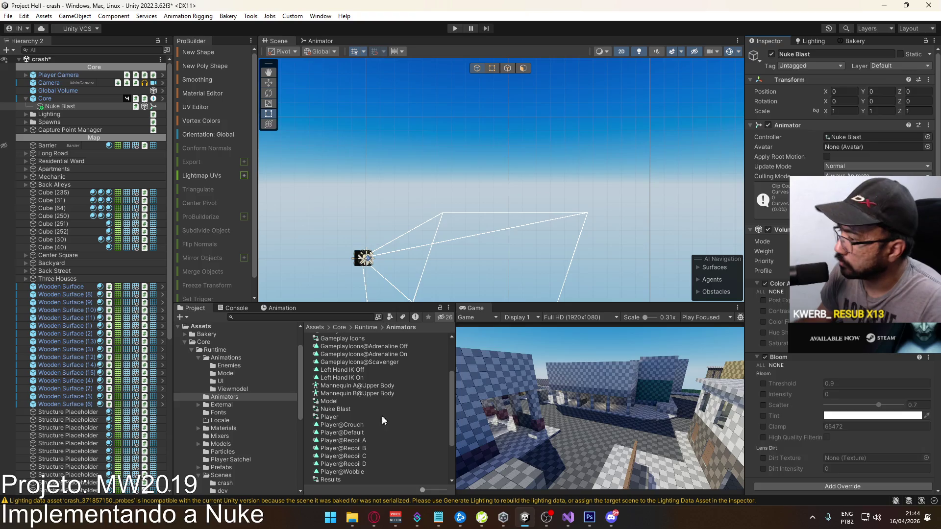
right_click(362, 425)
mouse_move(412, 130)
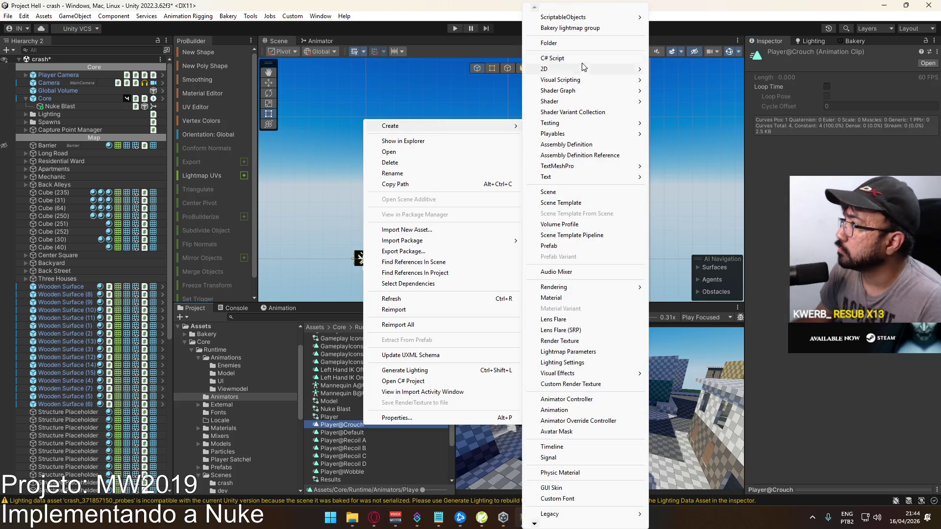
click(588, 409)
text(Nuke Blast@Start)
key(Return)
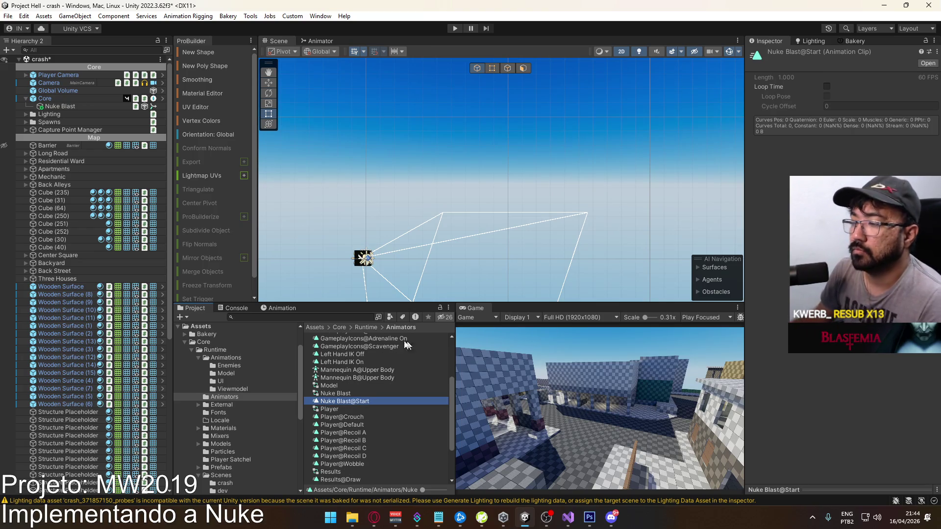
click(321, 41)
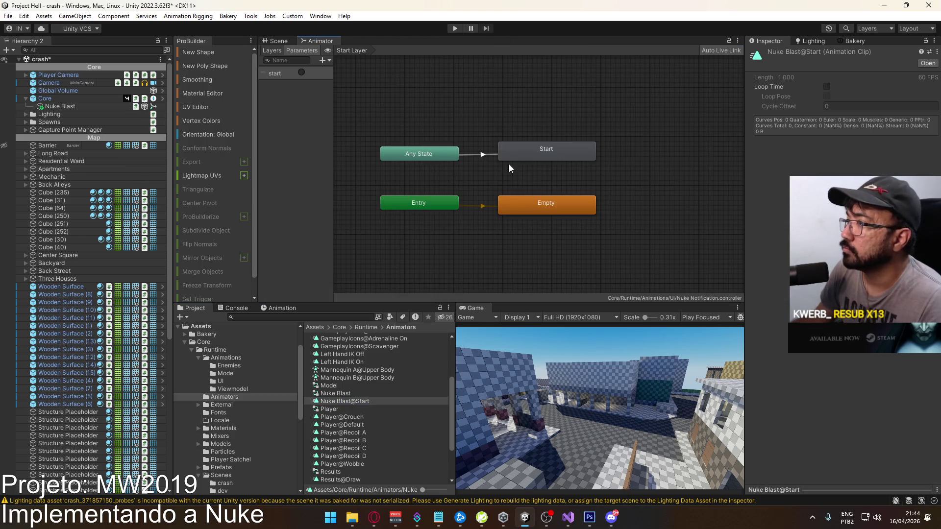
- Paste Nuke Notification's Start and Empty states into Nuke Blast, making Empty the default state
drag(664, 121, 375, 272)
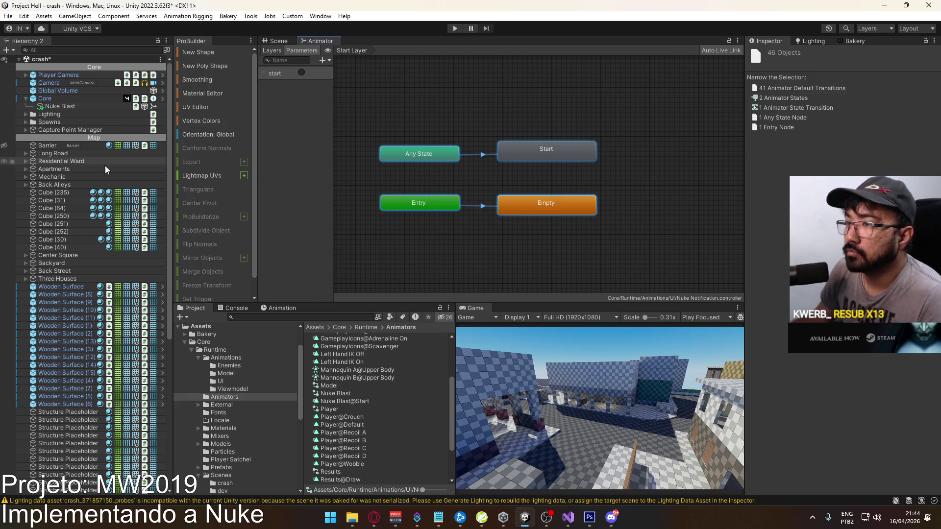
double_click(340, 393)
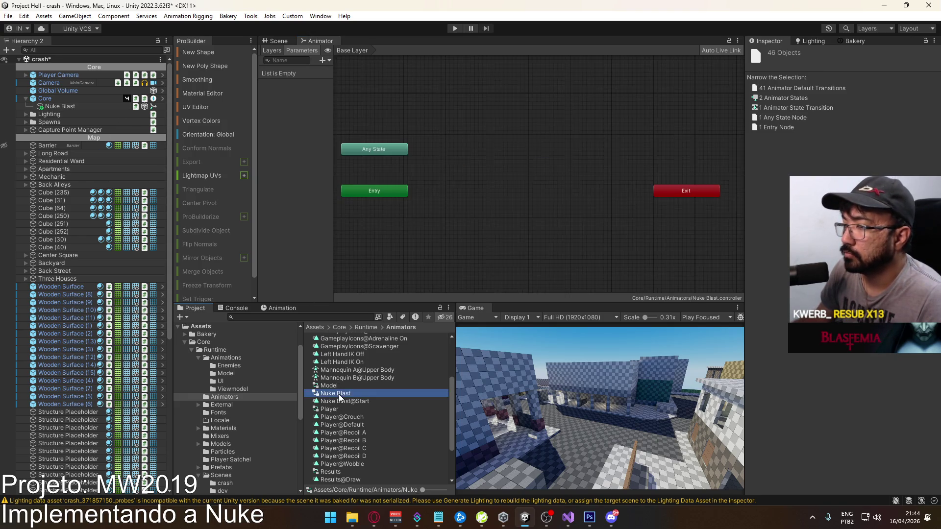
key(ctrl+v)
mouse_move(378, 147)
mouse_down()
mouse_move(527, 202)
mouse_move(528, 192)
mouse_up()
click(528, 189)
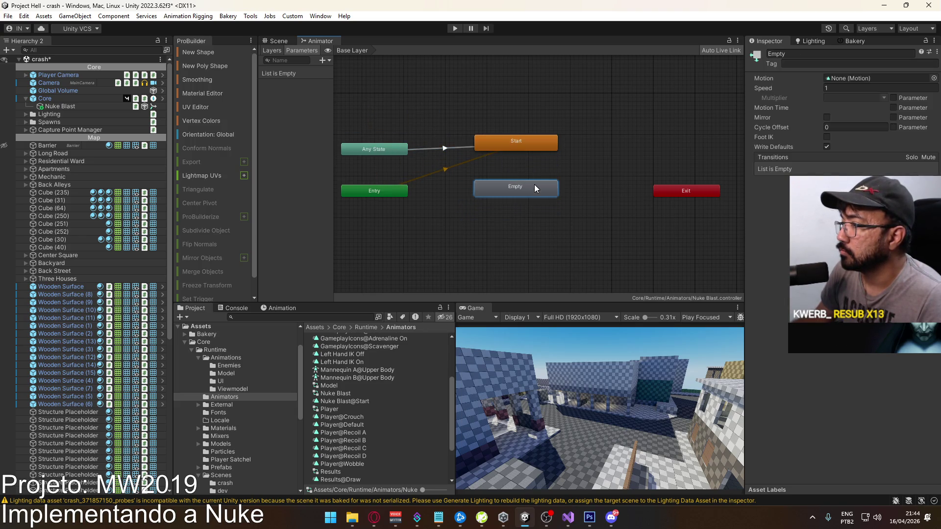
right_click(534, 185)
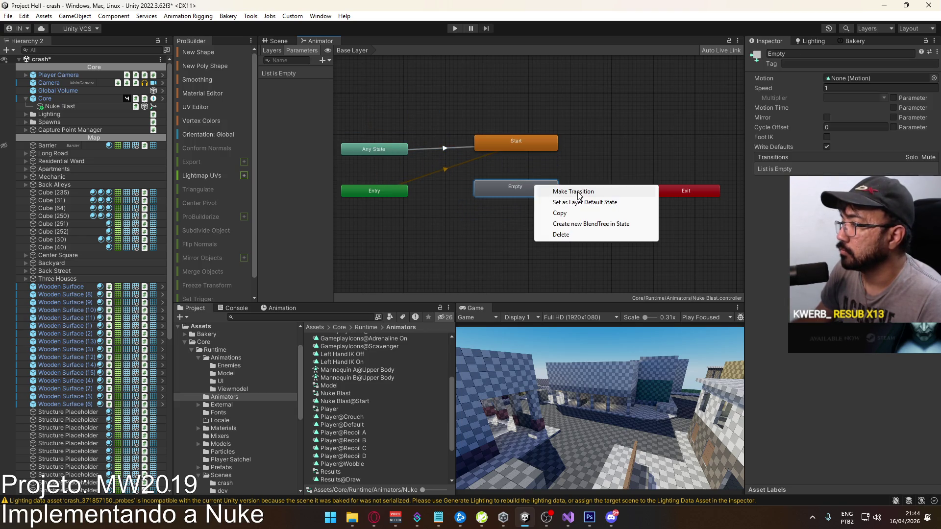
click(608, 202)
drag(392, 149, 389, 144)
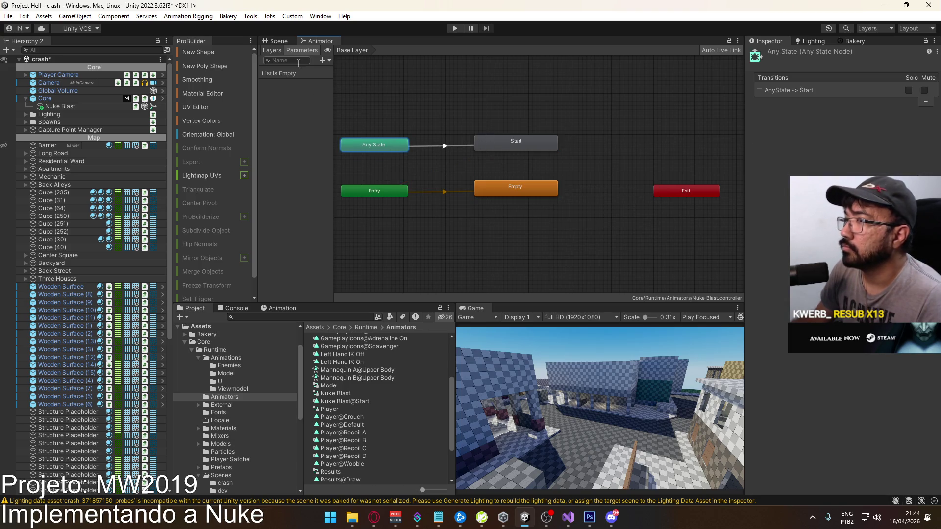
- Add a 'start' Trigger parameter and set the Start state's motion to Nuke Blast@Start
click(323, 60)
click(347, 104)
text(start)
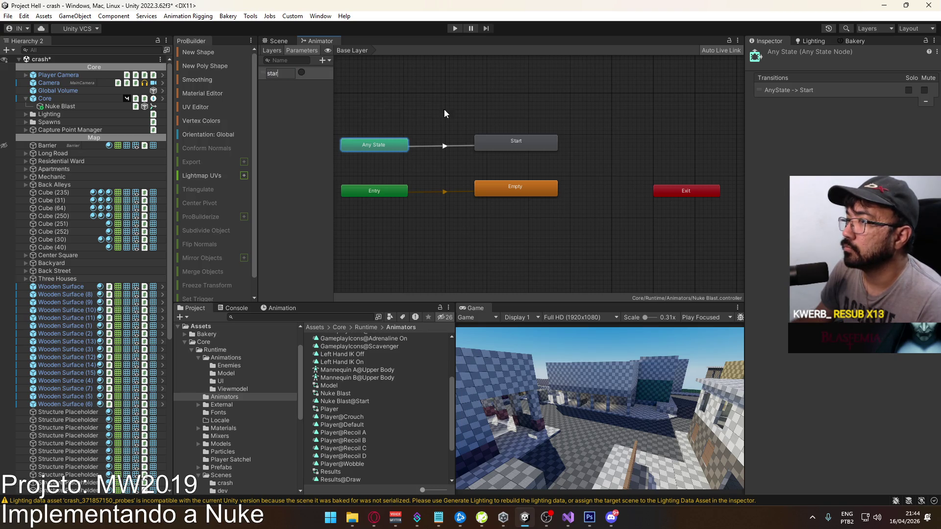
click(470, 152)
click(455, 150)
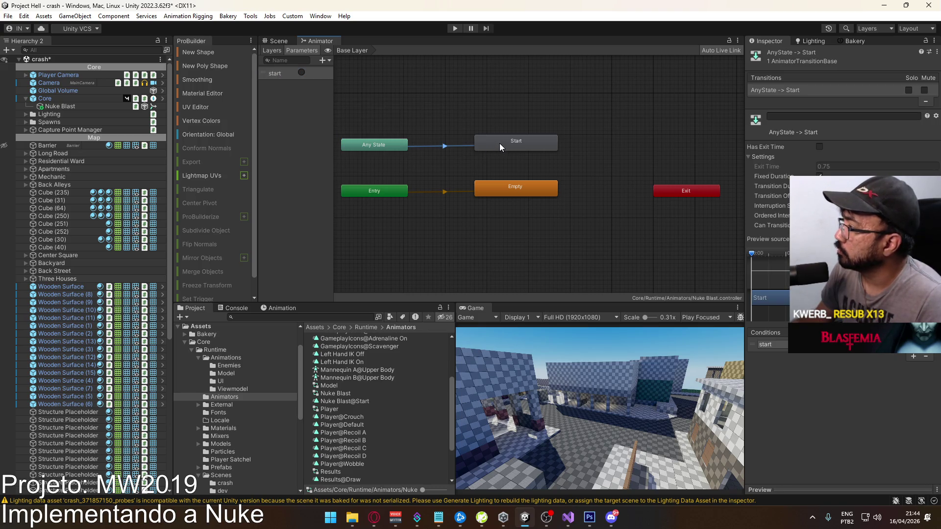
click(513, 146)
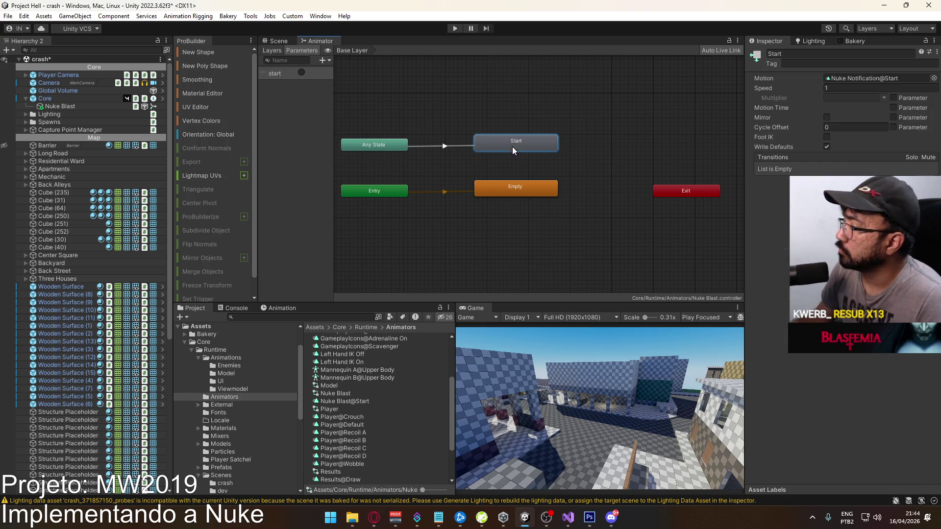
click(935, 78)
key(Escape)
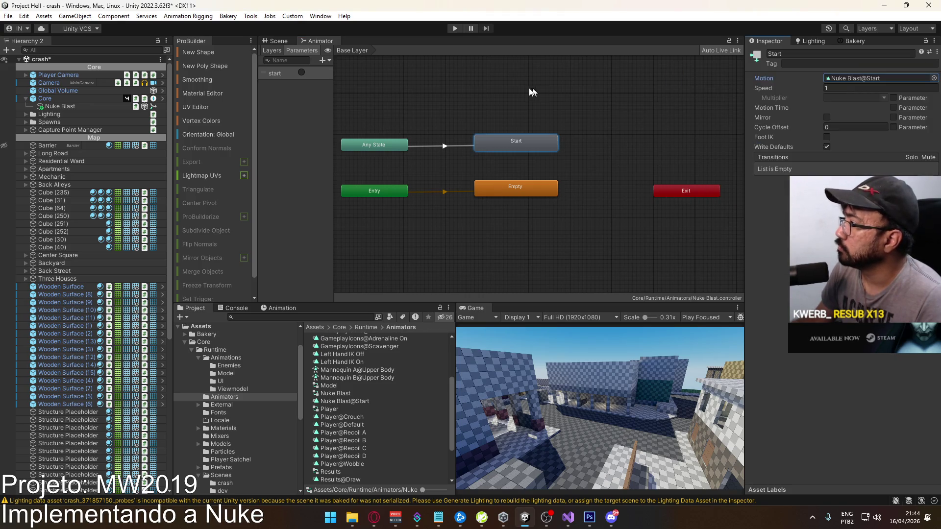
click(343, 68)
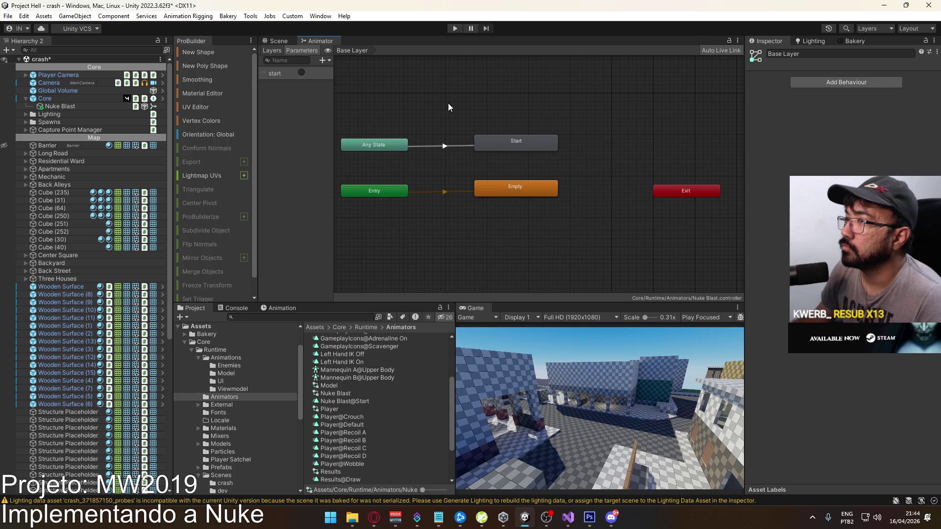
click(274, 41)
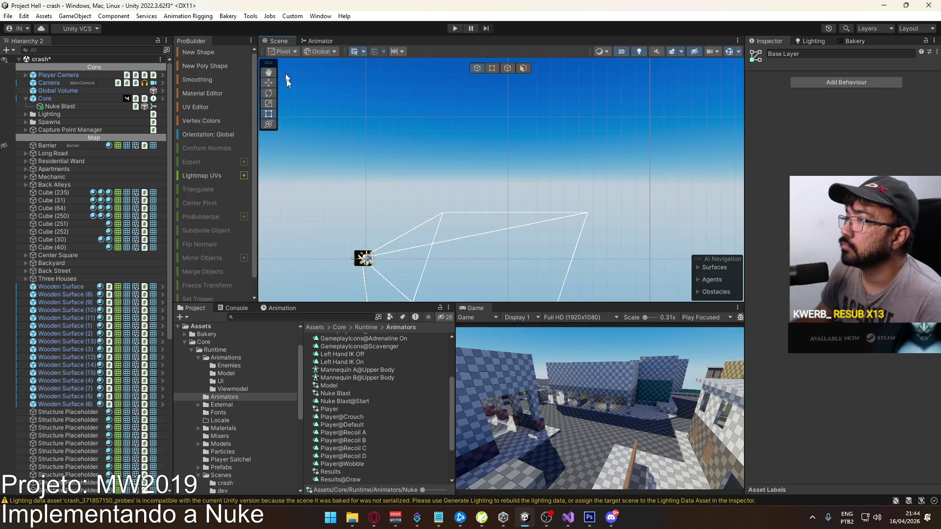
- Review the Nuke Blast object's components in the Inspector
click(78, 106)
scroll(783, 286, down, 10)
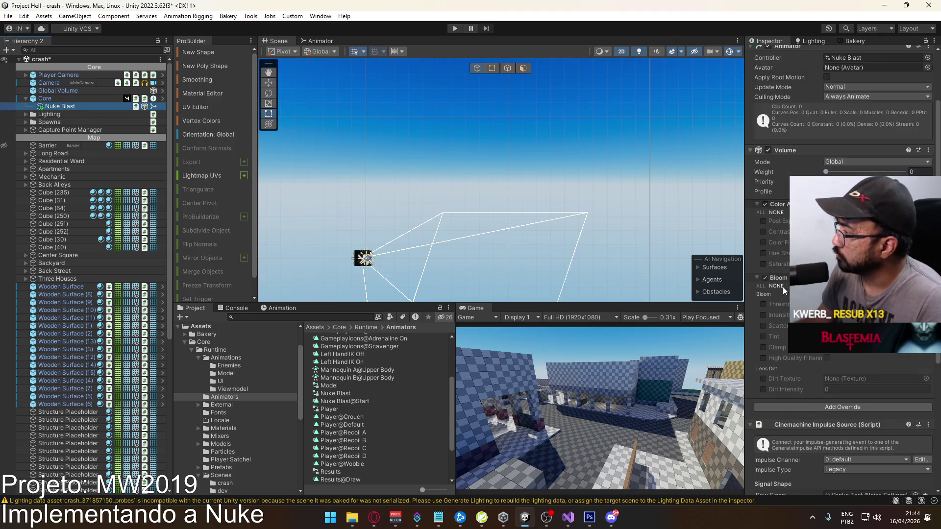
scroll(783, 290, down, 1)
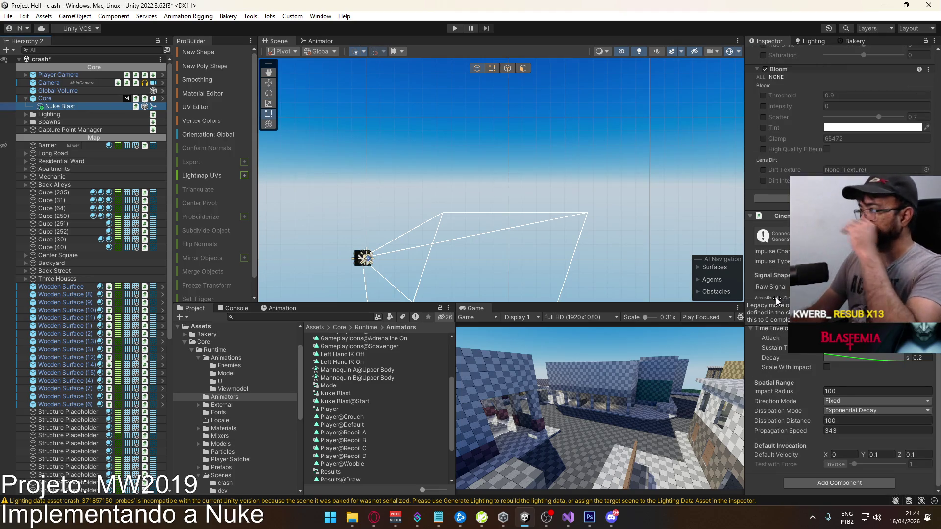
scroll(768, 329, up, 10)
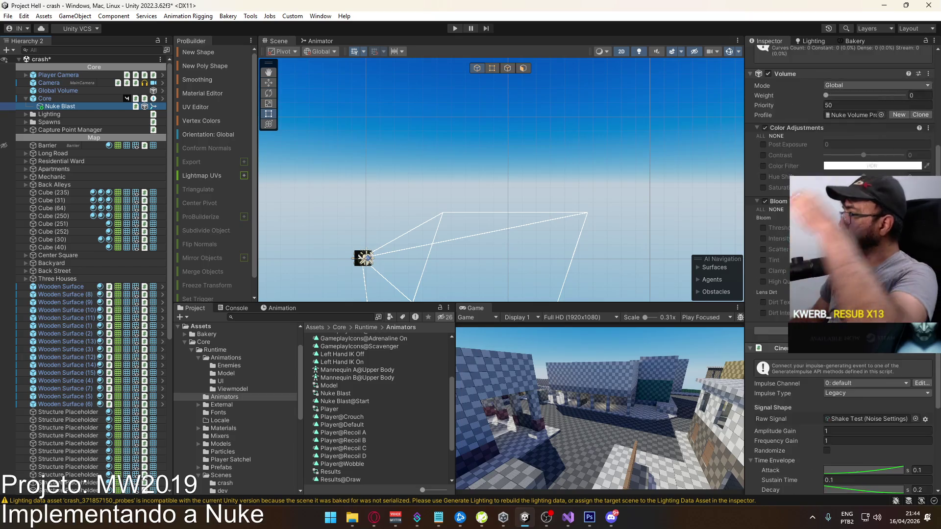
scroll(804, 353, up, 2)
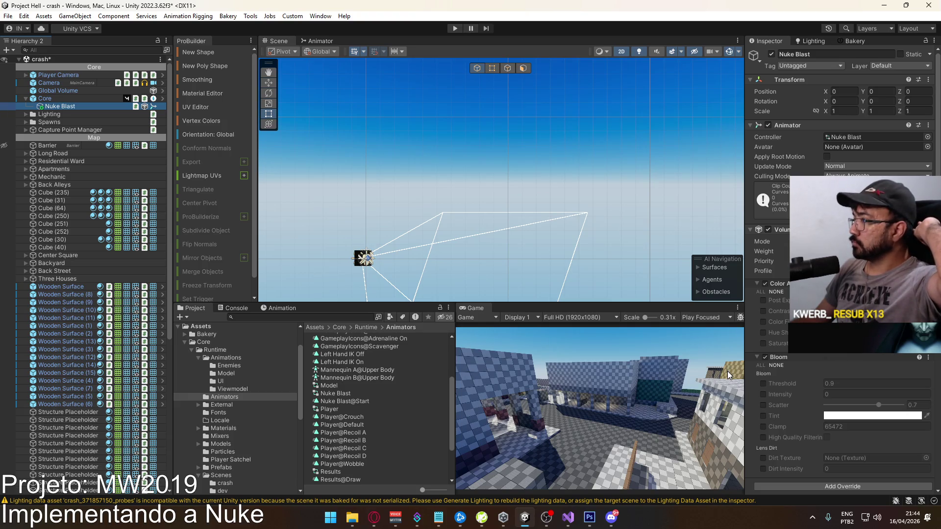
scroll(231, 466, down, 10)
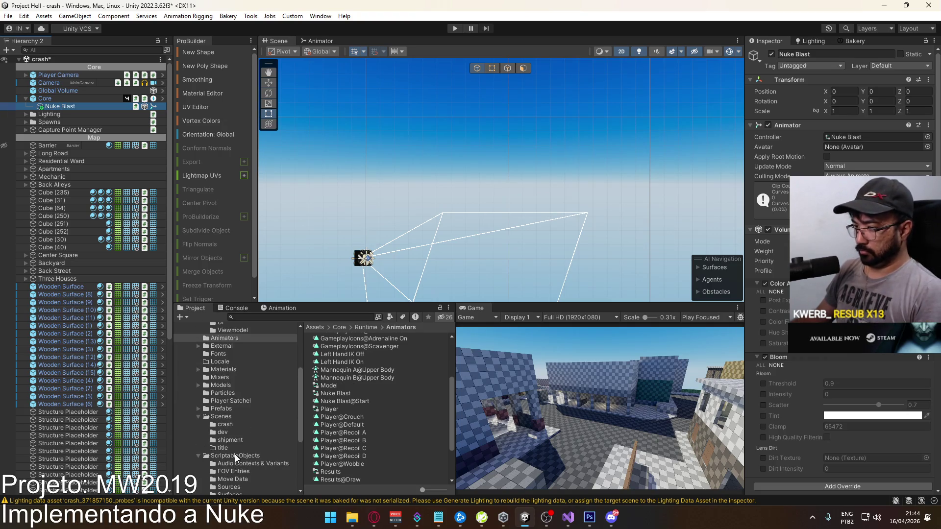
scroll(237, 424, down, 3)
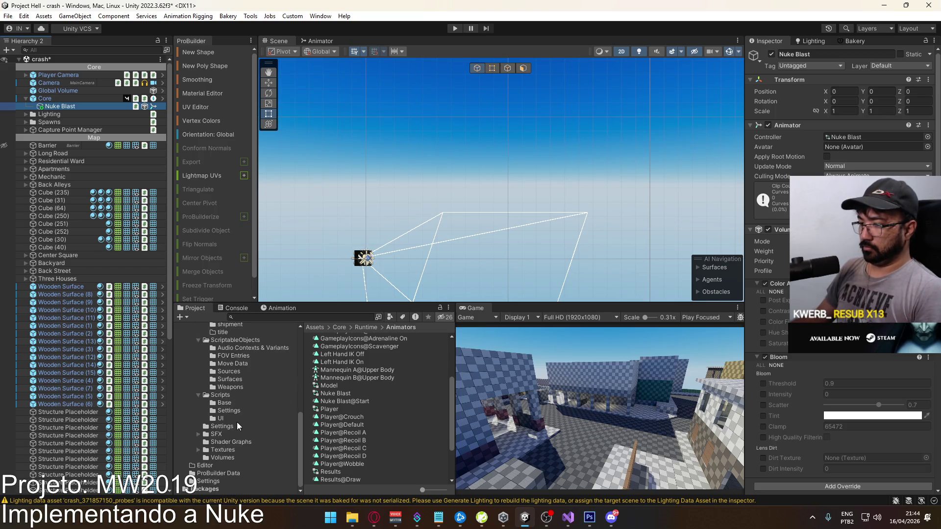
- Create a NukeBlastListener C# script in the Scripts folder and open it in Visual Studio
click(220, 395)
right_click(389, 391)
mouse_move(414, 92)
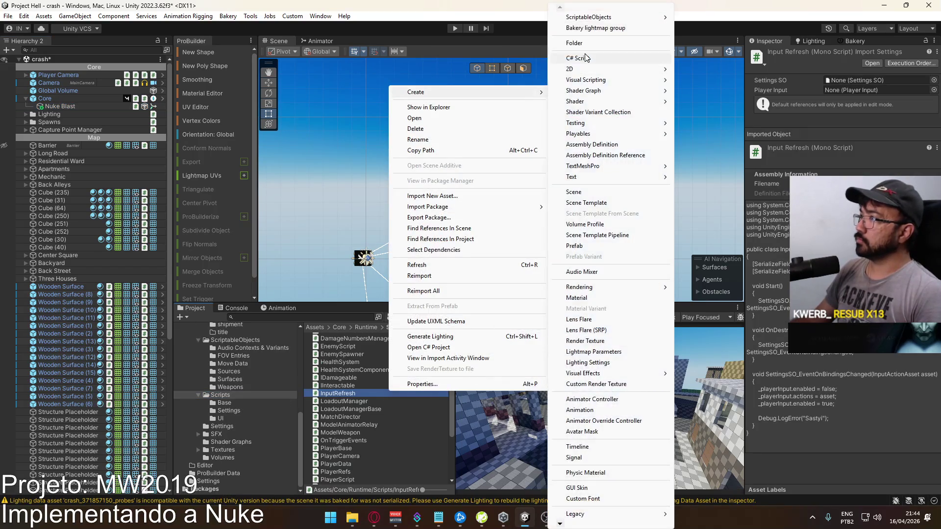
click(586, 58)
text(NukeBlastListener)
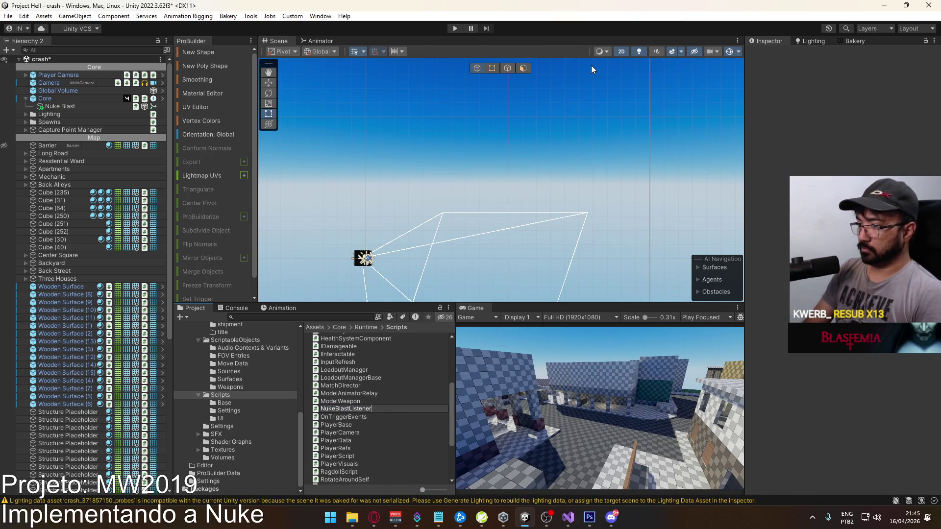
key(Return)
double_click(353, 409)
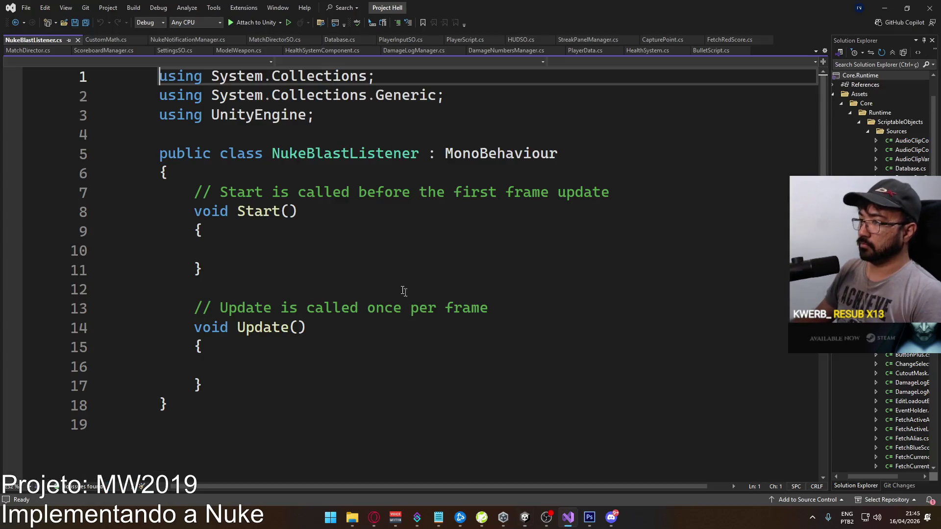
- Replace the template Start and Update methods with a [SerializeField] HUDSO HUDSO field
mouse_move(202, 387)
mouse_down()
mouse_move(263, 342)
mouse_move(190, 196)
mouse_up()
click(193, 192)
shift+click(238, 384)
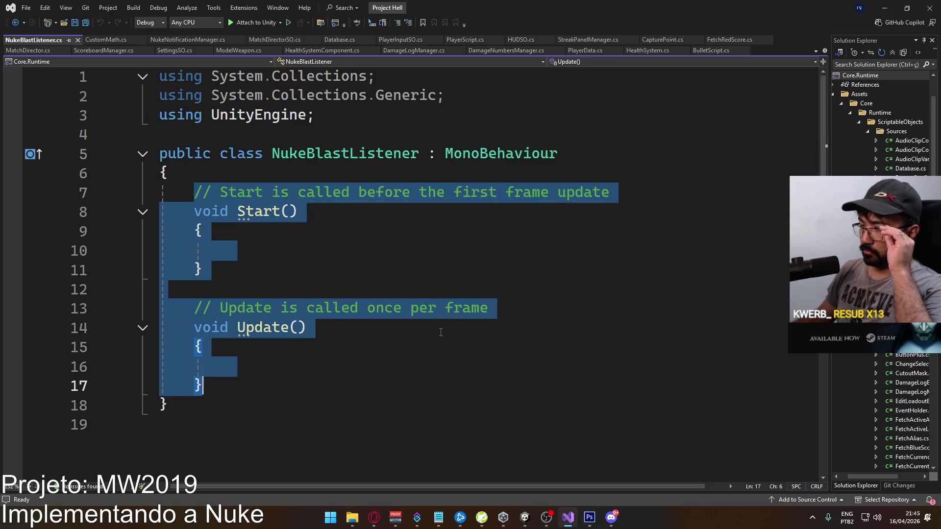
text([S)
key(Tab)
text(] HY)
key(BackSpace)
text(UDSO )
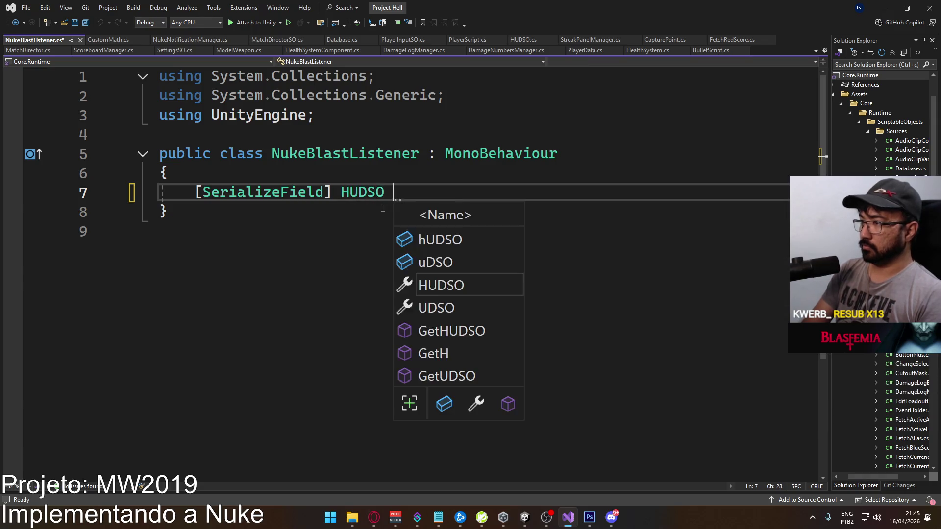
text(HUDSO)
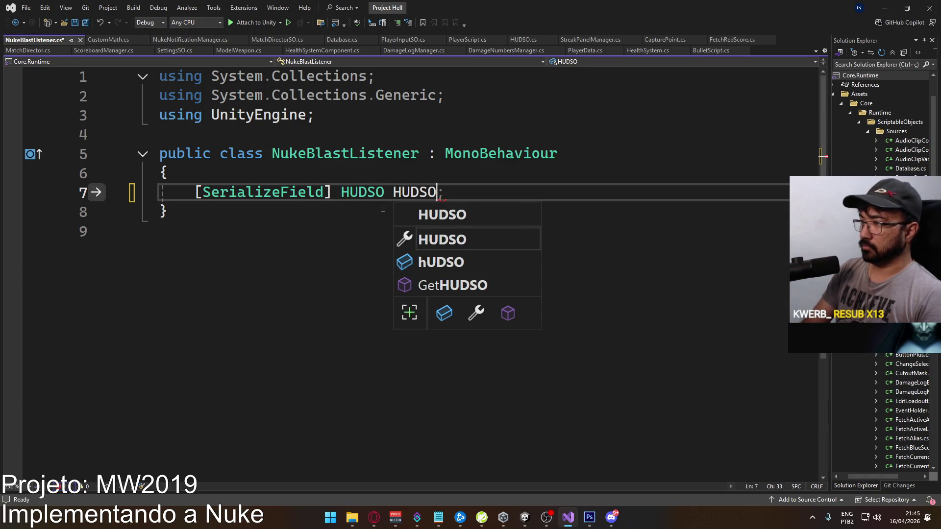
text(;)
key(Return)
key(Return)
- Add an empty void Start() method below the field
text(public void)
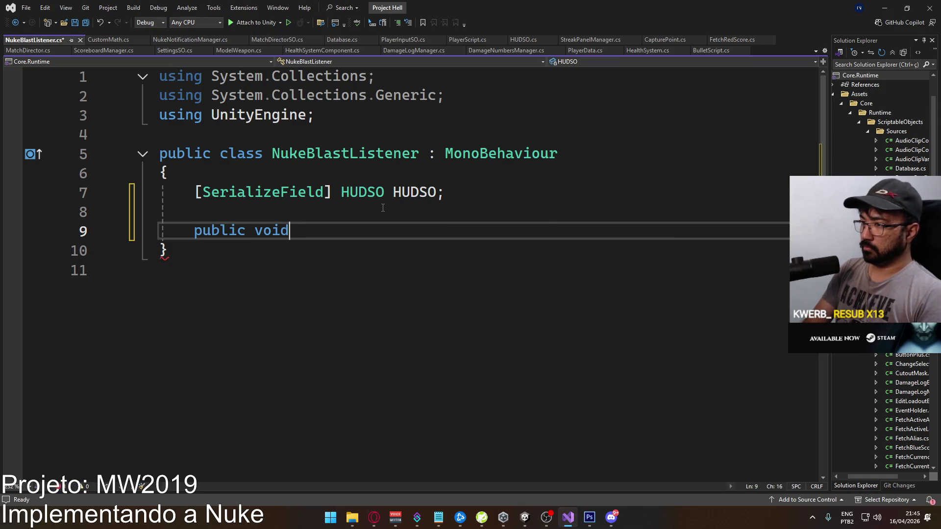
key(BackSpace)
key(BackSpace)
key(BackSpace)
key(BackSpace)
key(BackSpace)
text(S)
key(BackSpace)
text(voi)
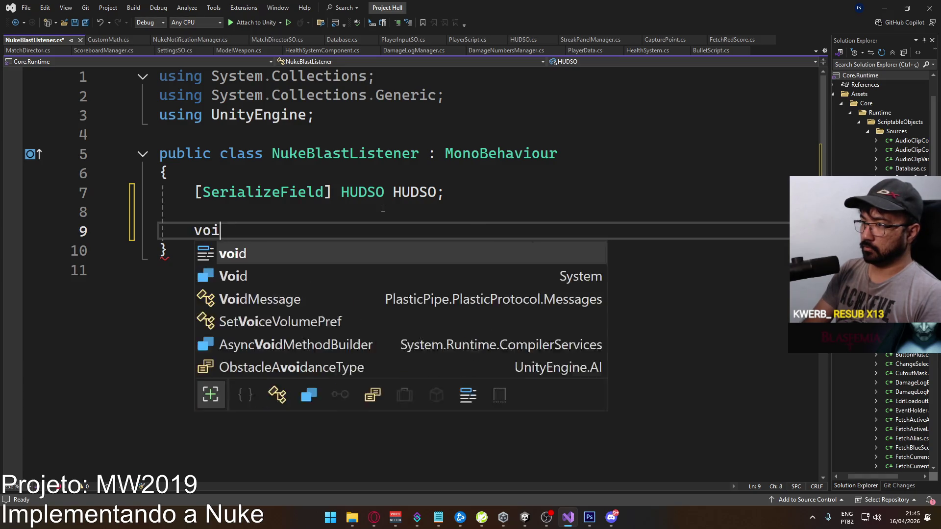
text(d Sta)
key(Tab)
text(())
key(Return)
text({)
key(Return)
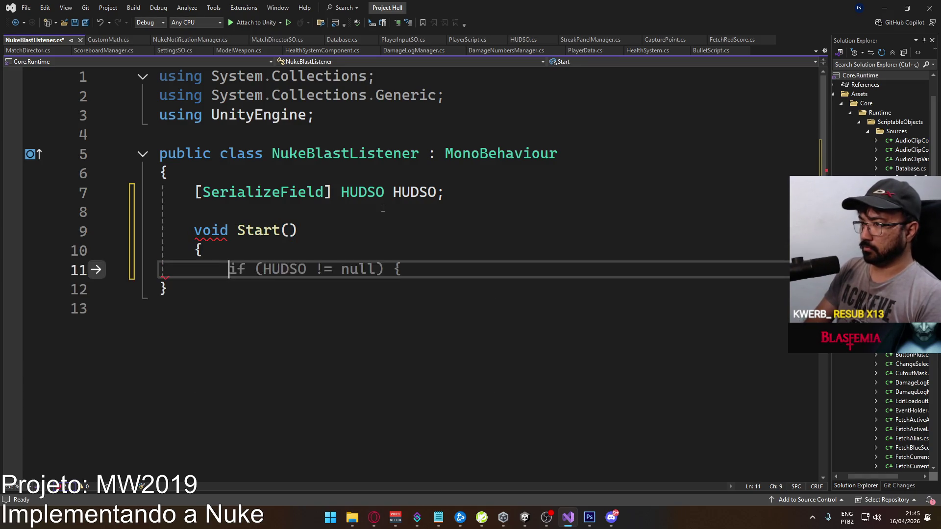
- Begin typing HUDSO.eventonbl inside Start, then jump to the HUDSO class definition
text(HUDSO.eventon)
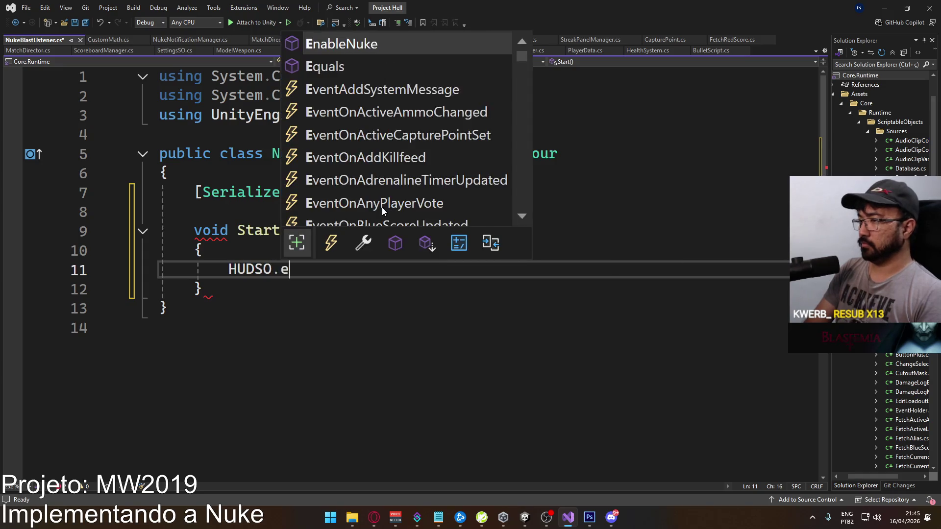
text(bl)
key(BackSpace)
key(BackSpace)
key(BackSpace)
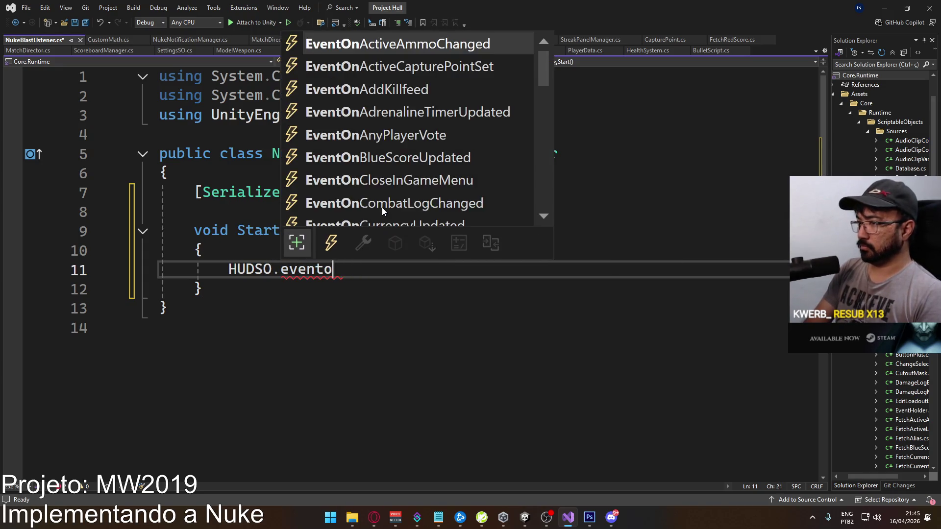
key(Escape)
ctrl+click(373, 192)
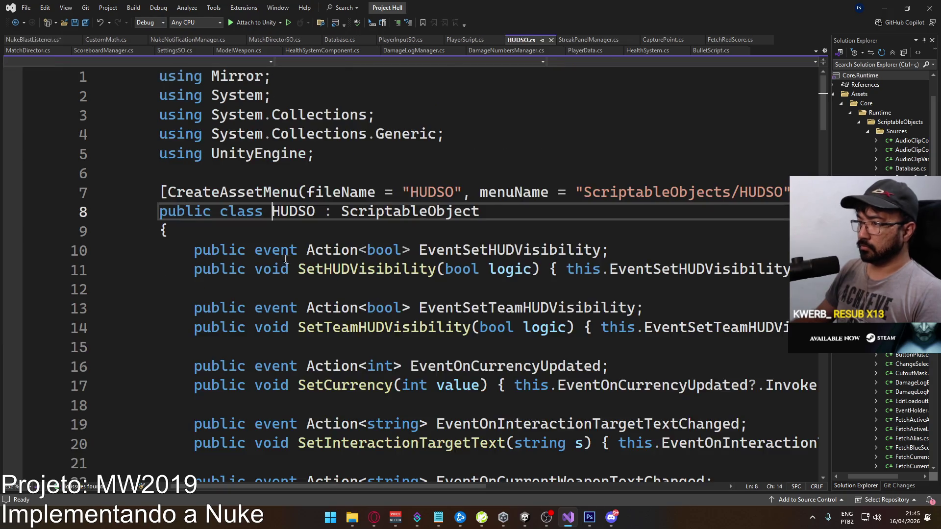
- At the end of the HUDSO class, type 'public event Action' and then delete it
scroll(412, 333, down, 8)
scroll(412, 332, down, 20)
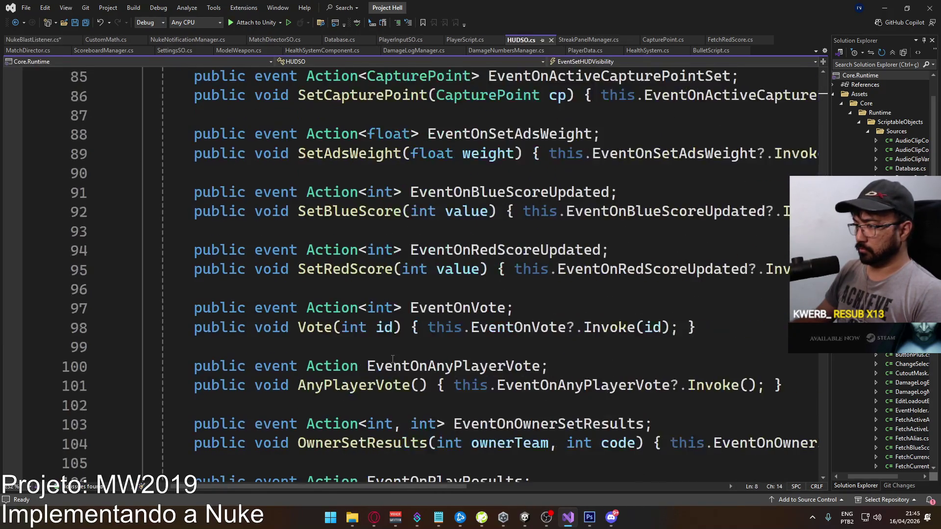
scroll(392, 359, down, 5)
scroll(329, 353, up, 1)
click(304, 347)
key(Return)
key(Return)
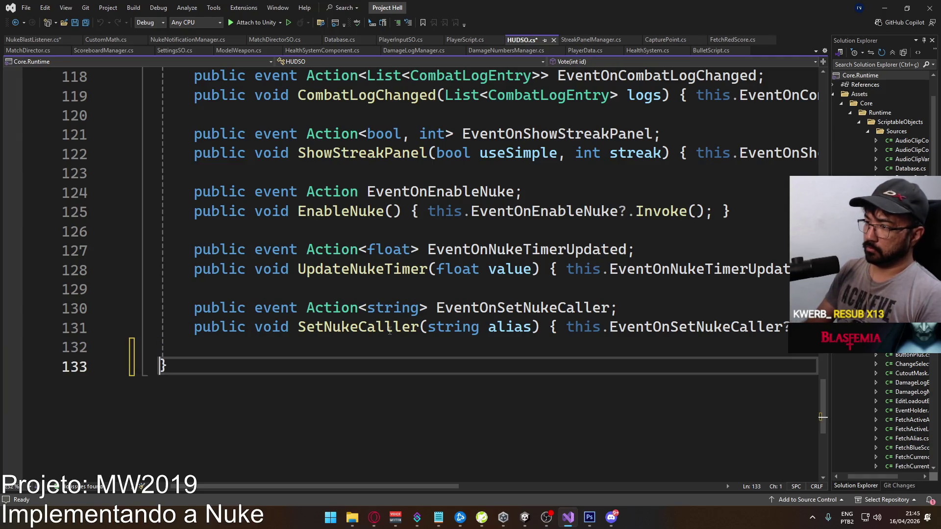
text(public event Action)
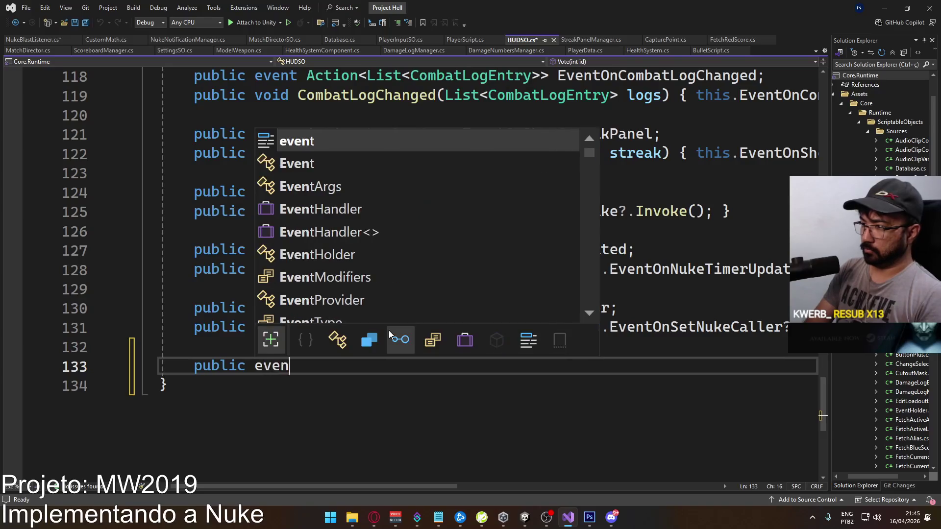
key(Escape)
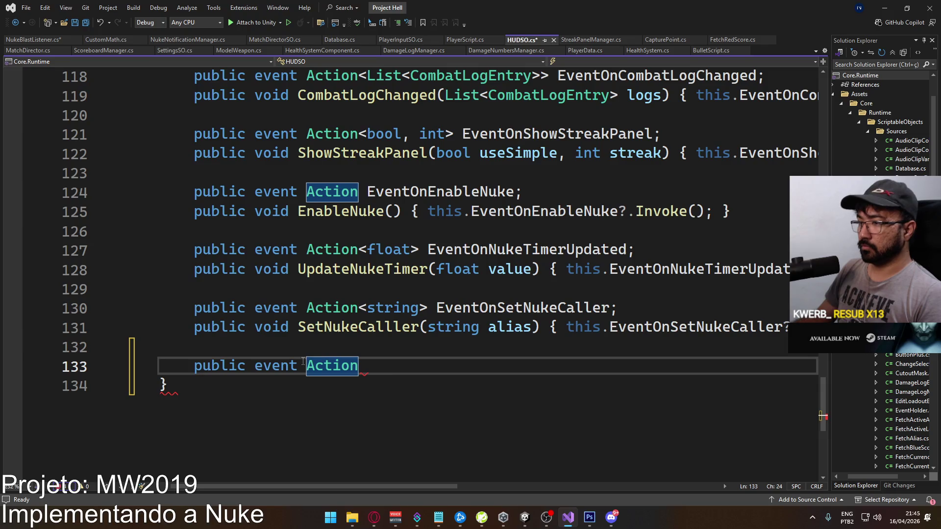
key(shift+Home)
key(BackSpace)
- Remove the extra blank lines after SetNukeCalller and save HUDSO.cs
click(356, 338)
key(Down)
key(Delete)
key(ctrl+s)
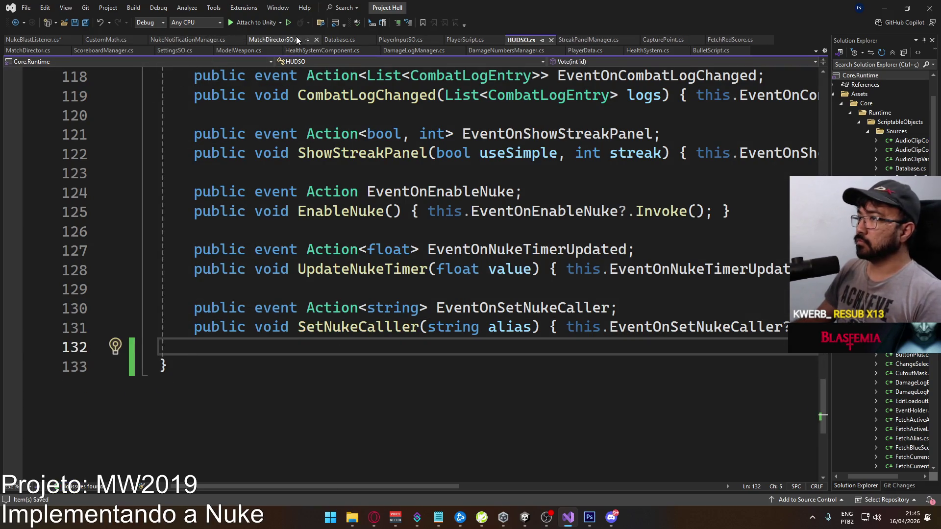
click(279, 39)
- Declare the EventOnNukeBlast event on a new line below ActivateNuke in MatchDirectorSO
scroll(278, 294, down, 5)
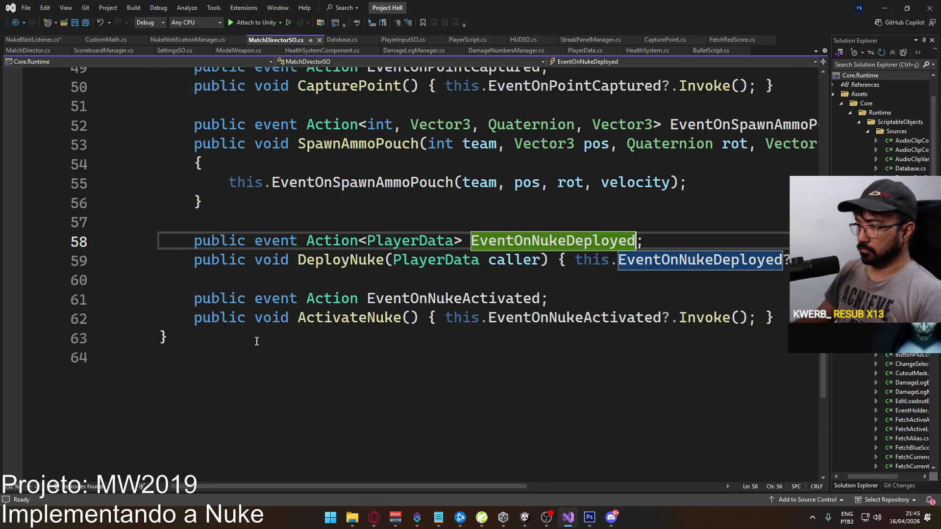
click(278, 321)
key(Down)
key(Return)
key(Return)
key(Up)
key(Up)
key(Down)
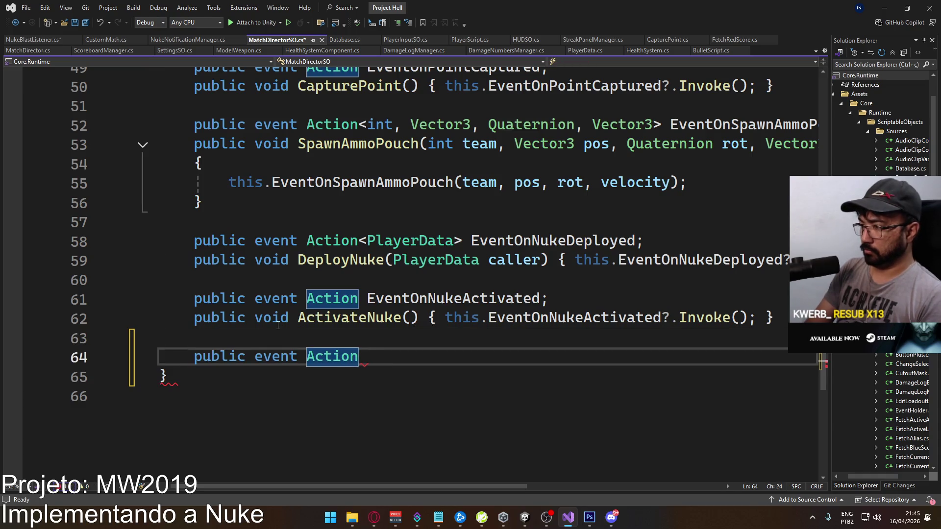
text(EventOnNukeBlast;)
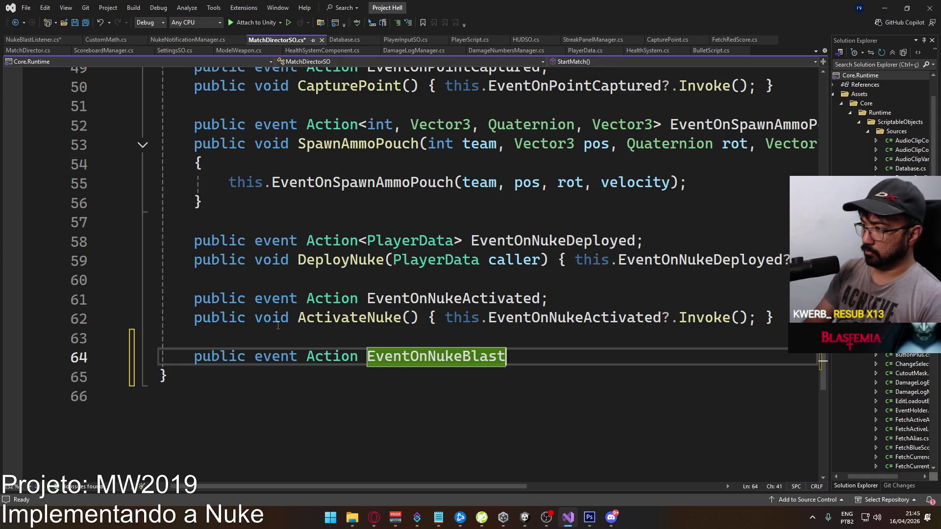
- Add a NukeBlast() method that invokes EventOnNukeBlast, and save MatchDirectorSO.cs
key(Return)
text(public void )
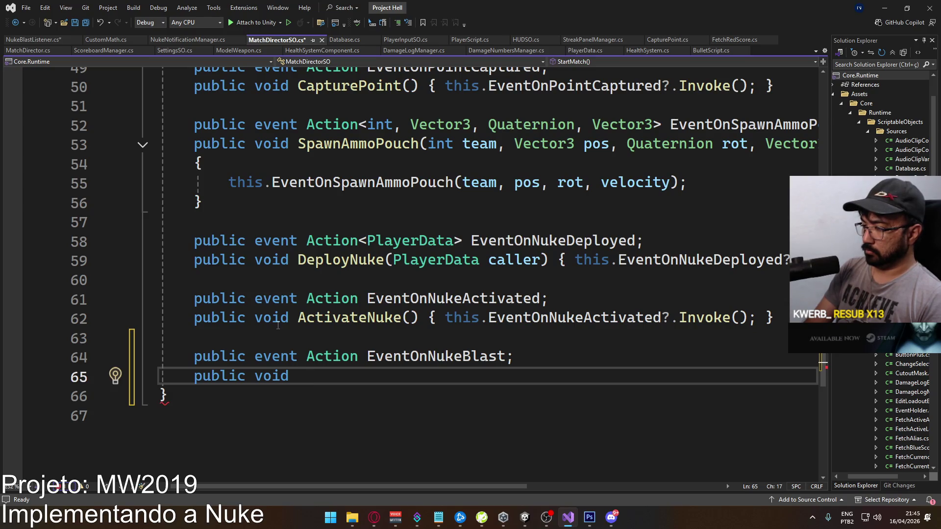
text(NukeBlast()
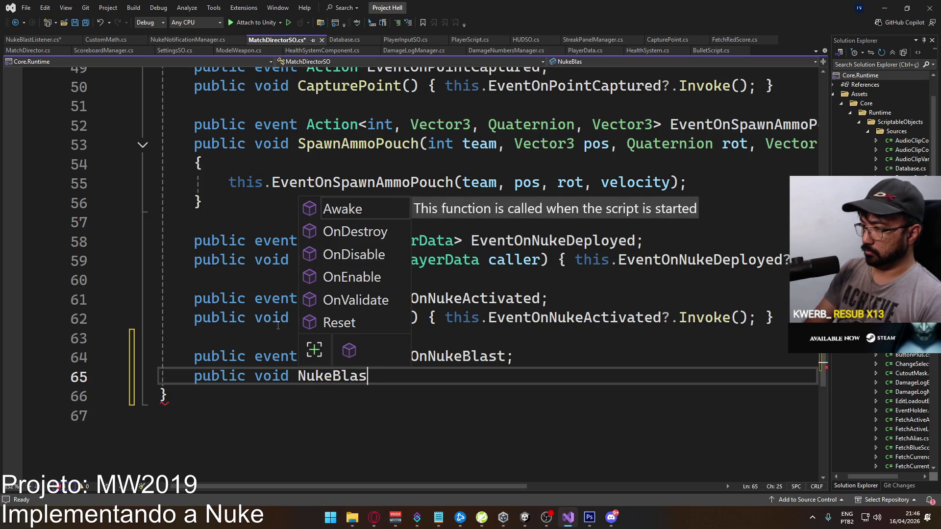
text() { this.event)
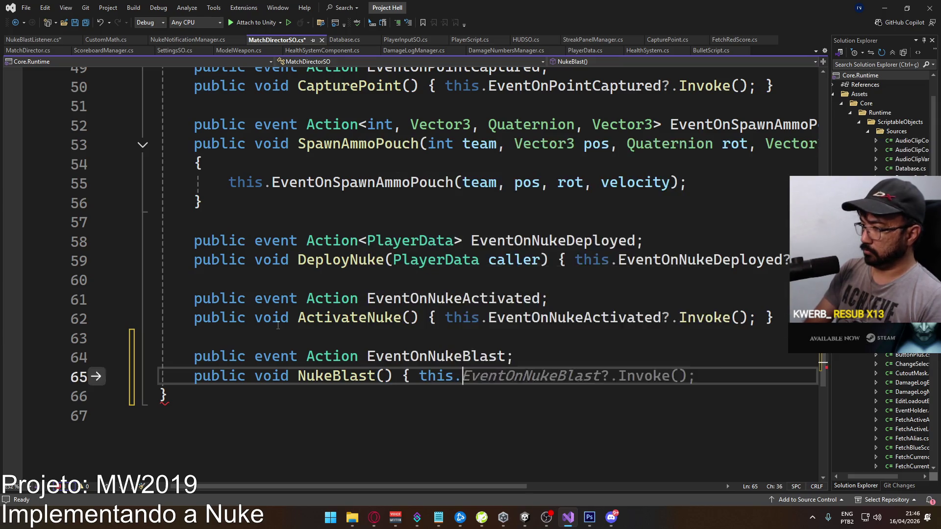
text(onnuk)
key(Tab)
text(.In)
key(Tab)
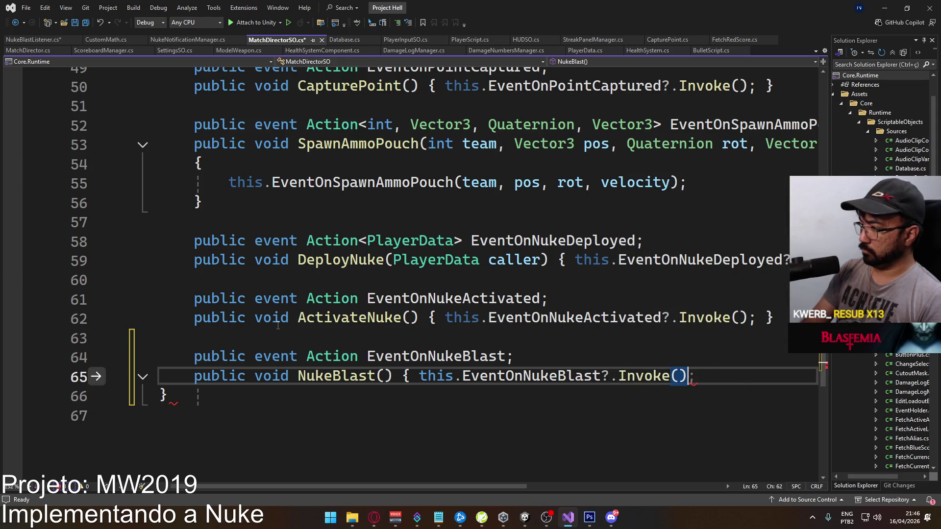
text(; })
key(ctrl+s)
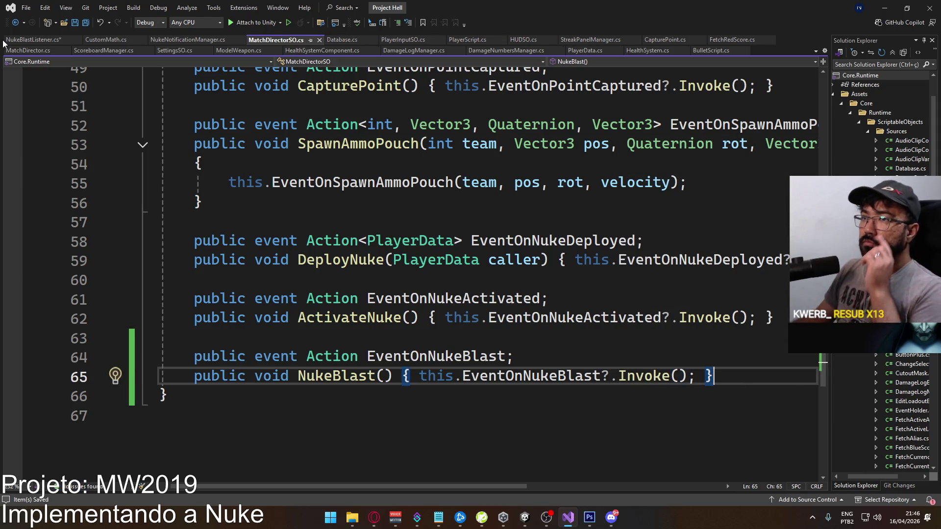
click(6, 42)
- Clear the unfinished event name in Start and change the field type from HUDSO to MatchDirectorSO
double_click(301, 269)
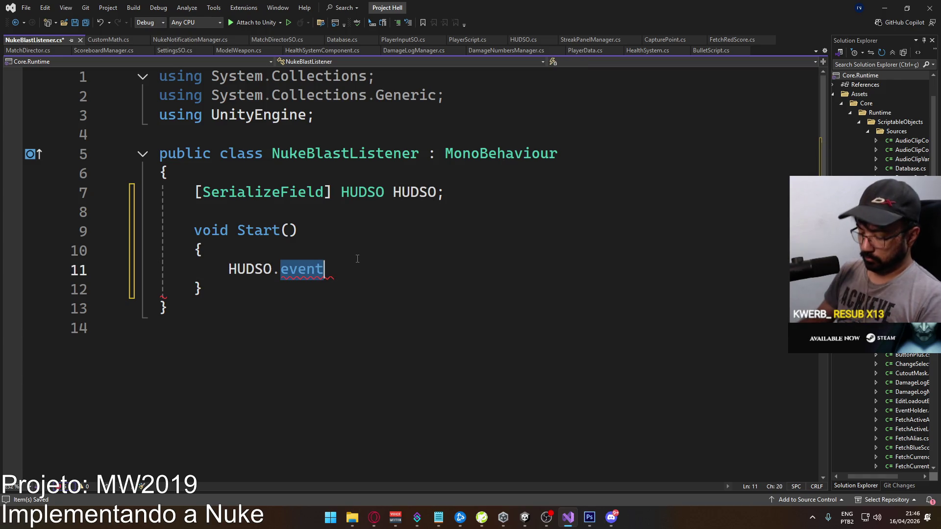
text(Eventonnuk)
key(BackSpace)
key(BackSpace)
key(BackSpace)
key(BackSpace)
key(BackSpace)
key(BackSpace)
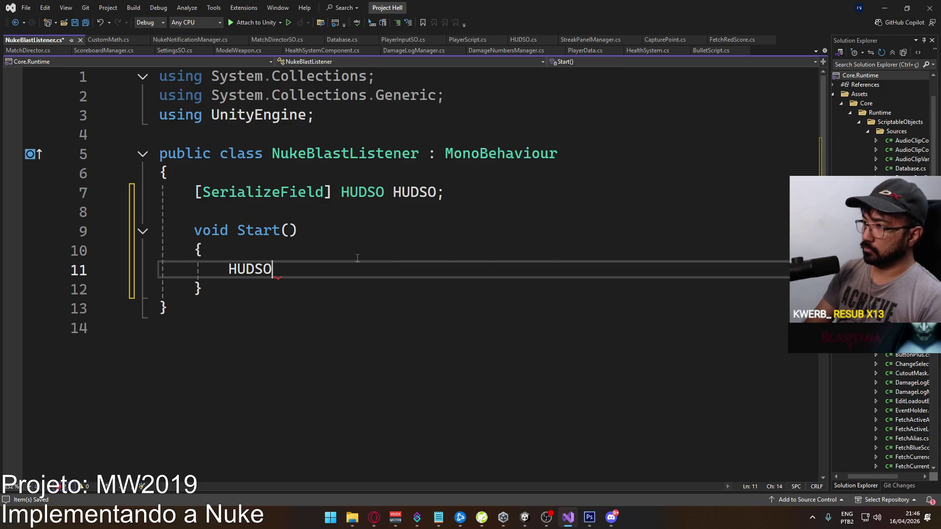
double_click(366, 193)
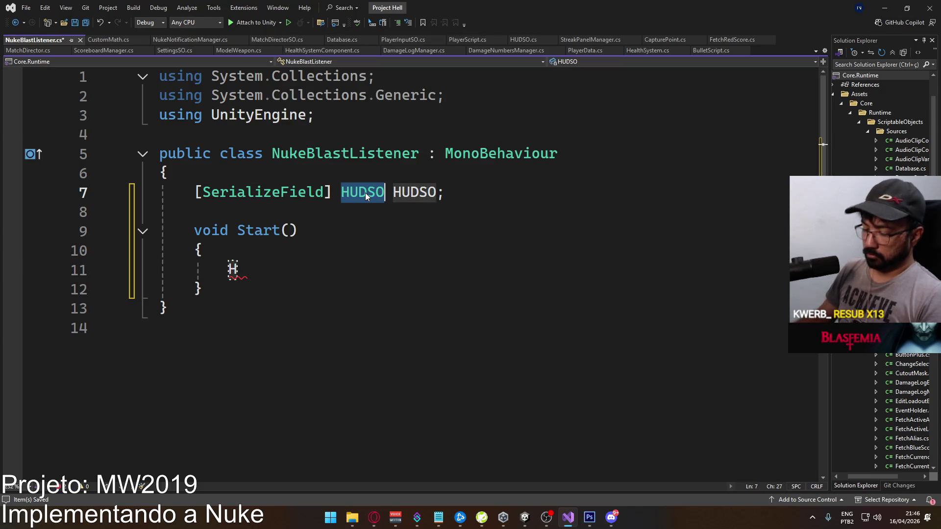
text(Machd)
key(BackSpace)
key(BackSpace)
text(tch)
key(Down)
key(Tab)
- Rename the serialized MatchDirectorSO field to Director
double_click(488, 195)
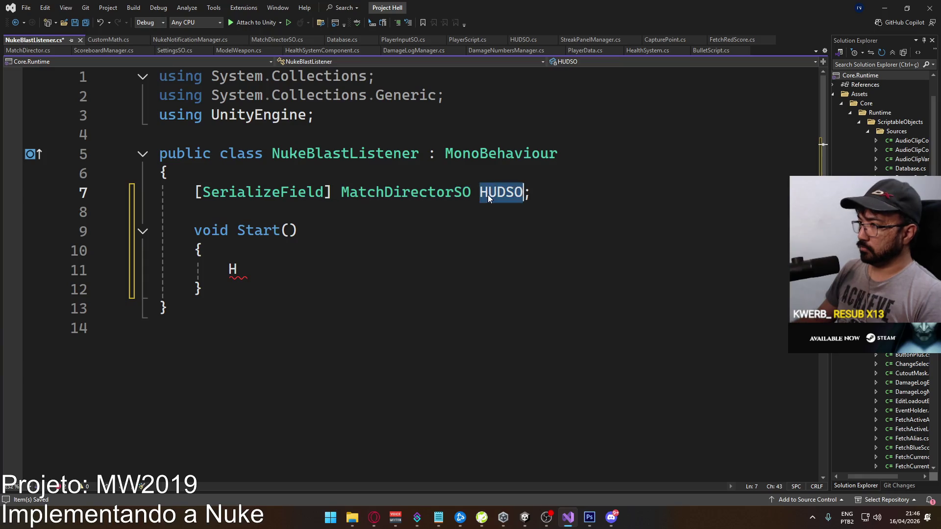
text(Director)
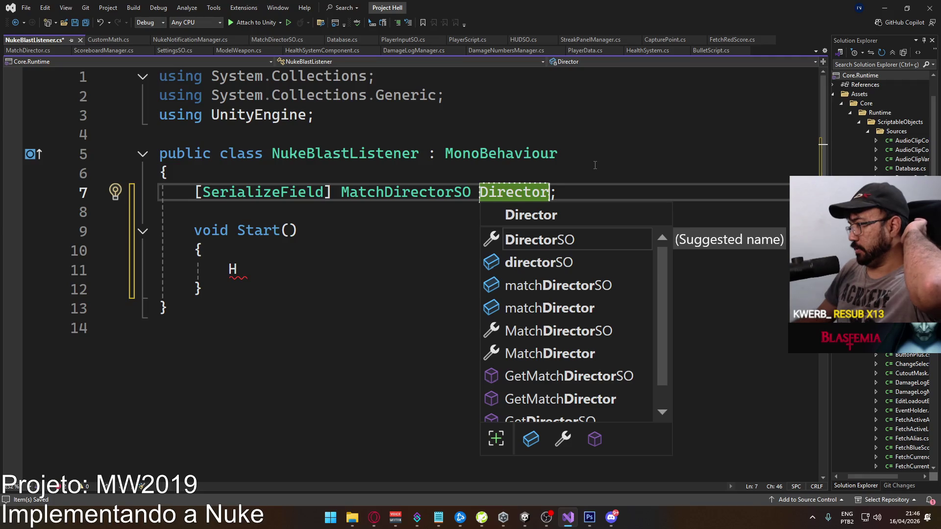
click(285, 280)
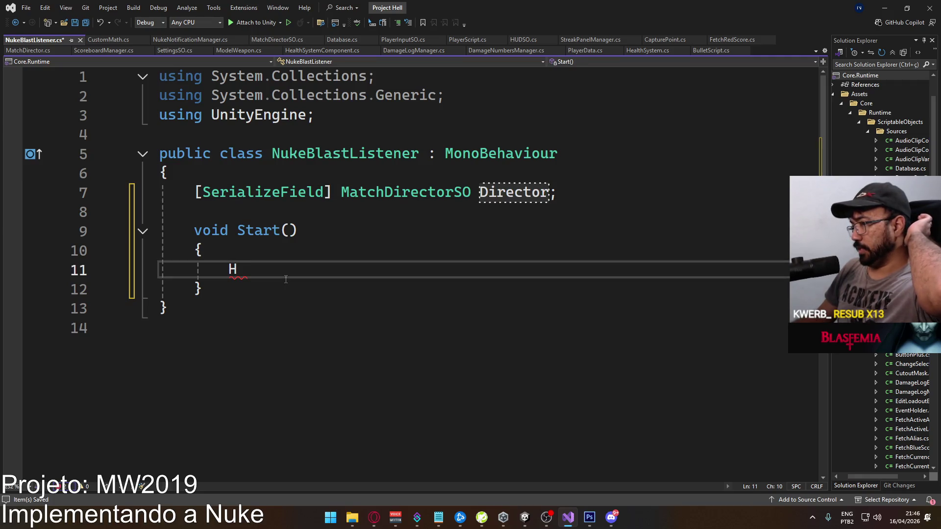
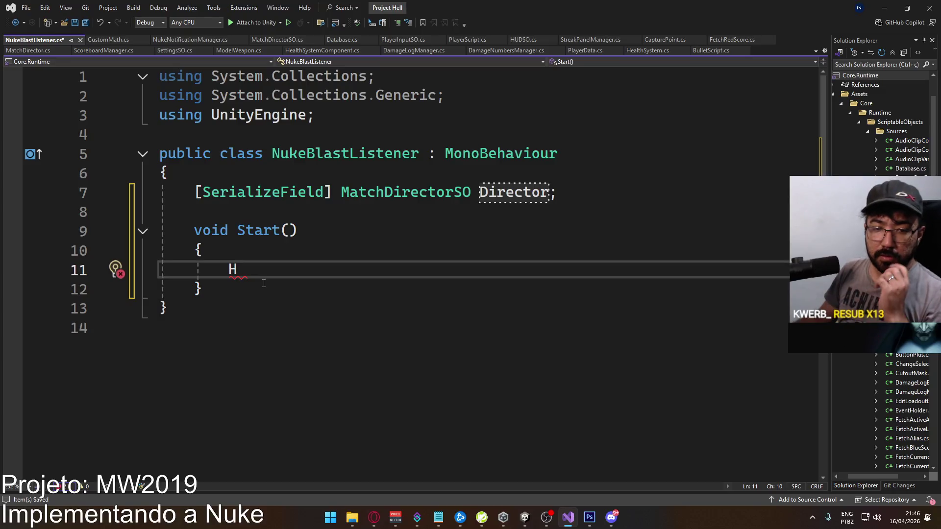
- Subscribe to Director.EventOnNukeBlast with += and auto-generate the Director_EventOnNukeBlast handler, then save
key(BackSpace)
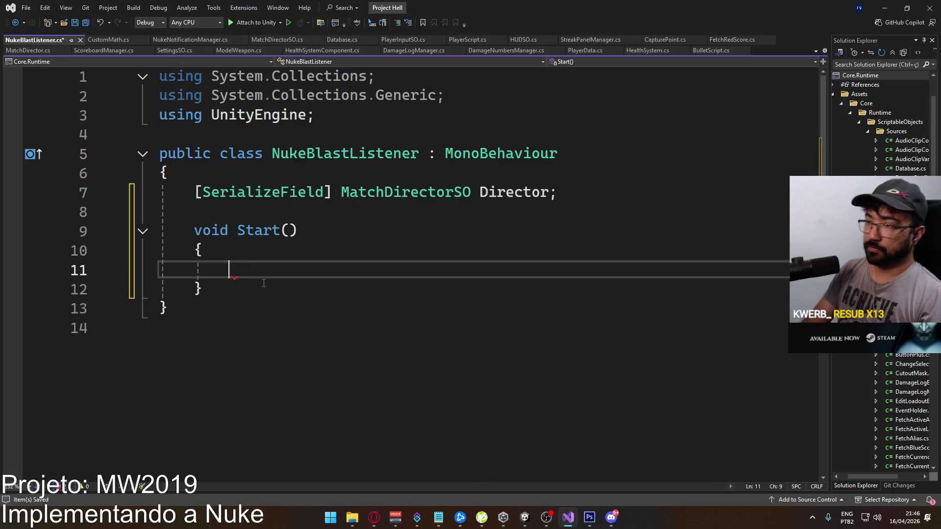
text(Director.)
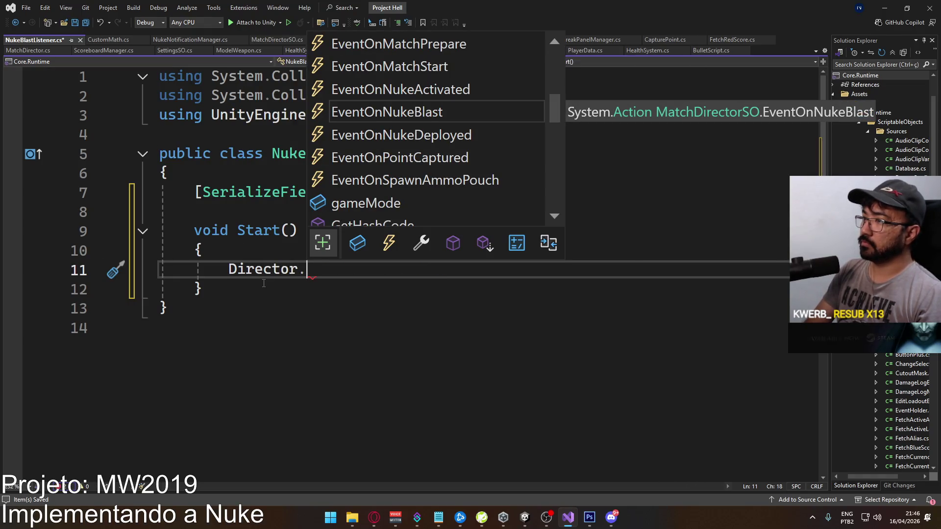
key(Tab)
text(+=)
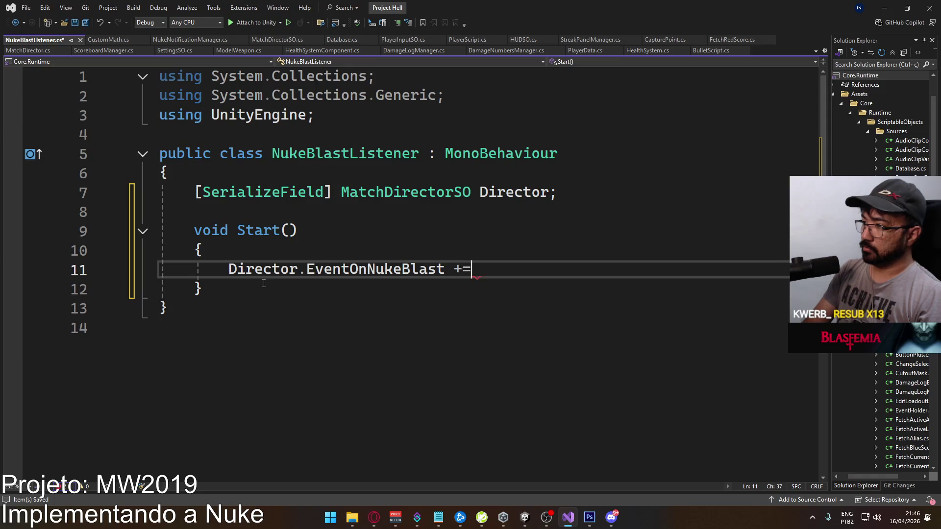
key(Tab)
key(ctrl+s)
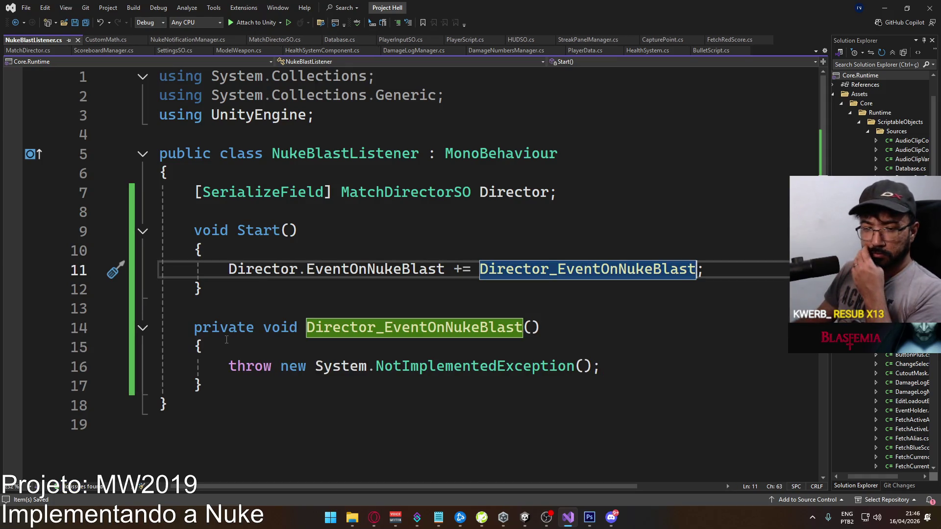
- Remove the handler's private modifier, add a blank line above it, and save
double_click(218, 327)
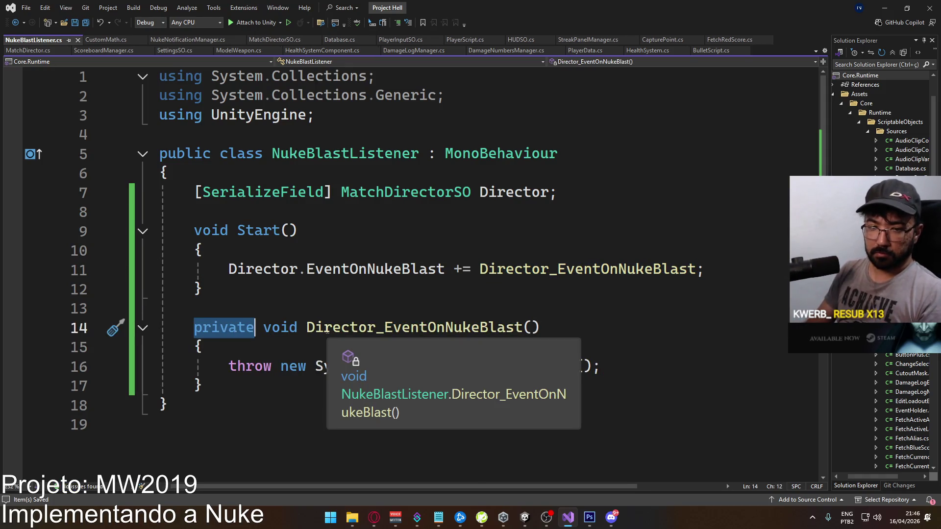
key(BackSpace)
key(Delete)
key(Up)
key(Return)
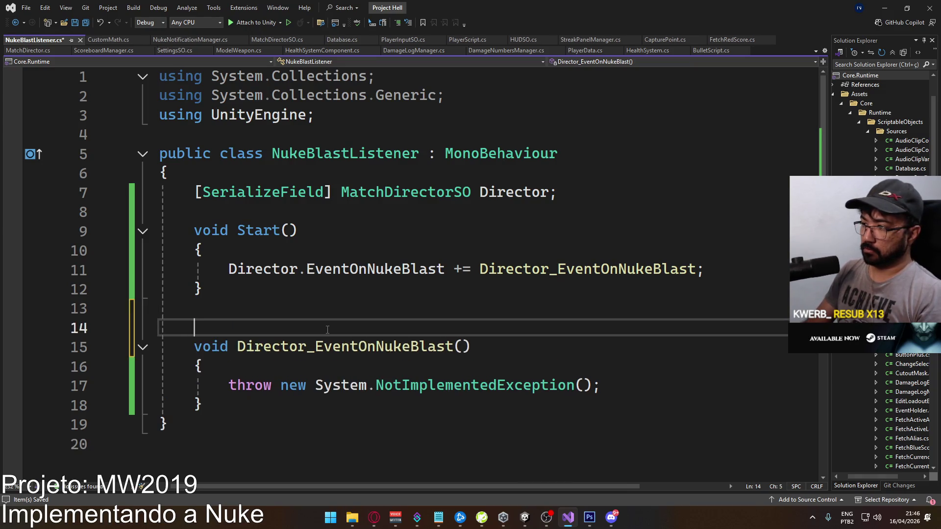
key(ctrl+s)
- Delete the NotImplementedException line from the handler and start new lines below the Director field
drag(615, 382, 230, 391)
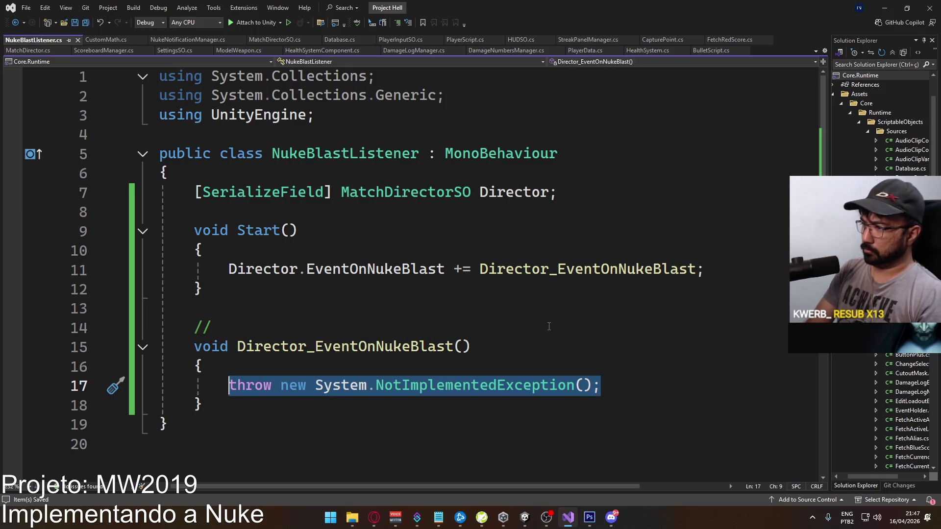
key(Delete)
click(621, 198)
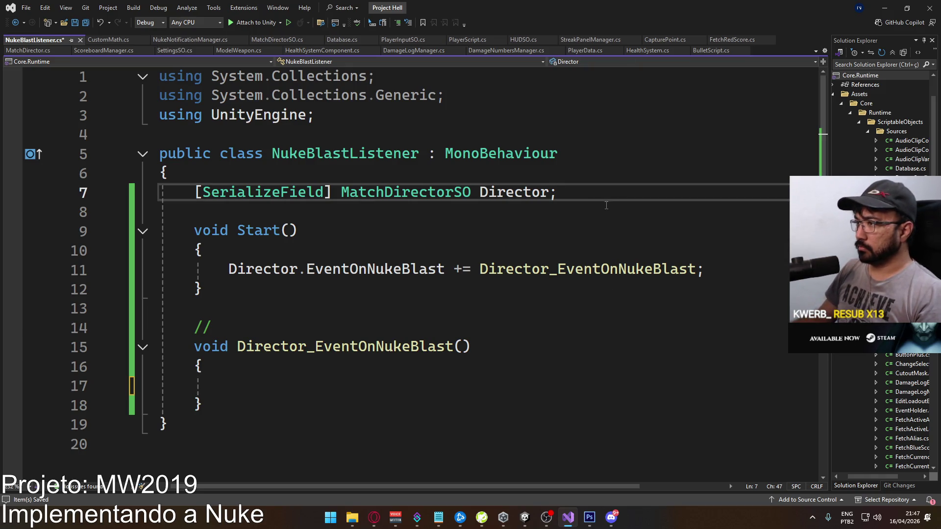
key(Return)
key(Return)
- Declare 'public UnityEvent OnNukeBlast;' and add the UnityEngine.Events using directive
text(void OnN)
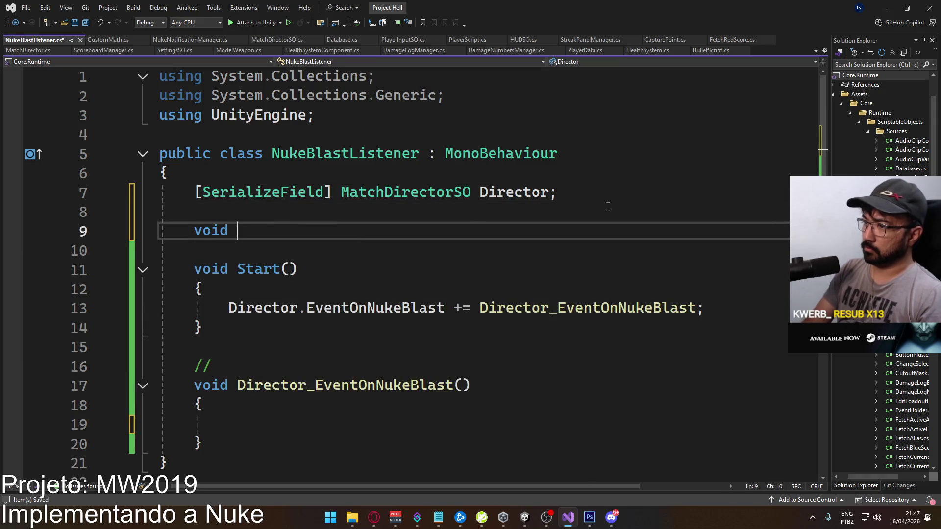
key(BackSpace)
key(BackSpace)
key(BackSpace)
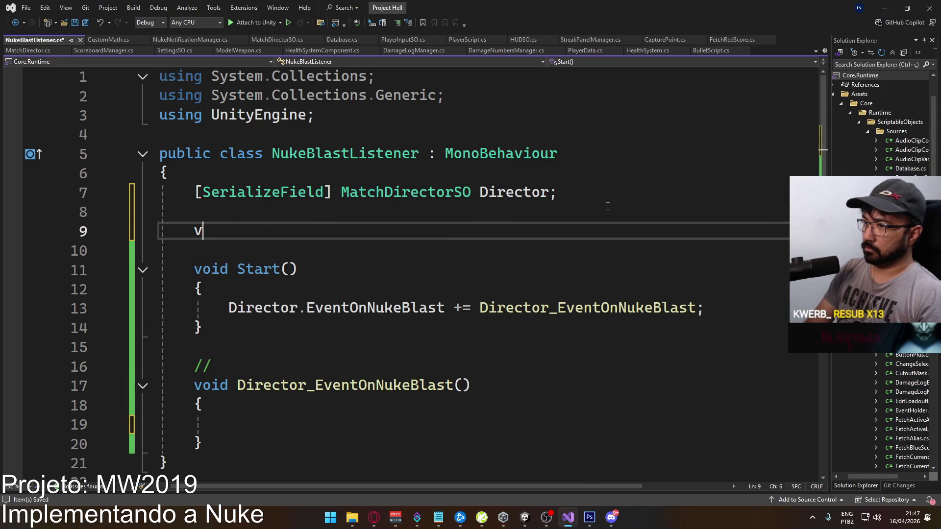
text(ublic UnityEven)
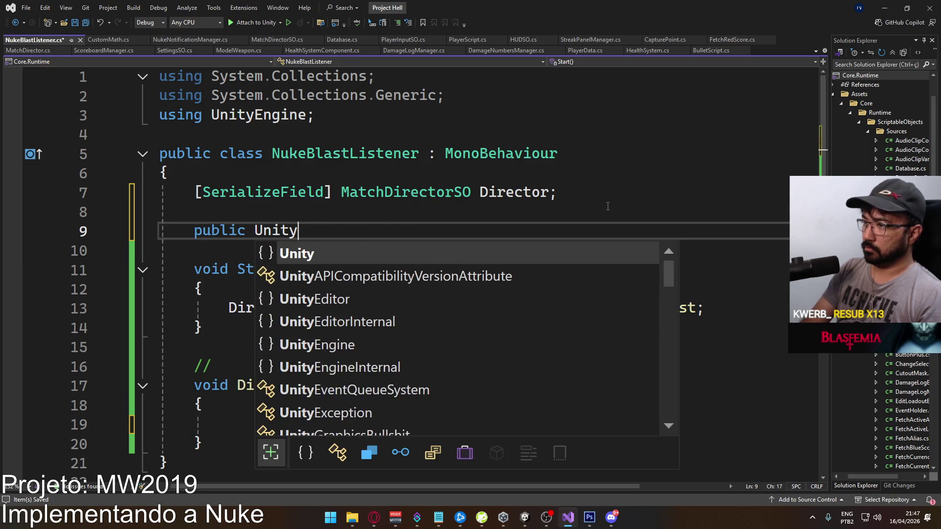
text(t On)
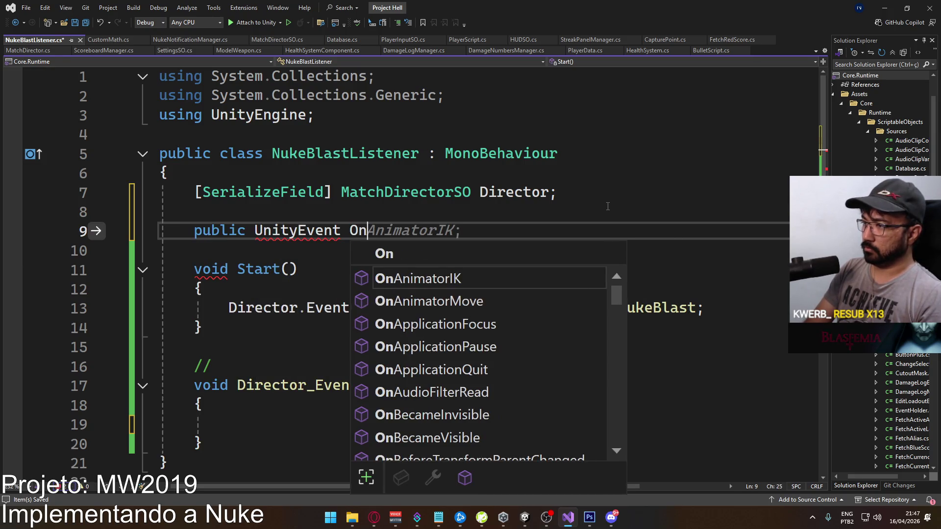
text(NukeBlast;)
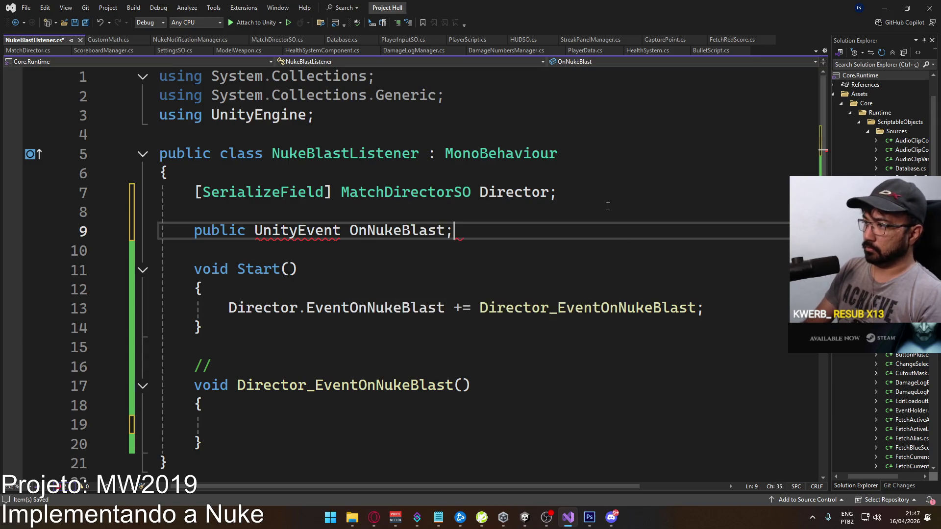
right_click(280, 238)
click(320, 248)
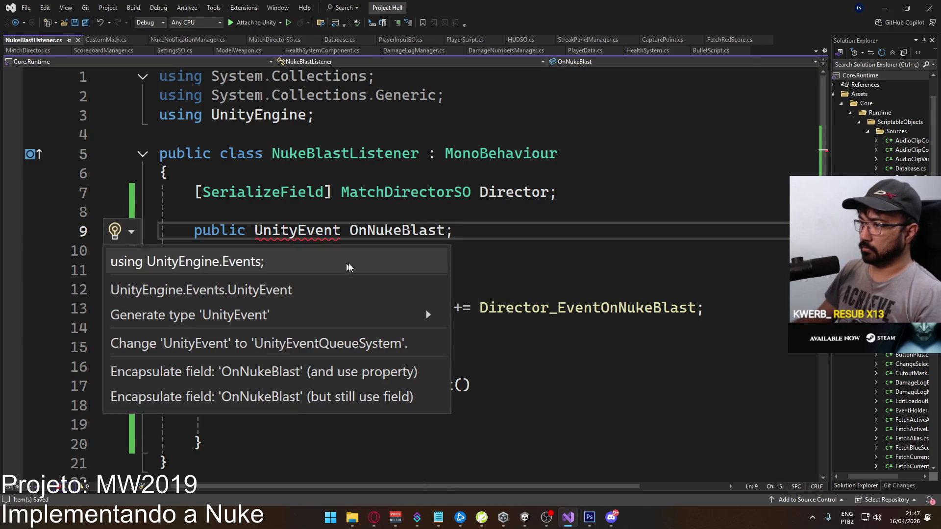
key(Escape)
key(ctrl+period)
key(Return)
- Make the handler call this.OnNukeBlast?.Invoke();, save, and switch to NukeNotificationManager.cs
click(372, 444)
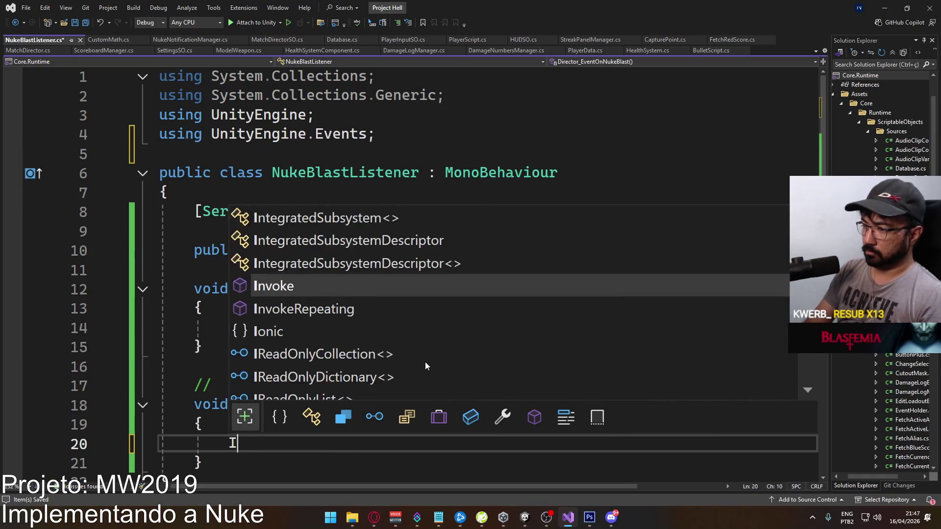
text(OnNukeBlast.)
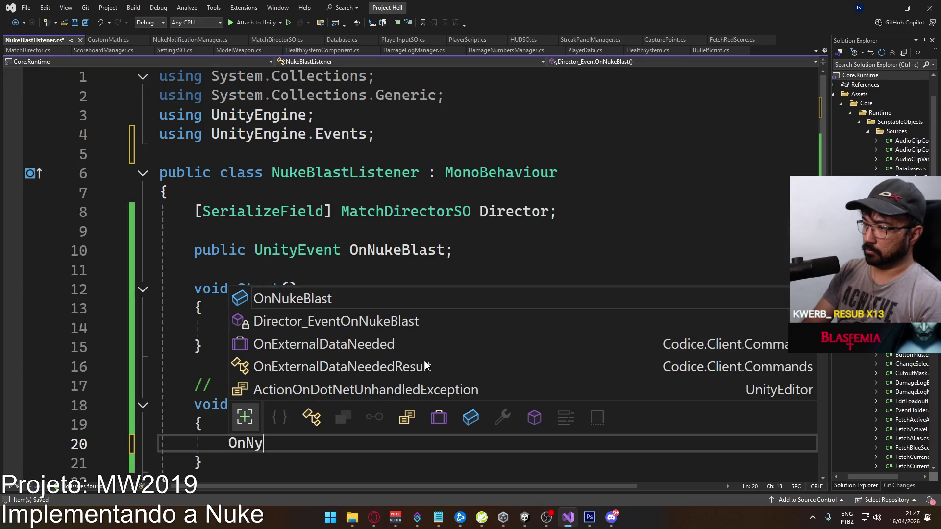
key(Tab)
text(.)
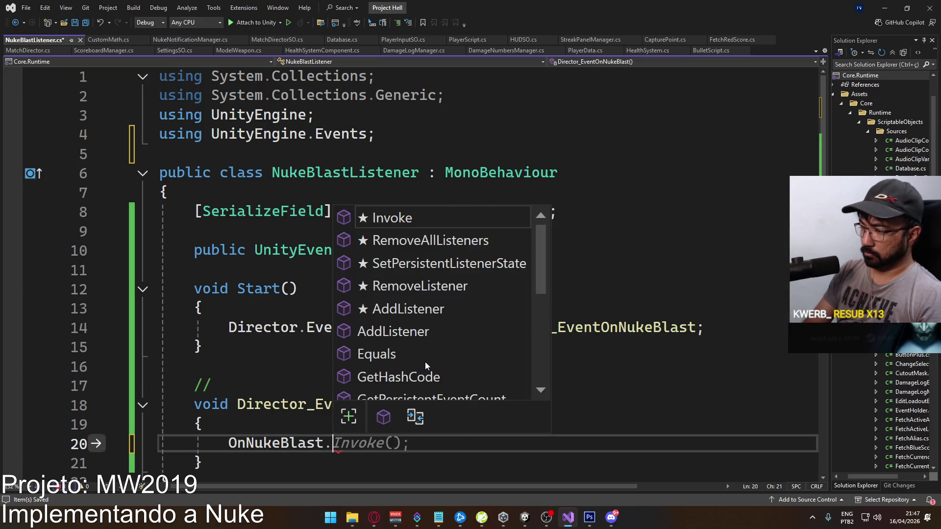
key(BackSpace)
text(?.i)
key(Tab)
text(();)
key(Home)
text(this.)
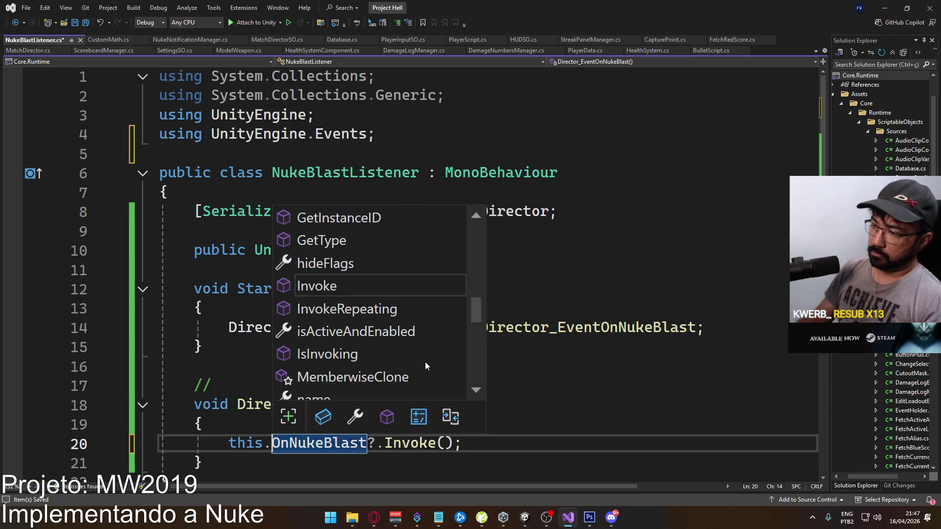
key(ctrl+s)
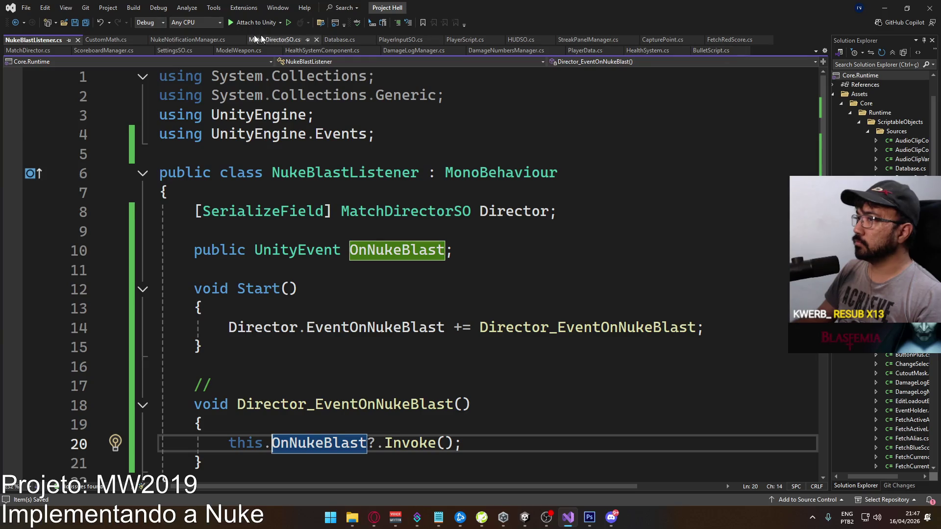
click(167, 39)
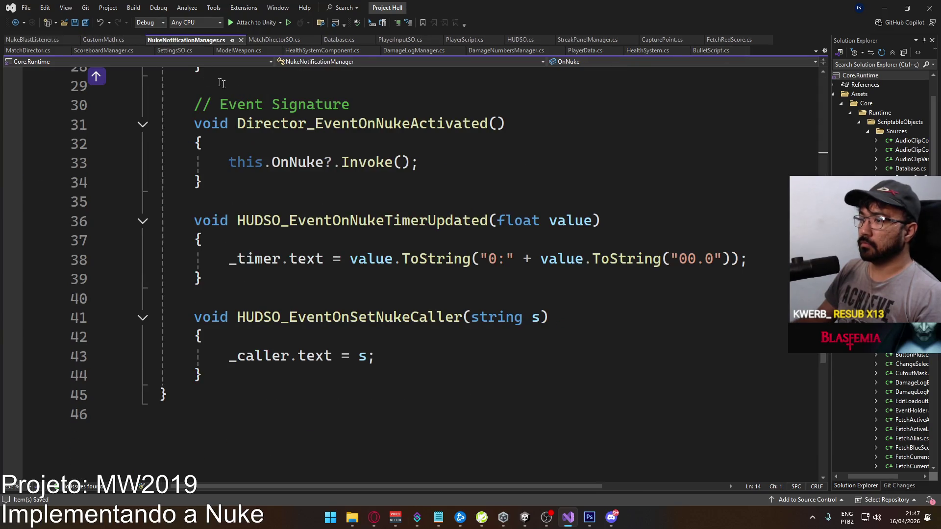
- Replace the OnNuke UnityEvent field with '[SerializeField] Animator _anim;' and save
scroll(383, 250, up, 2)
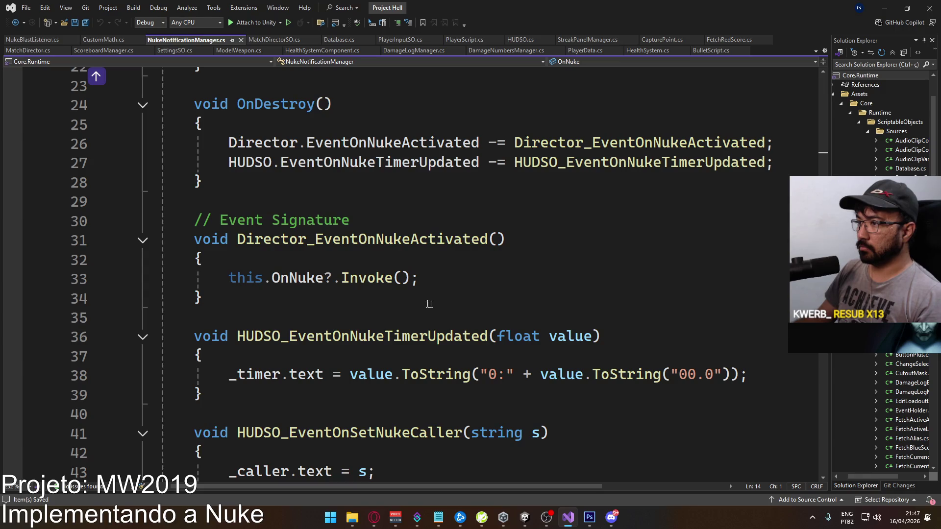
scroll(307, 282, up, 4)
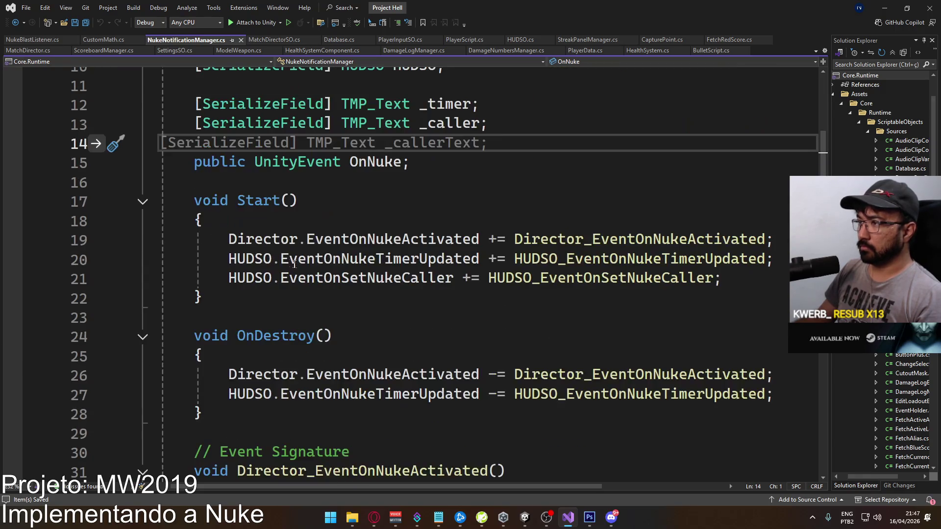
drag(437, 169, 163, 163)
key(BackSpace)
key(BackSpace)
scroll(454, 196, up, 2)
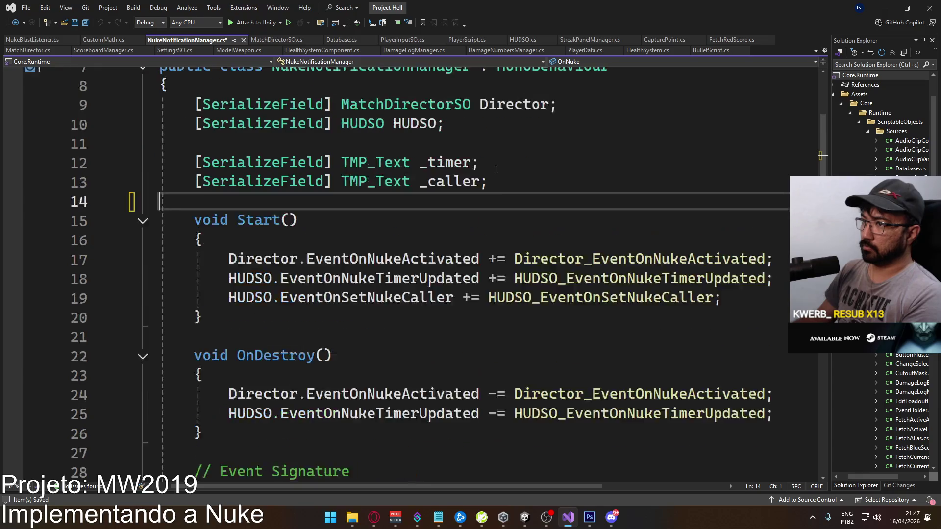
click(454, 196)
key(Return)
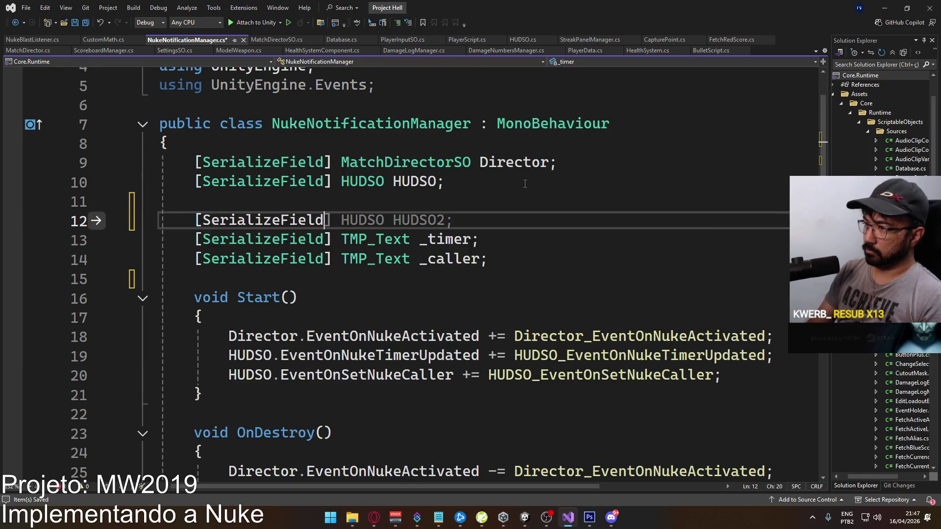
text([SerializeField] Animator _anim)
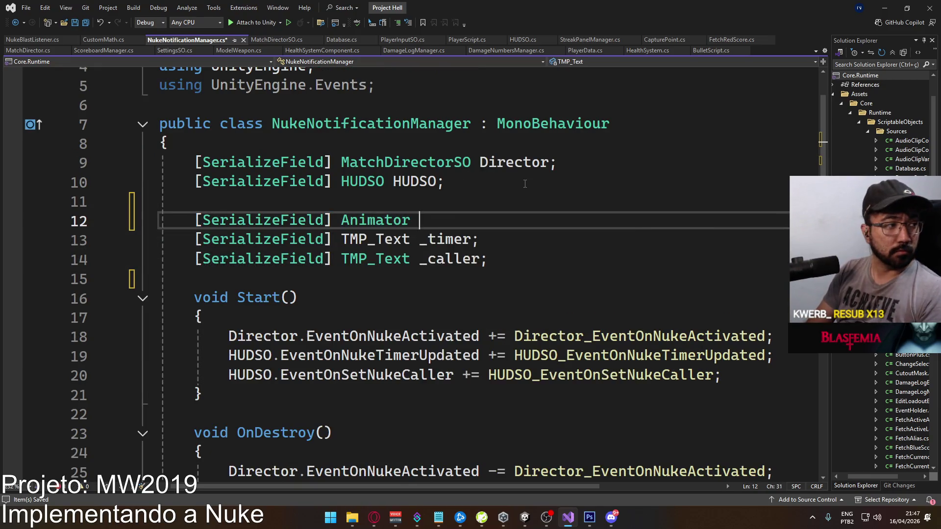
text(;)
key(ctrl+s)
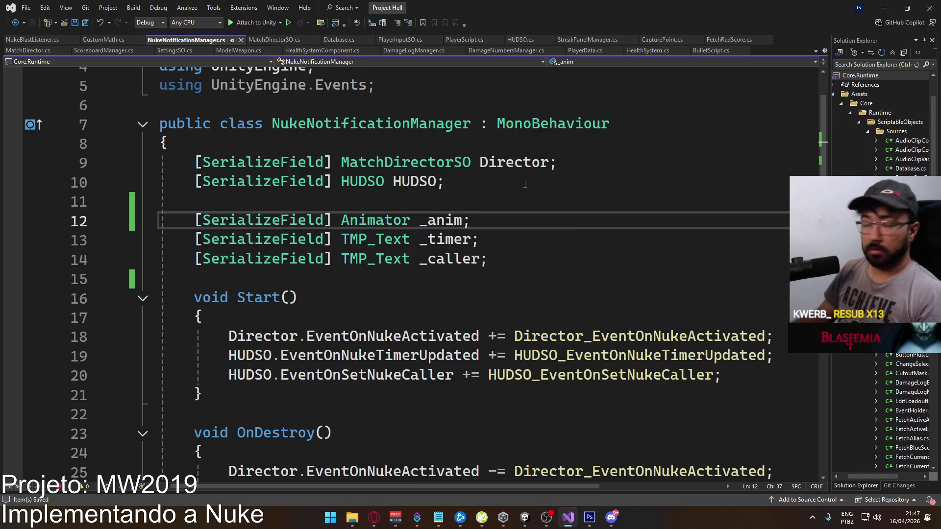
- Replace the handler's existing call with the start of an _anim.SetTrigger call
scroll(463, 376, down, 4)
drag(418, 376, 270, 377)
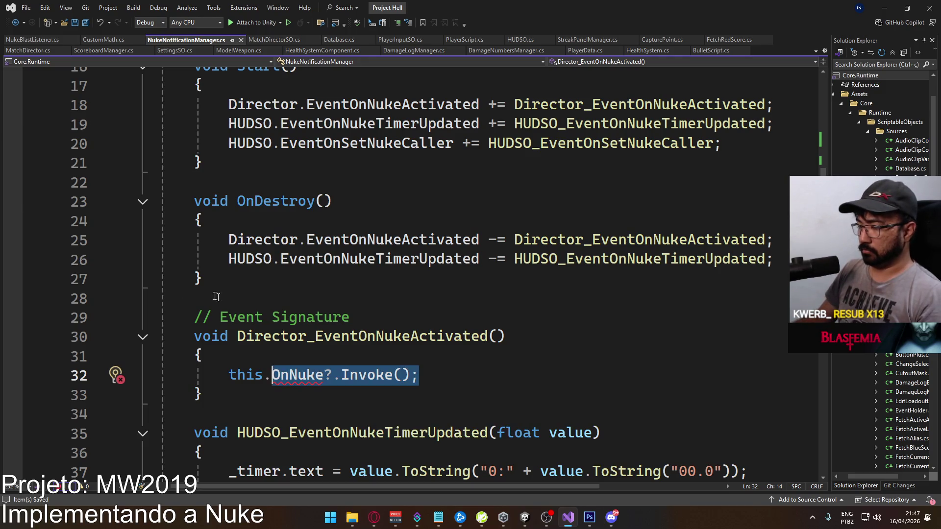
key(shift+Home)
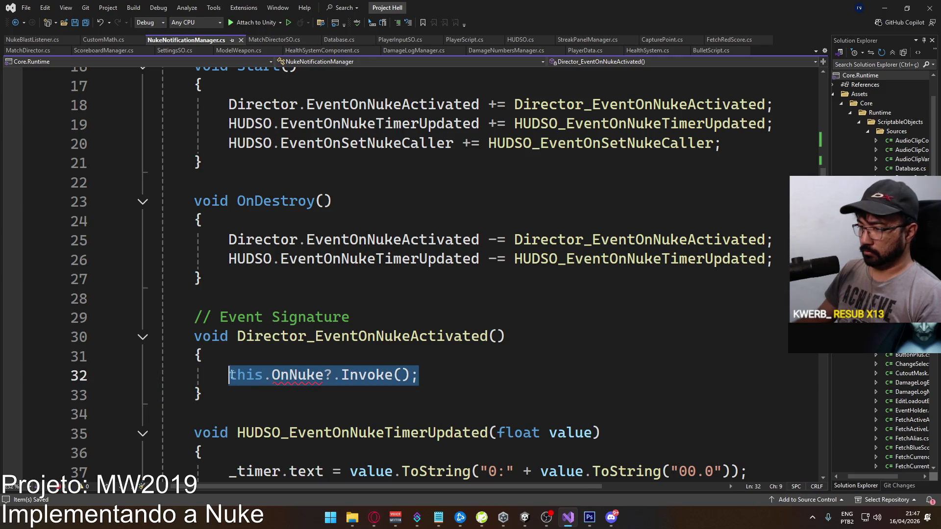
text(_anim.sett)
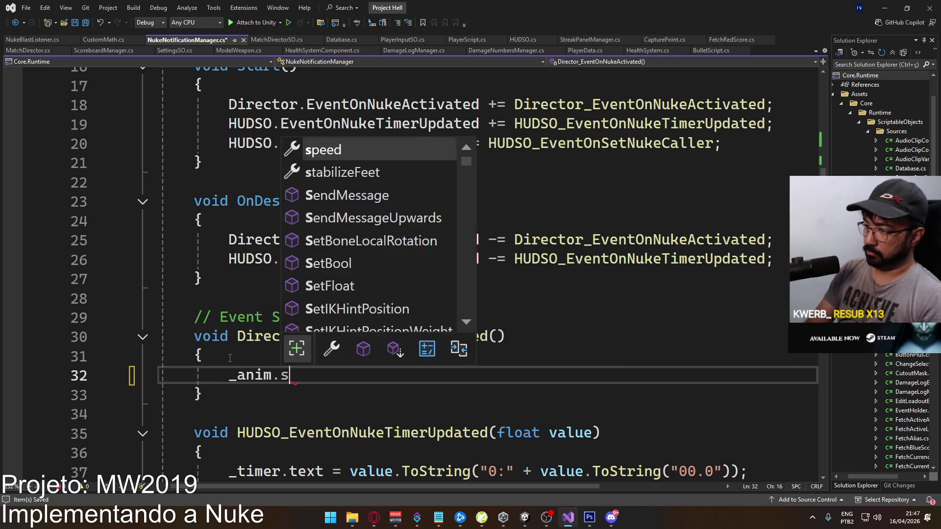
text(r)
key(Tab)
text((")
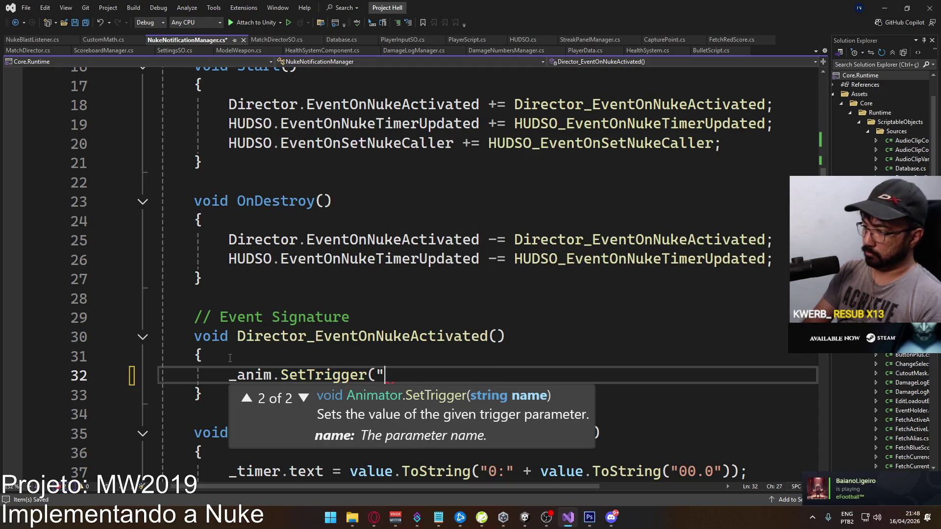
- Add a 'readonly string _START = "start";' constant below the fields and save
scroll(568, 316, up, 5)
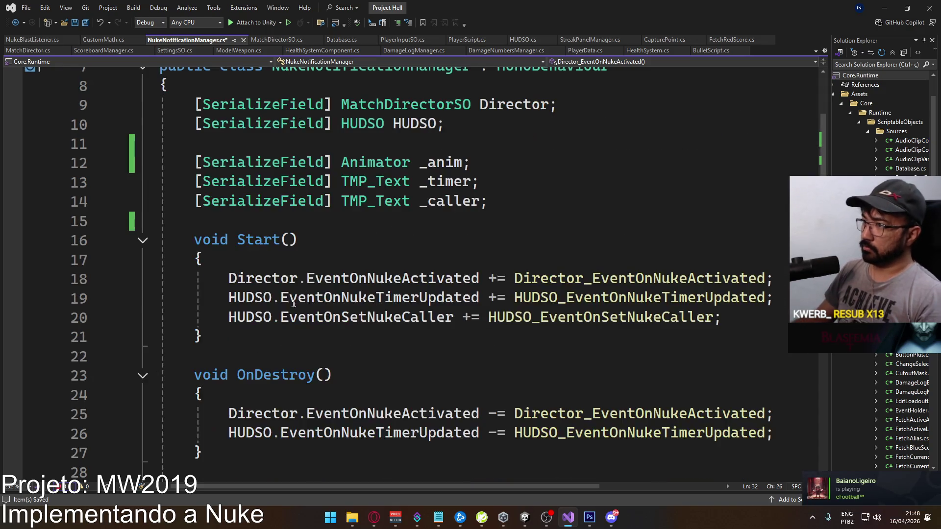
click(568, 316)
key(Return)
key(Return)
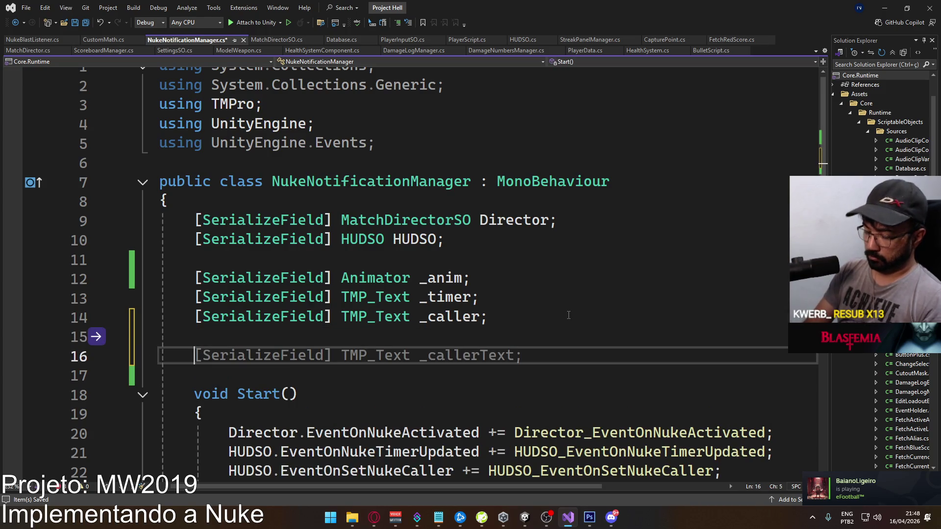
text(read)
key(Tab)
text(string _)
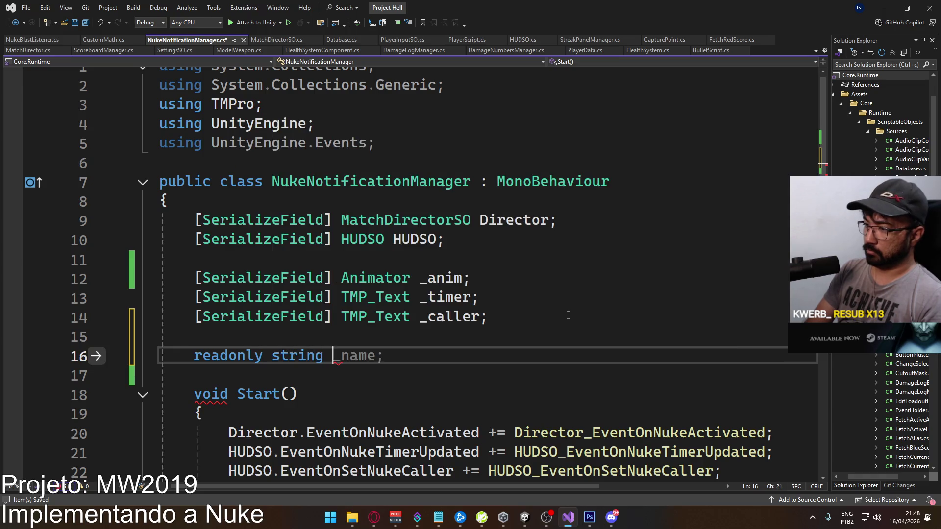
text(START = "s)
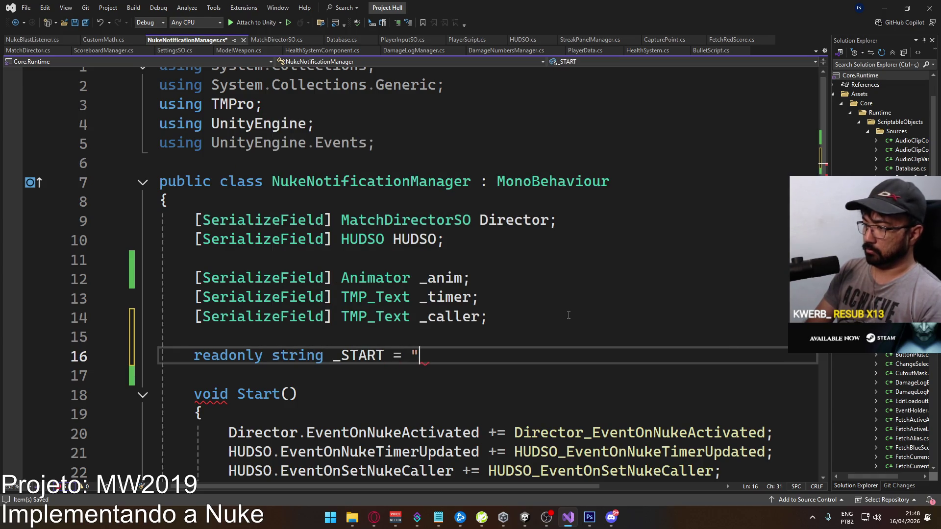
text(tart";)
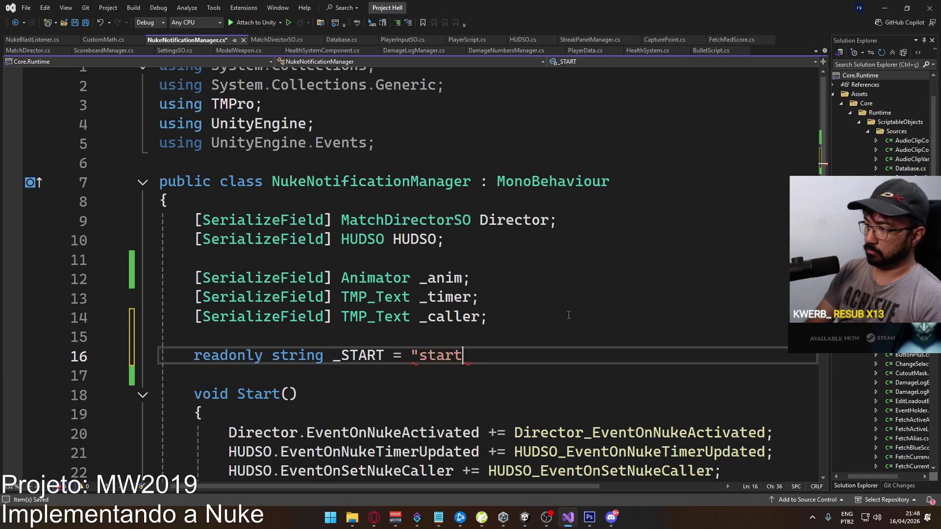
key(ctrl+s)
- Complete the call as _anim.SetTrigger(_START); and save
scroll(373, 368, down, 4)
scroll(373, 368, down, 3)
click(385, 298)
text(_START);)
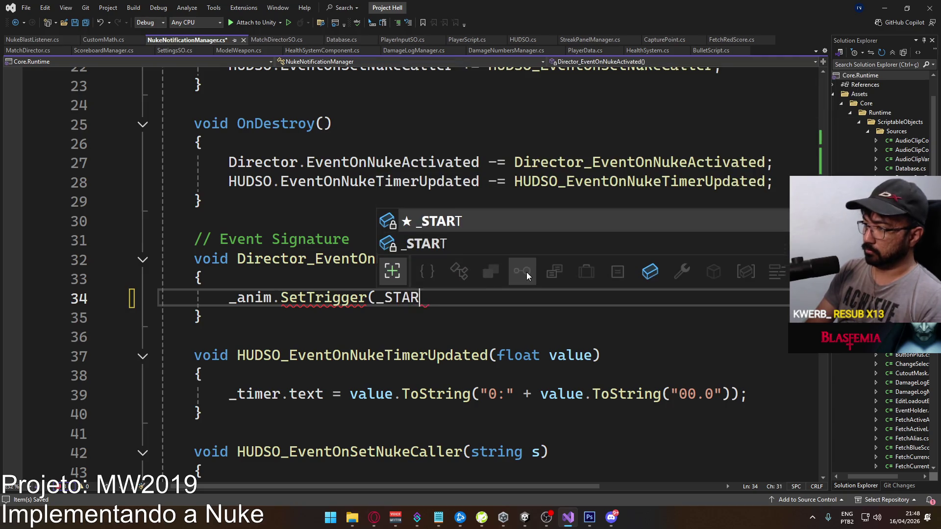
key(ctrl+s)
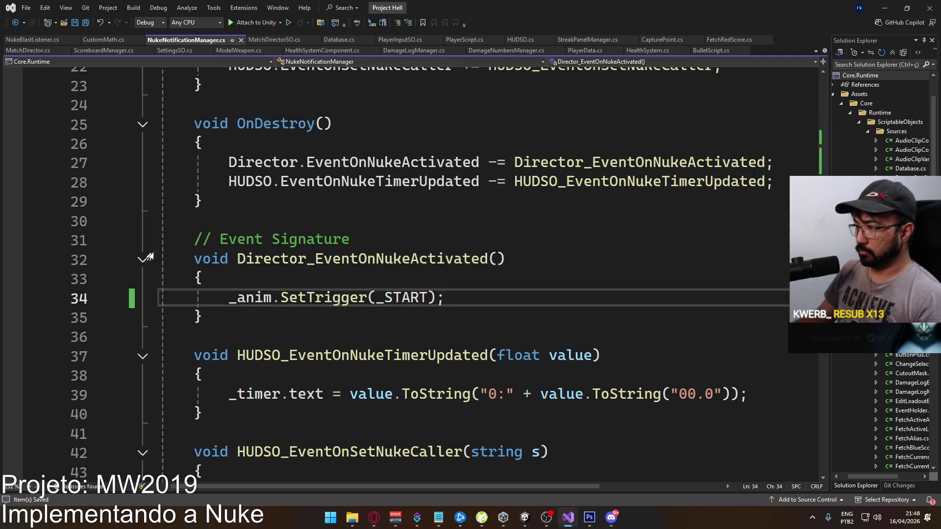
- Cut the unused using directives, keeping TMPro and UnityEngine, save, and return to Unity
scroll(379, 267, up, 1)
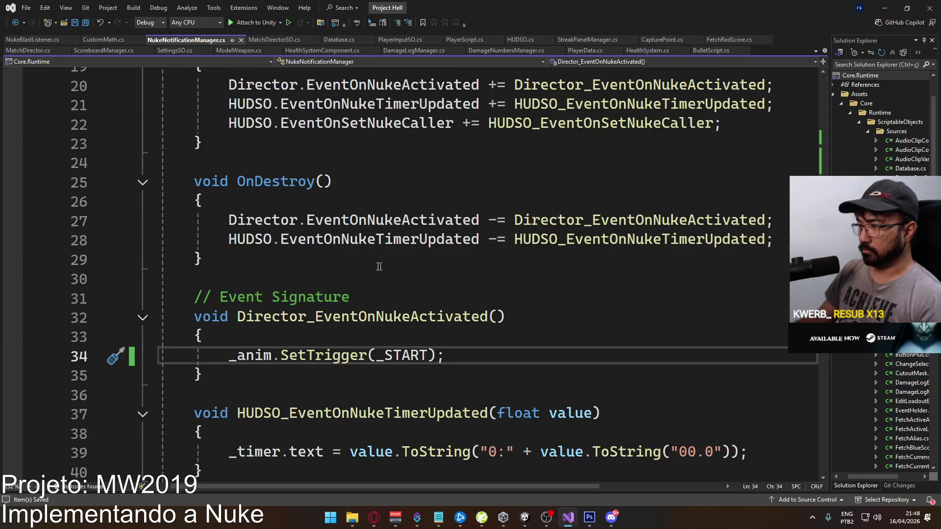
scroll(278, 257, up, 6)
click(364, 153)
key(ctrl+x)
click(471, 95)
key(ctrl+x)
key(Up)
key(ctrl+x)
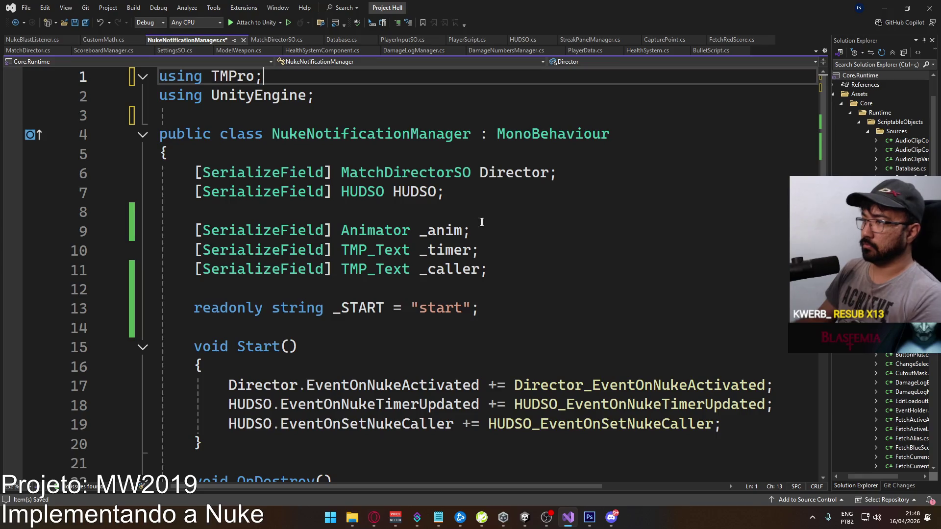
key(ctrl+s)
scroll(298, 223, down, 7)
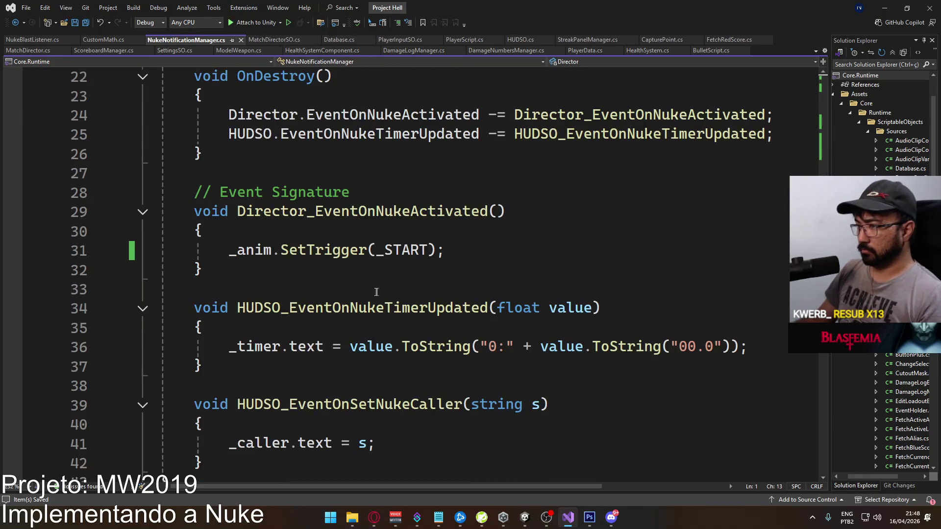
scroll(376, 292, down, 3)
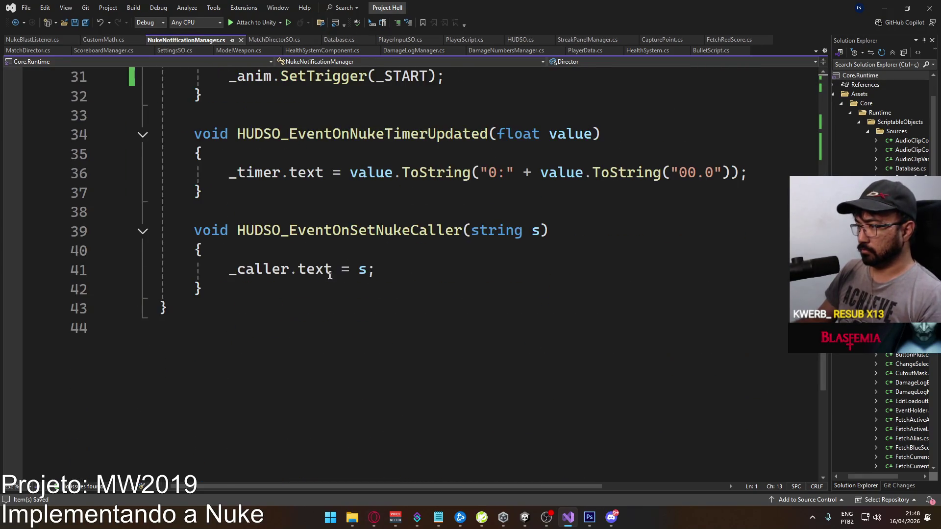
click(534, 521)
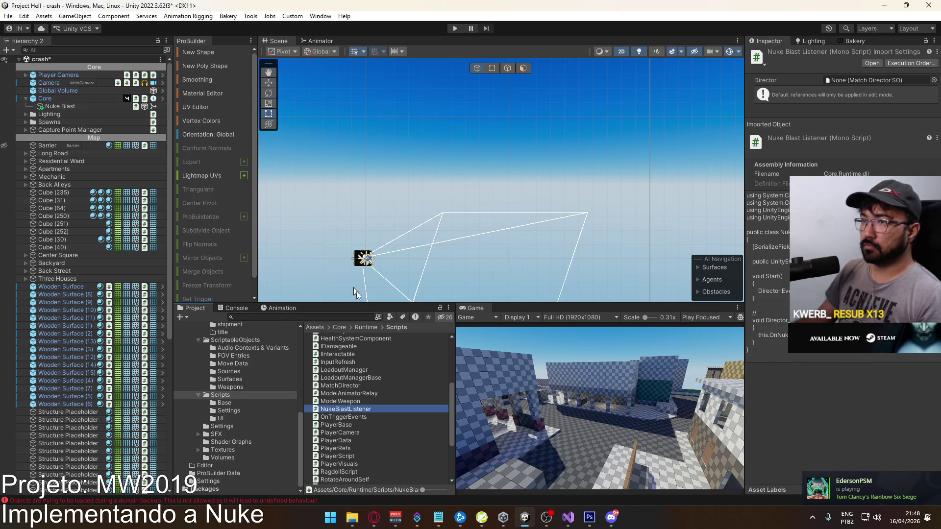
- Assign MatchDirectorSO to the Nuke Blast listener's Director field, then view the Scenes folder
click(59, 106)
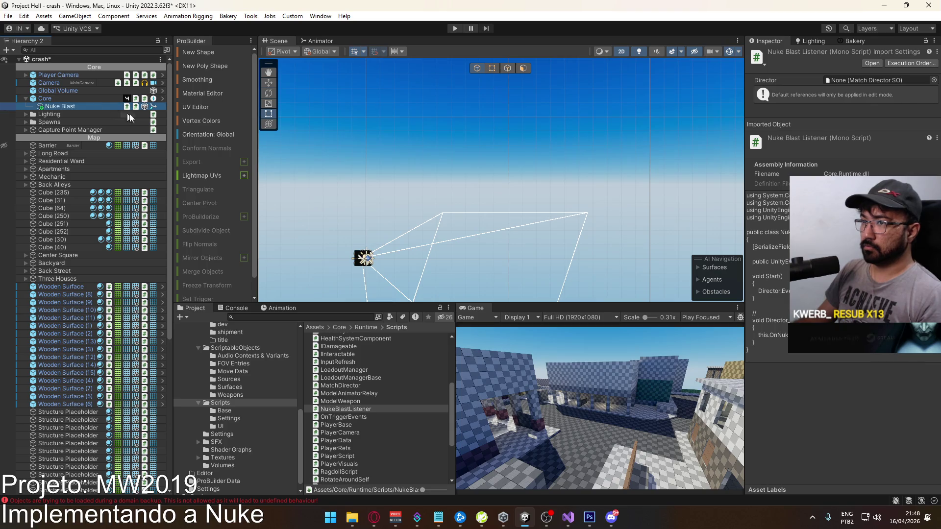
scroll(843, 269, down, 12)
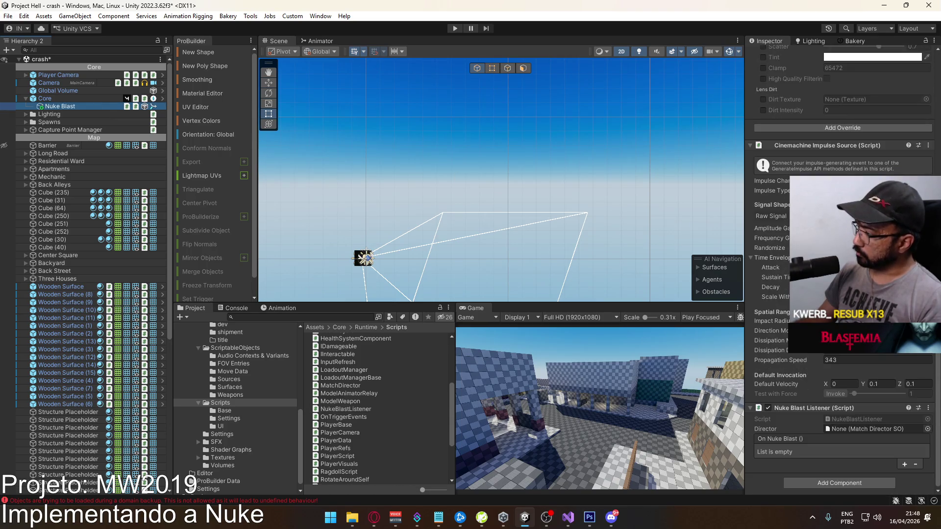
click(927, 429)
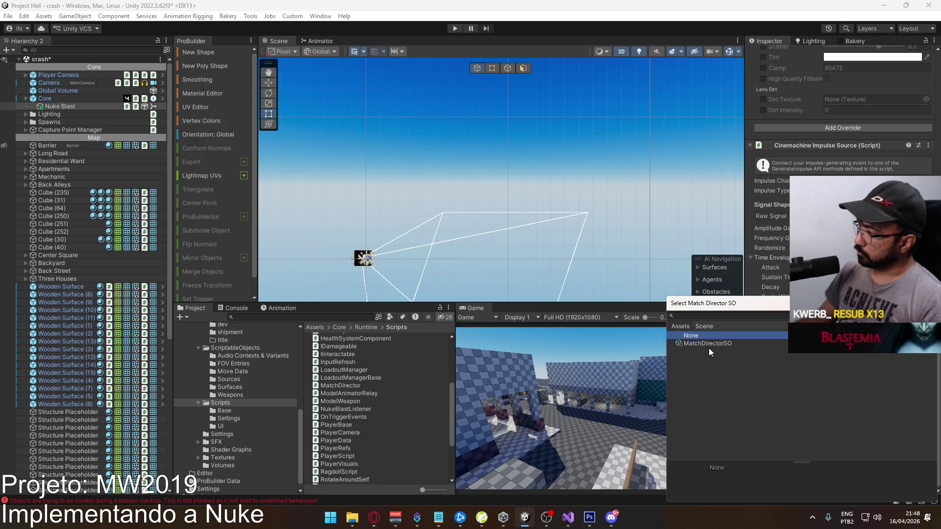
double_click(713, 345)
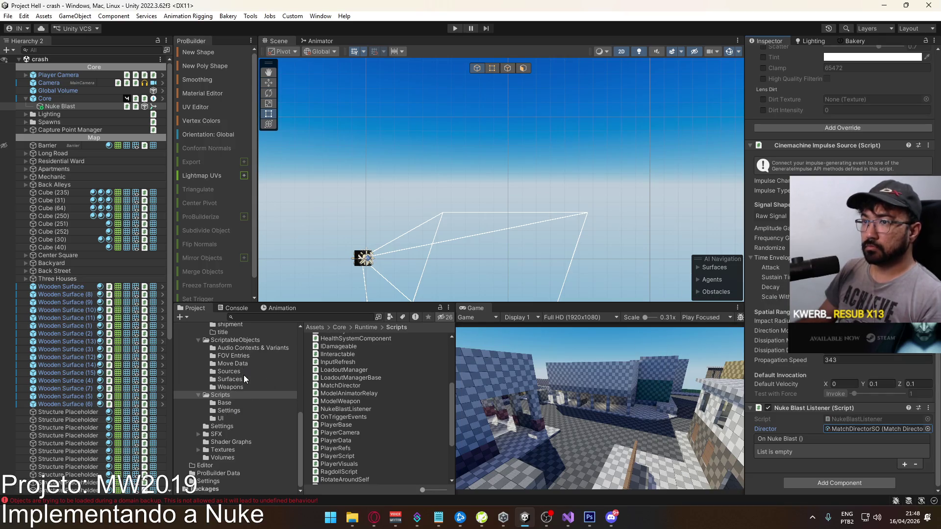
scroll(243, 416, up, 3)
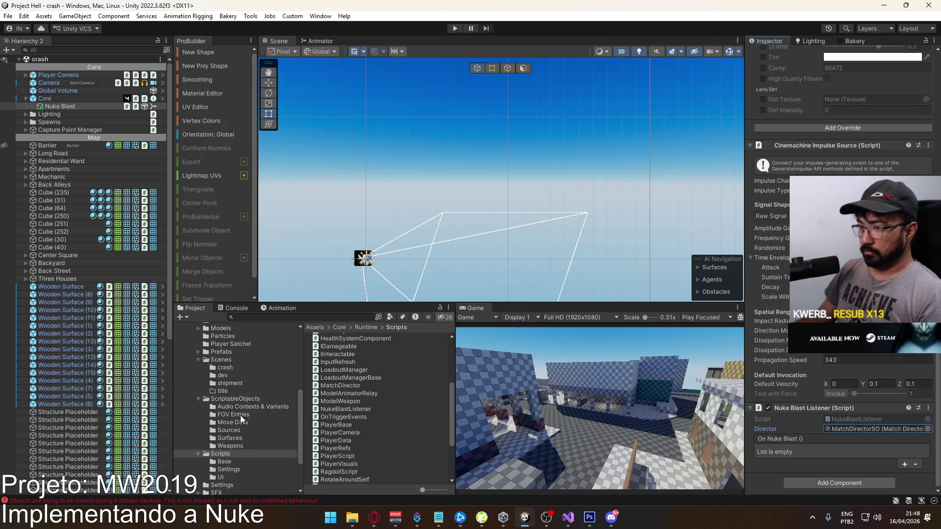
click(230, 360)
- Open the ui scene and expand Canvas: HUD > Main Container > Nuke Notification Panel, then switch to the browser
double_click(336, 440)
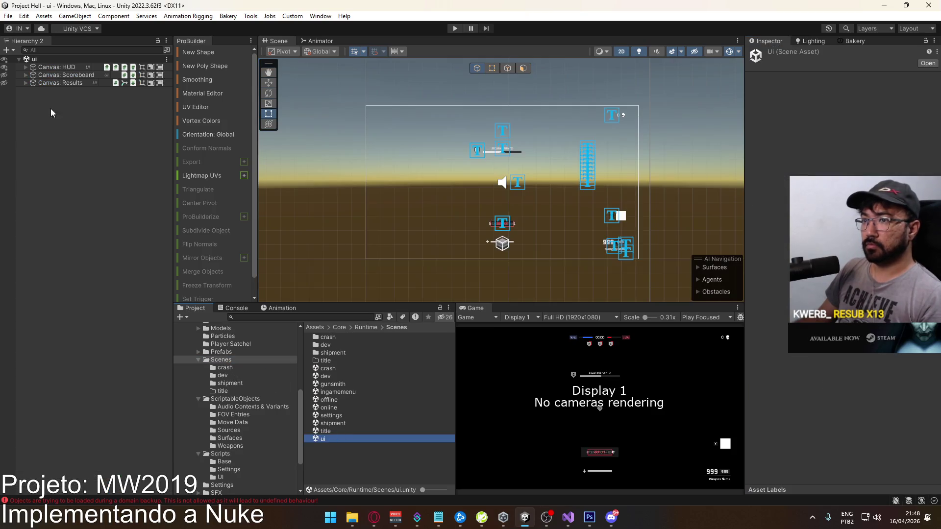
click(26, 67)
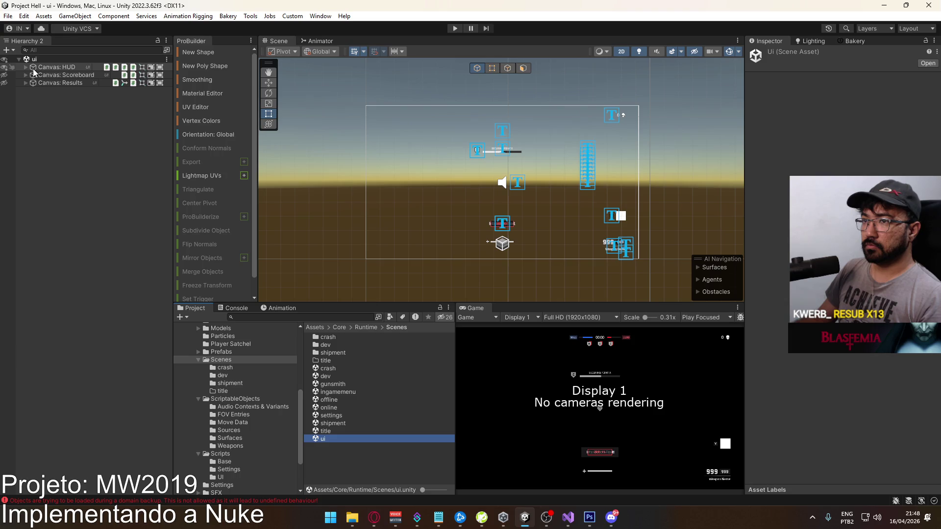
click(27, 83)
click(32, 82)
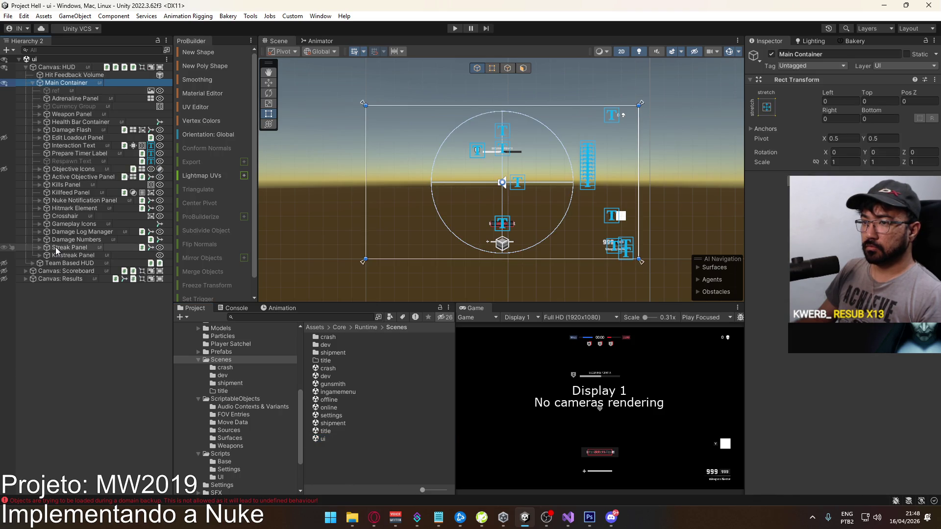
click(61, 201)
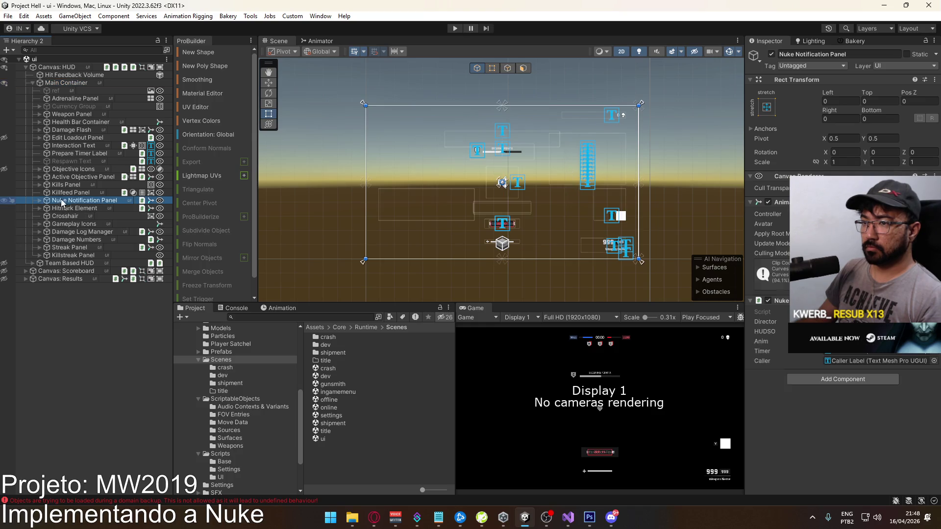
click(38, 201)
click(46, 208)
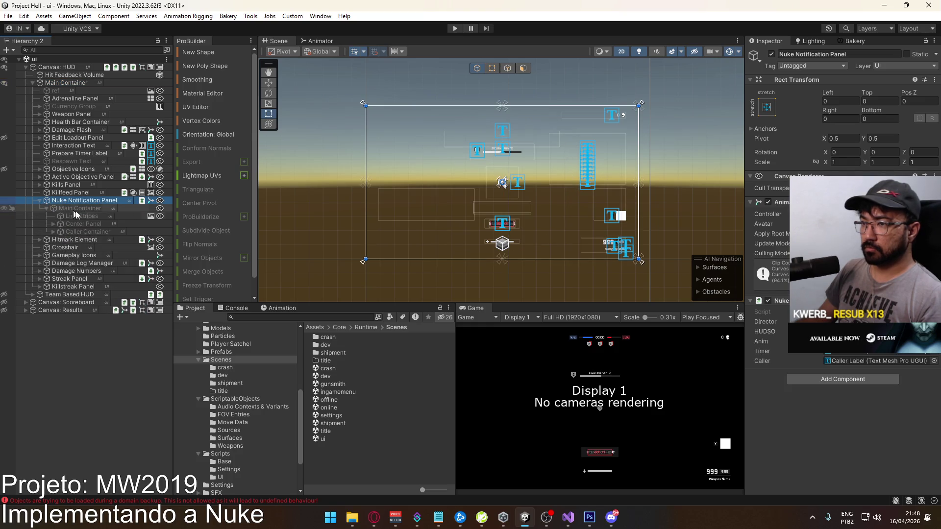
click(878, 351)
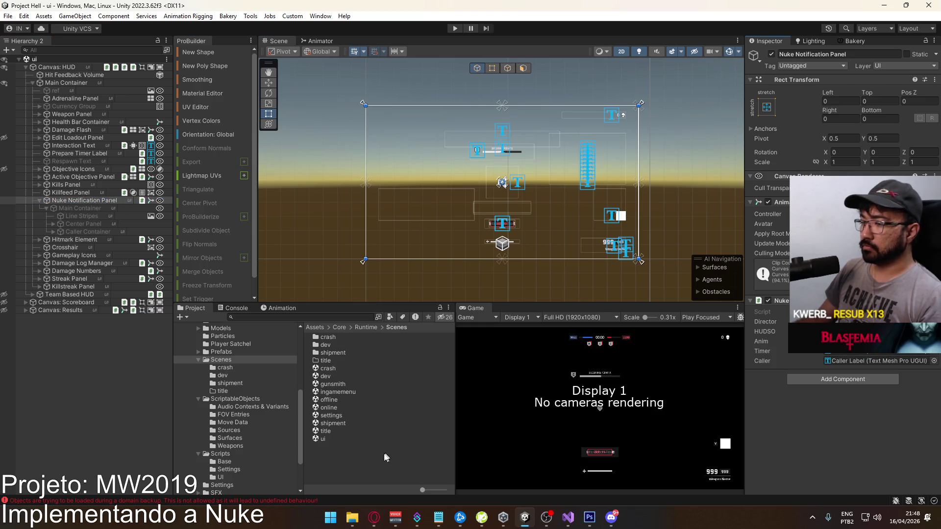
click(374, 518)
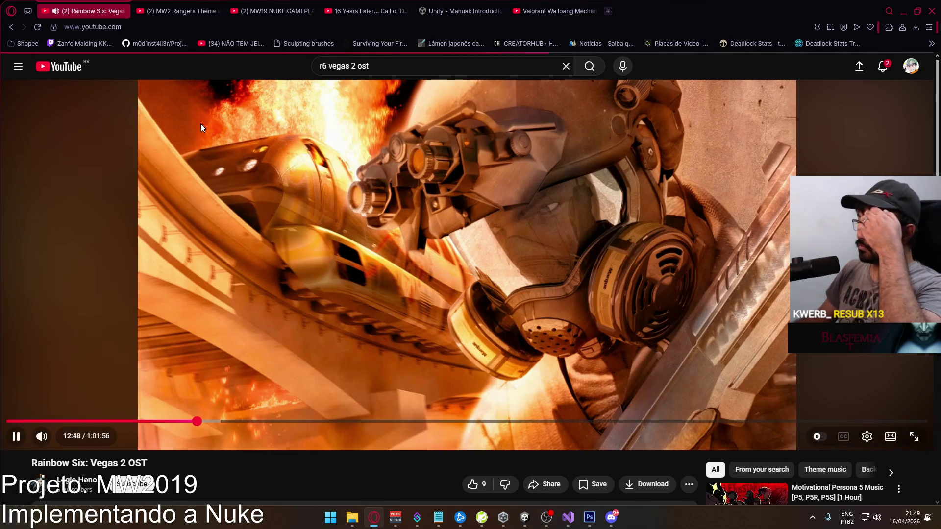
key(alt+Left)
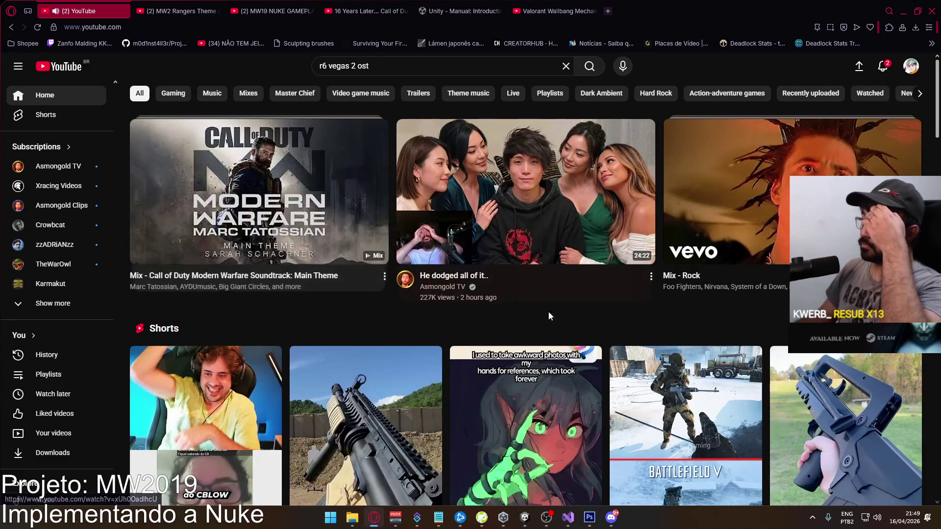
mouse_move(536, 308)
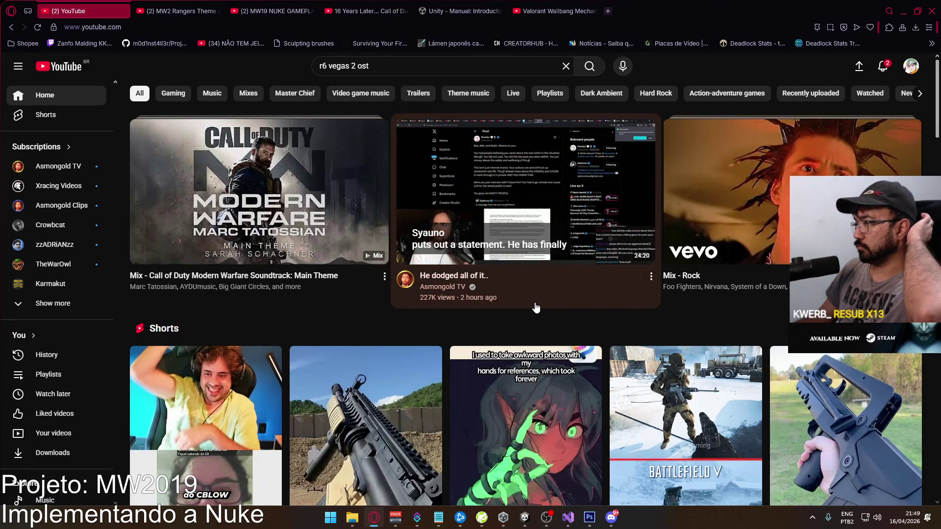
key(alt+Right)
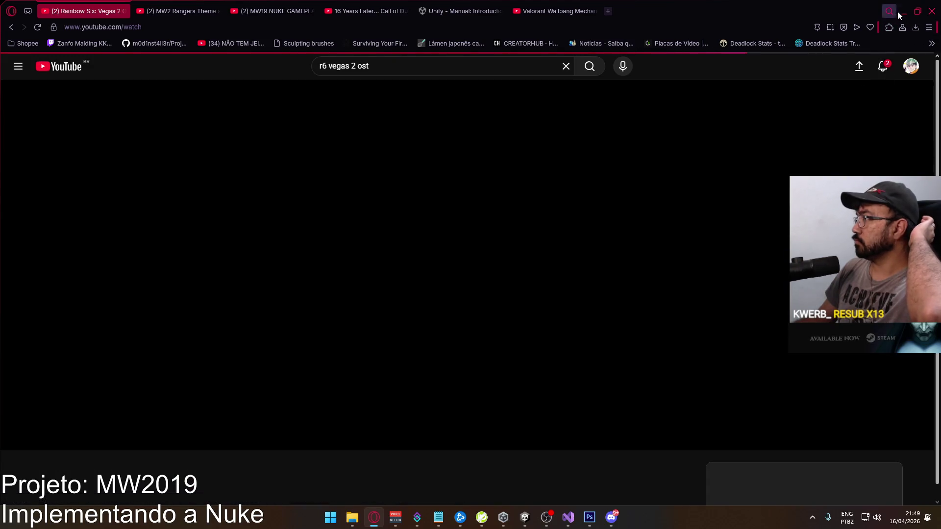
click(901, 11)
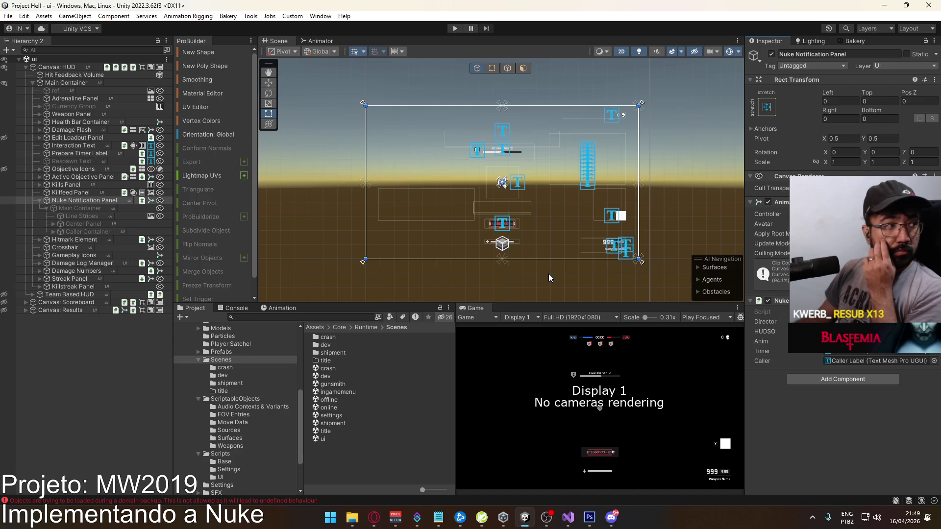
click(569, 518)
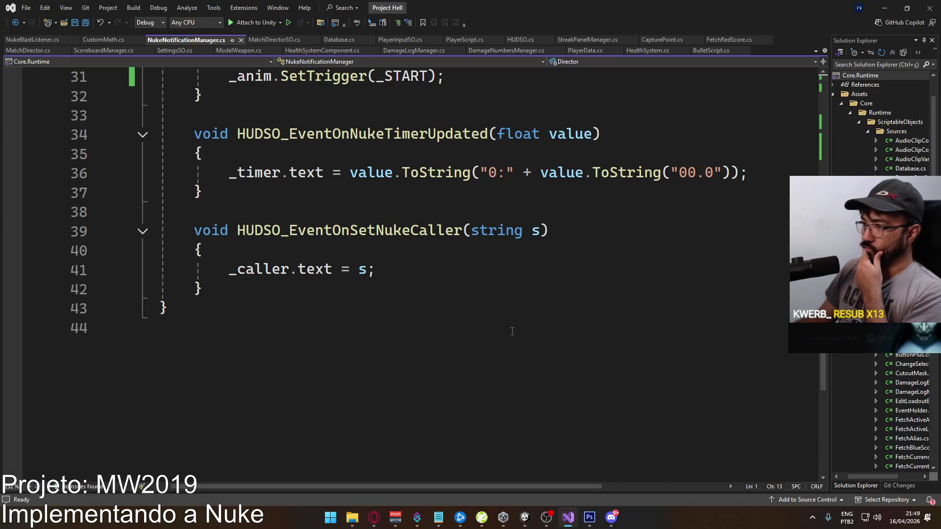
scroll(512, 331, up, 5)
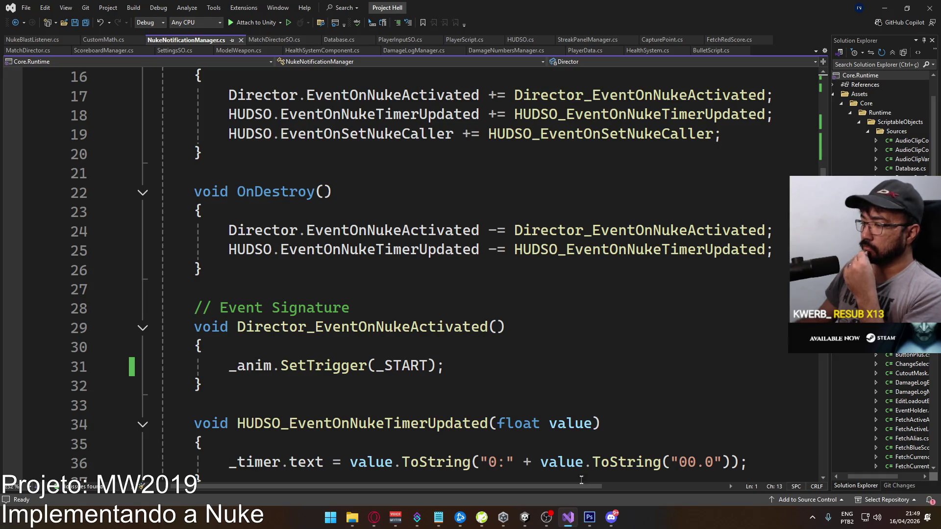
click(525, 518)
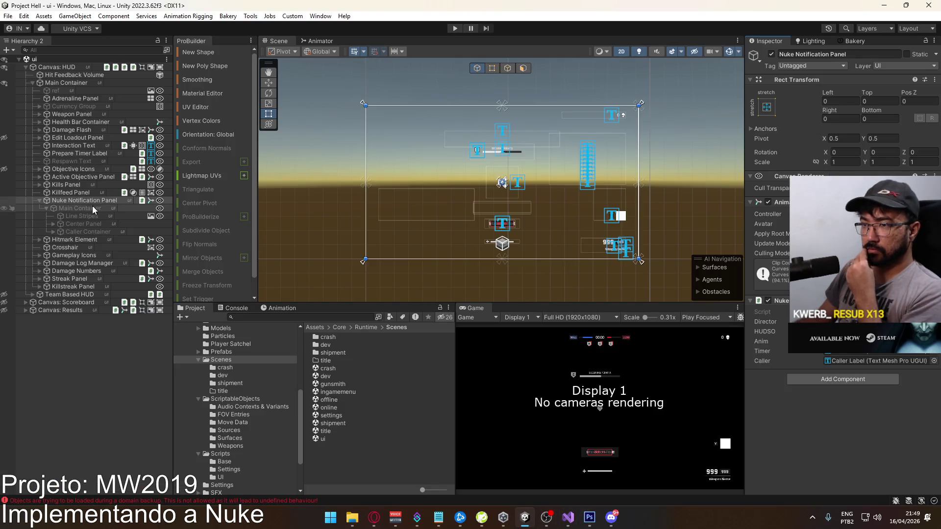
click(334, 369)
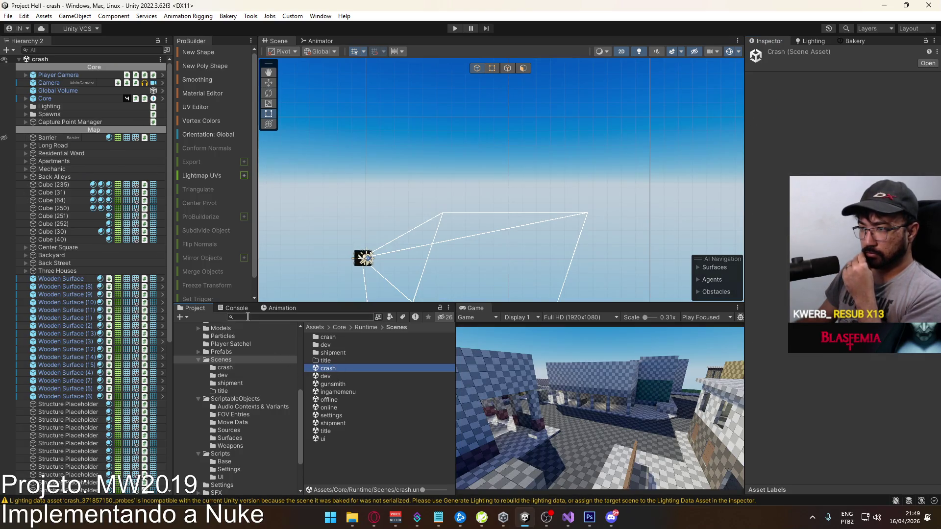
- Review the error entries in the Console, then clear all messages
click(258, 308)
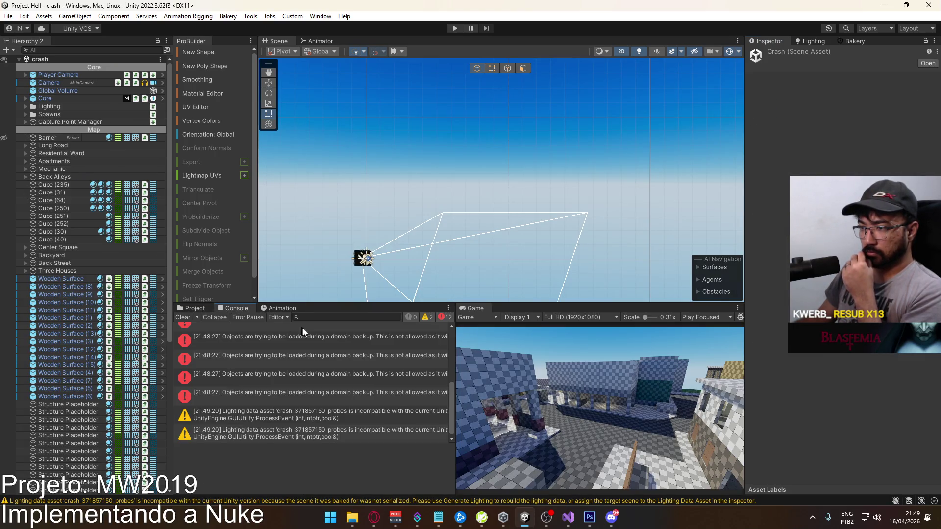
click(372, 370)
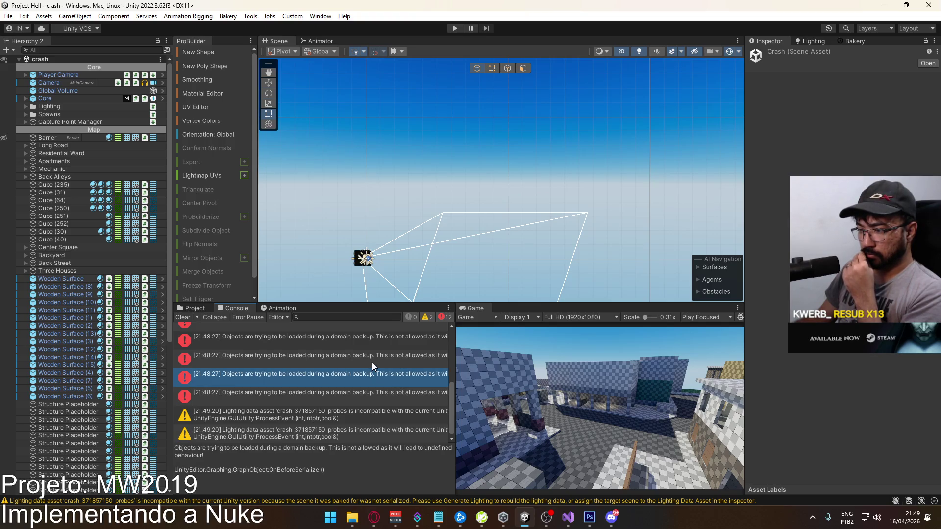
click(373, 363)
click(182, 317)
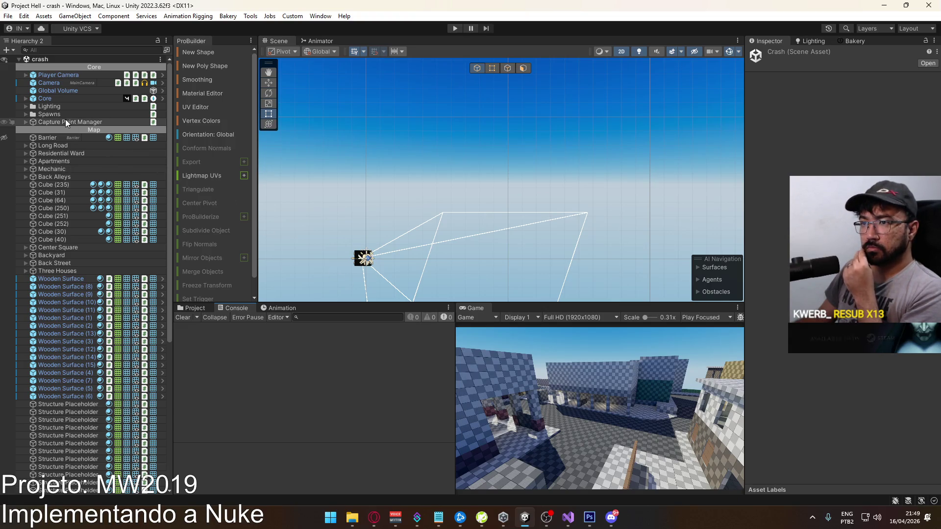
- Expand Core in the Hierarchy and select Nuke Blast to show its components
click(68, 98)
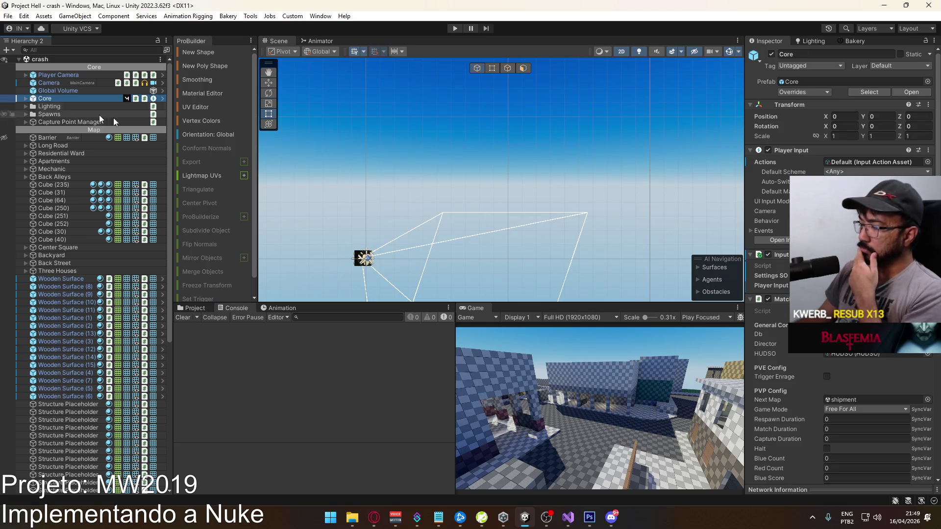
scroll(775, 245, down, 8)
scroll(775, 245, down, 4)
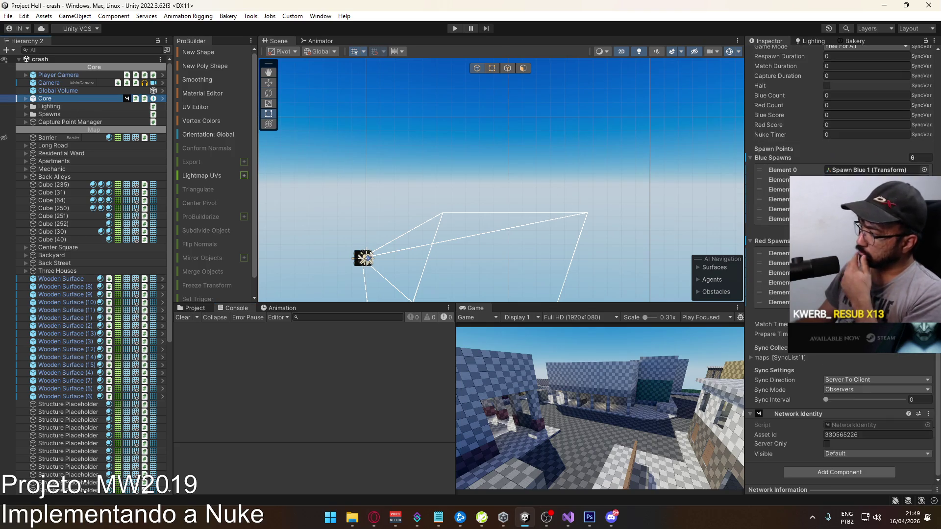
click(25, 98)
click(62, 104)
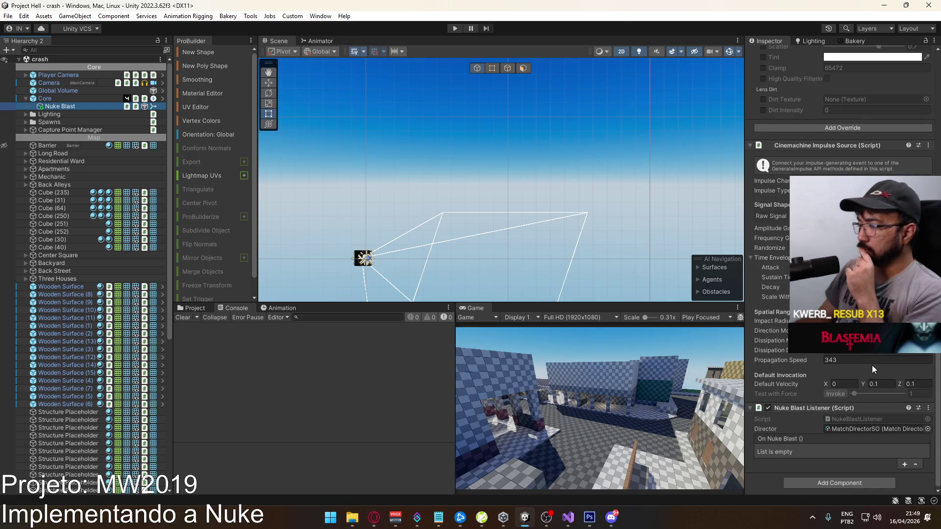
- Add an On Nuke Blast entry targeting Nuke Blast that calls Animator.SetTrigger with 'start'
click(904, 464)
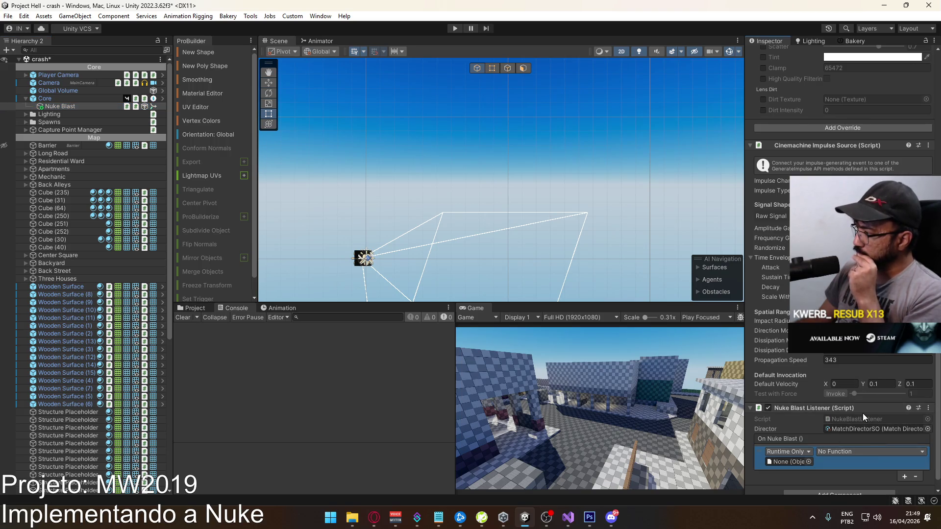
scroll(854, 410, up, 6)
scroll(856, 409, up, 2)
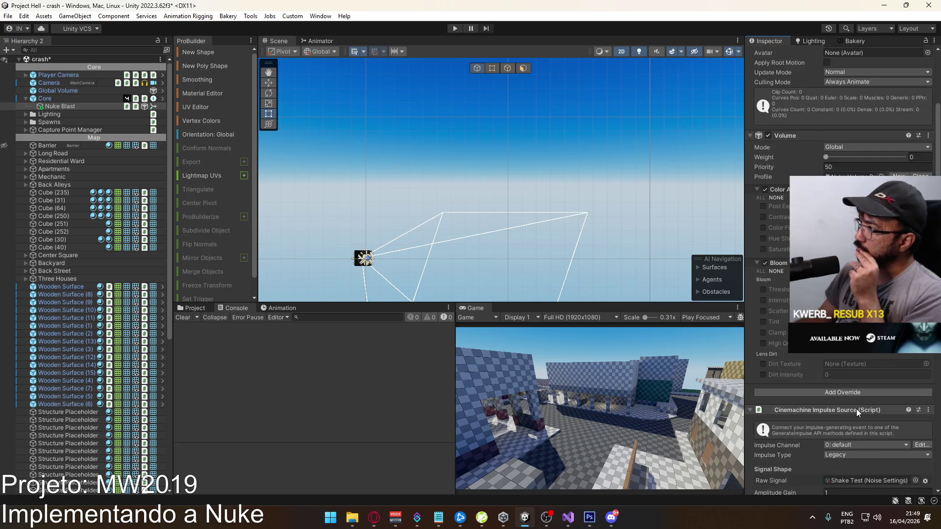
scroll(857, 409, up, 2)
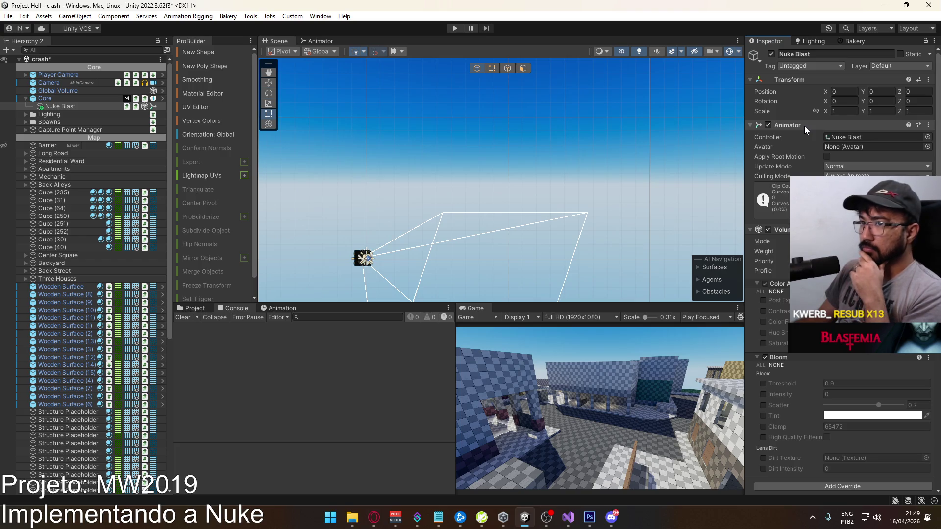
mouse_move(804, 125)
mouse_down()
mouse_move(804, 465)
mouse_move(802, 451)
mouse_up()
click(846, 440)
mouse_move(848, 440)
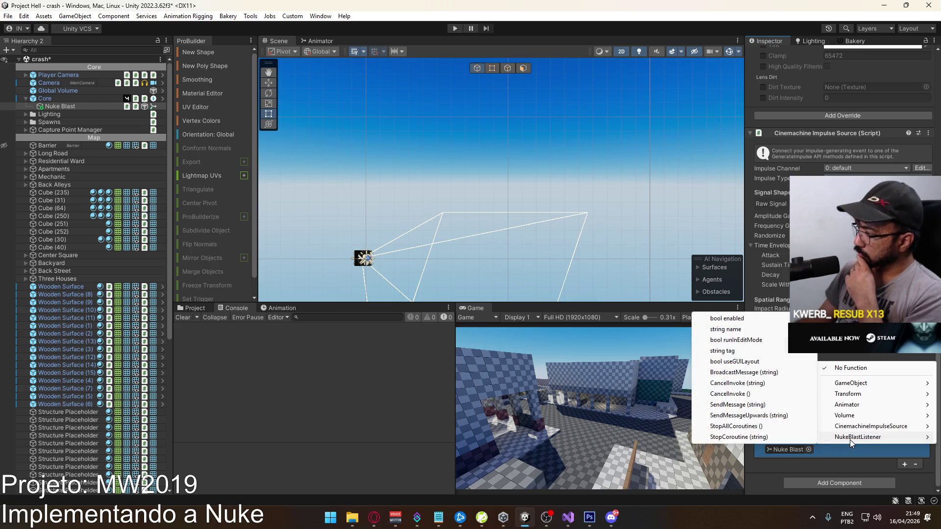
mouse_move(861, 409)
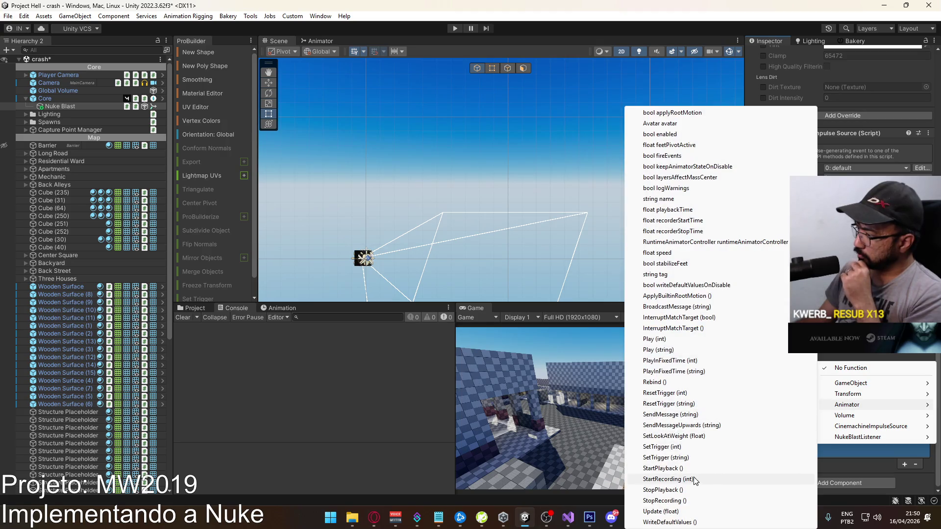
click(720, 457)
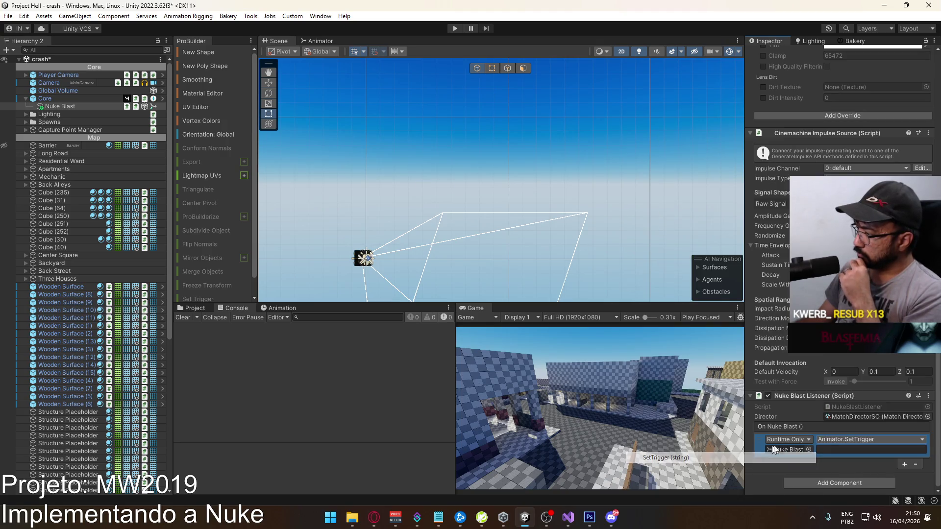
click(835, 451)
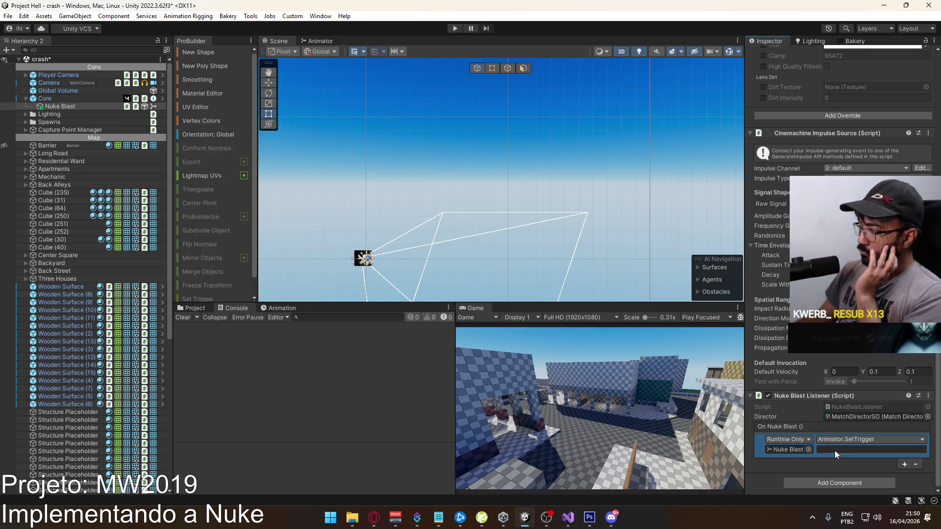
text(start)
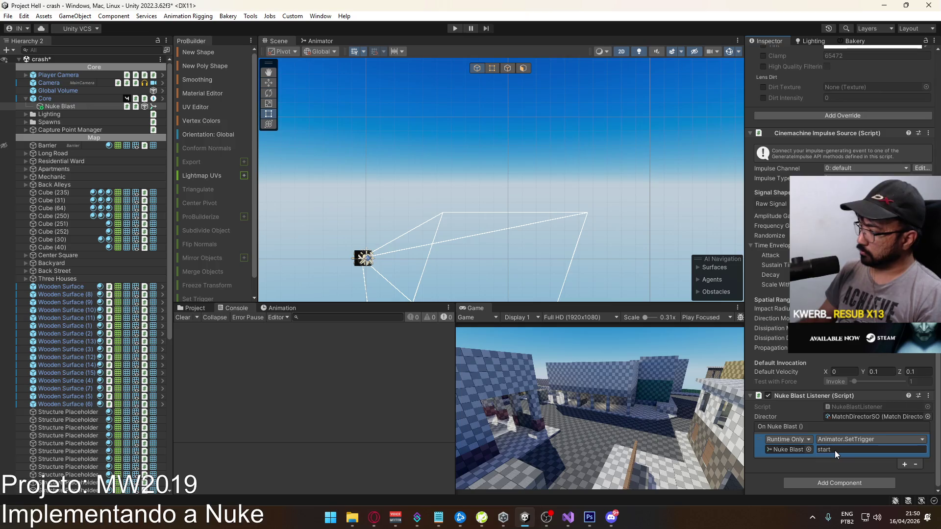
scroll(835, 451, up, 5)
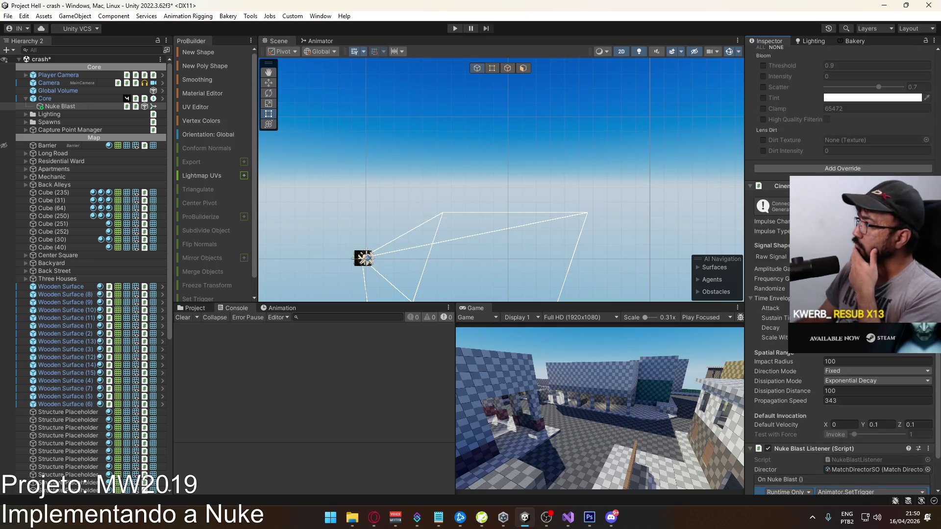
scroll(834, 451, up, 9)
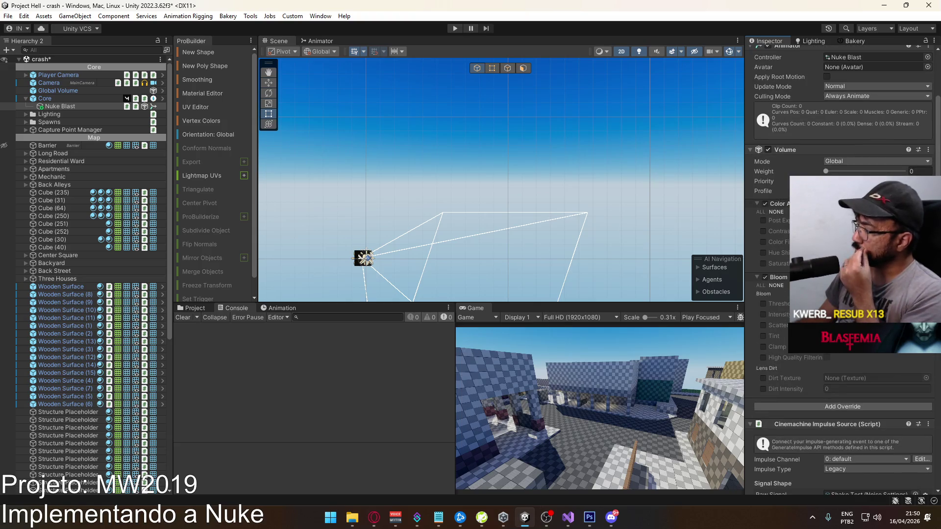
scroll(835, 451, down, 14)
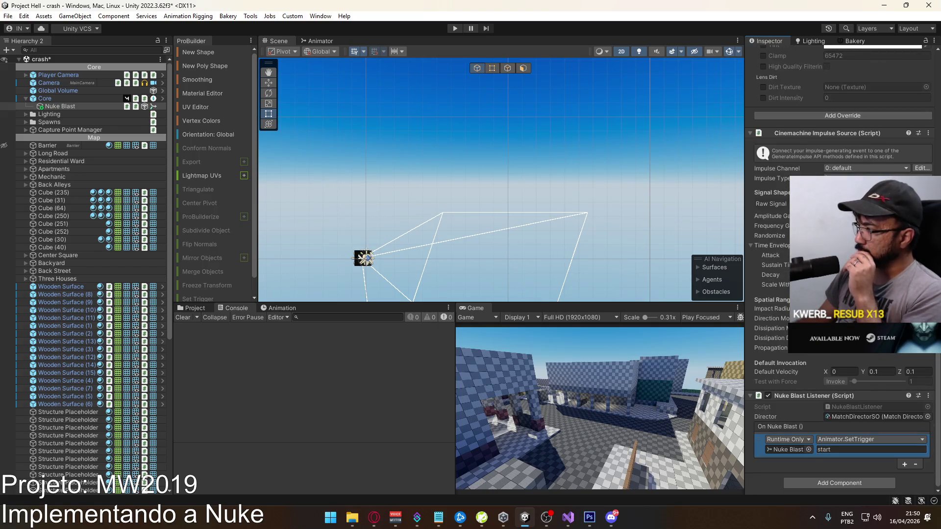
- Add a second On Nuke Blast entry calling CinemachineImpulseSource.GenerateImpulse, then open the listener script
click(904, 465)
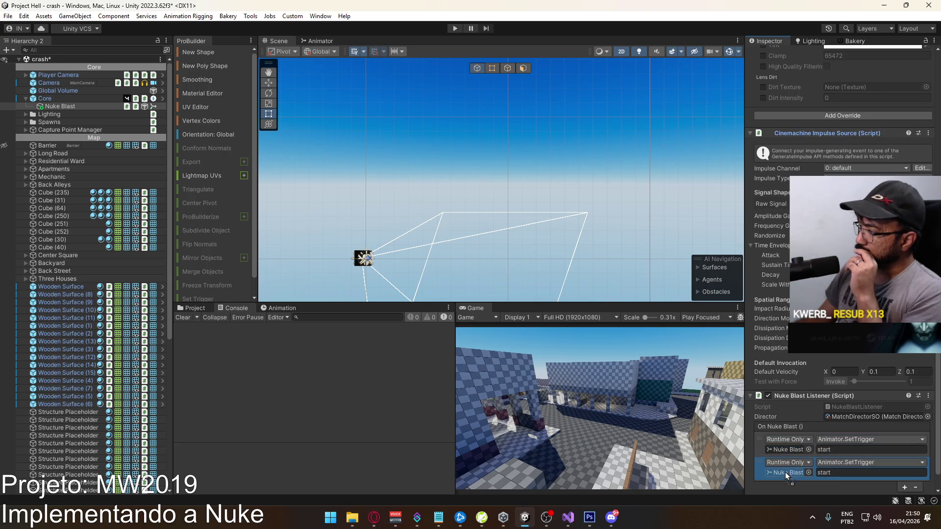
click(836, 465)
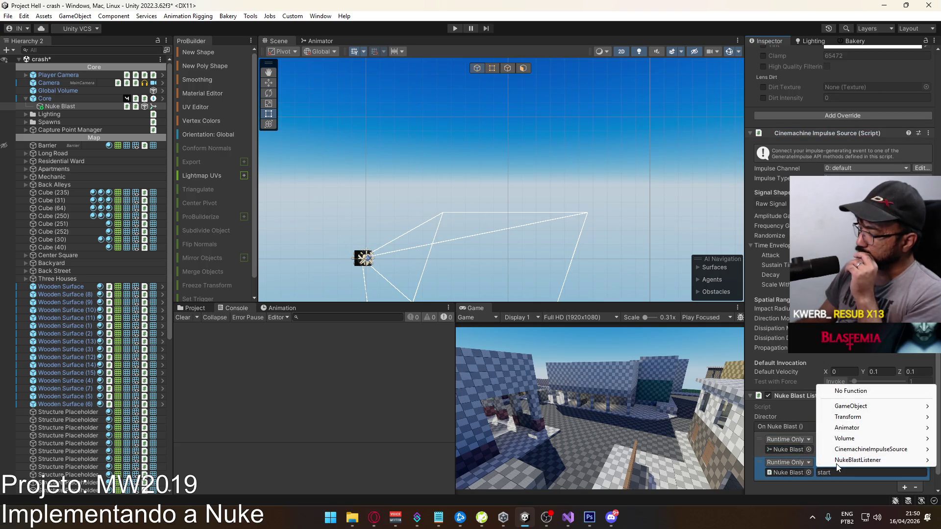
mouse_move(838, 462)
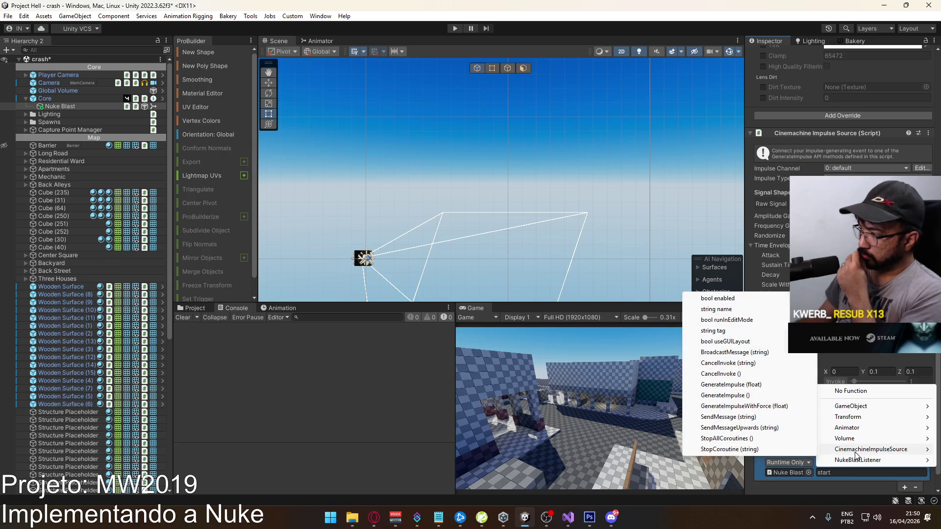
click(762, 396)
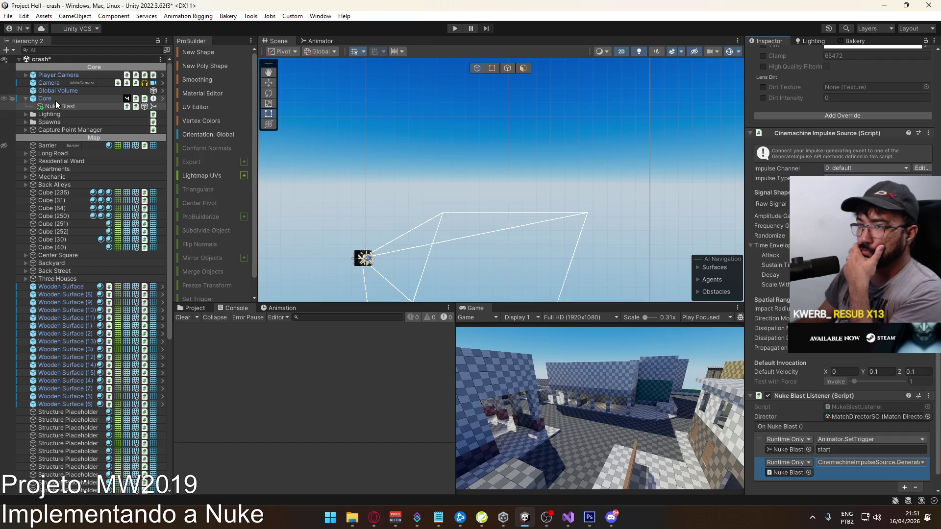
scroll(845, 383, down, 1)
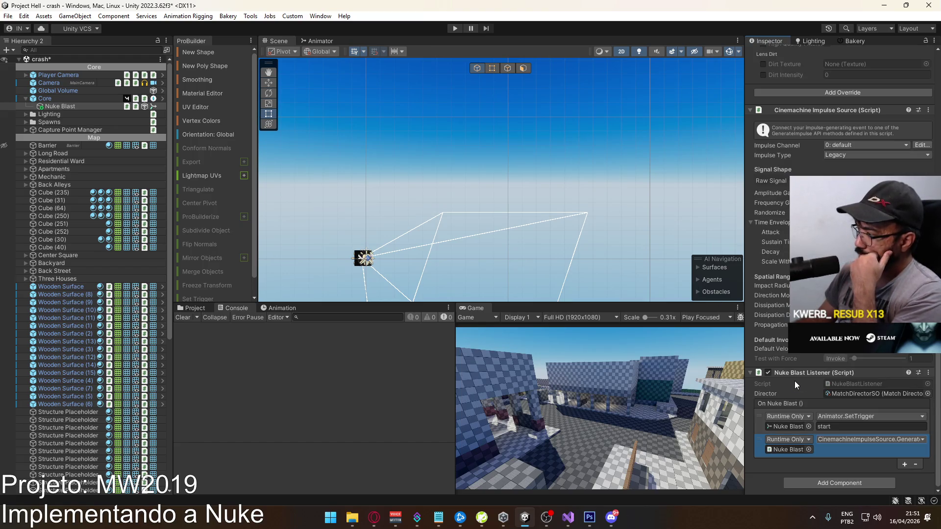
double_click(846, 384)
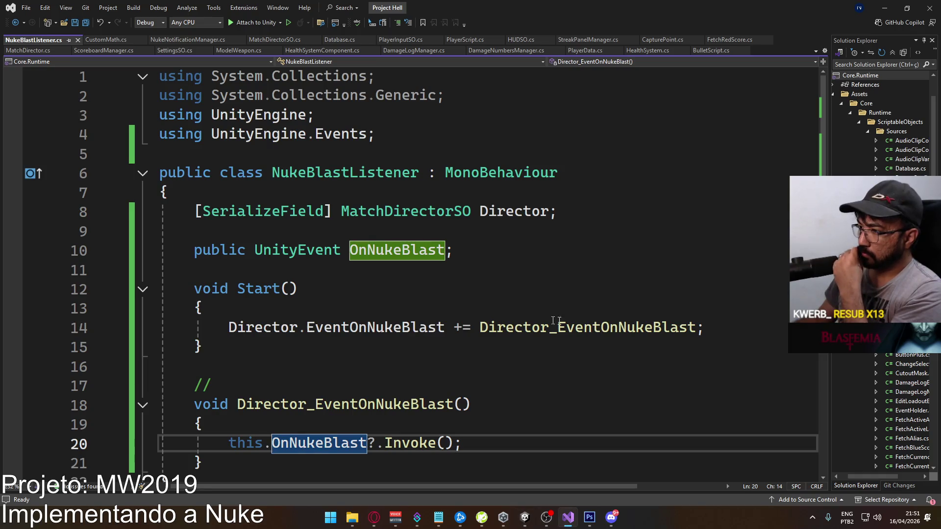
- Scroll through NukeBlastListener.cs, then switch to the NukeNotificationManager.cs file
scroll(436, 280, down, 2)
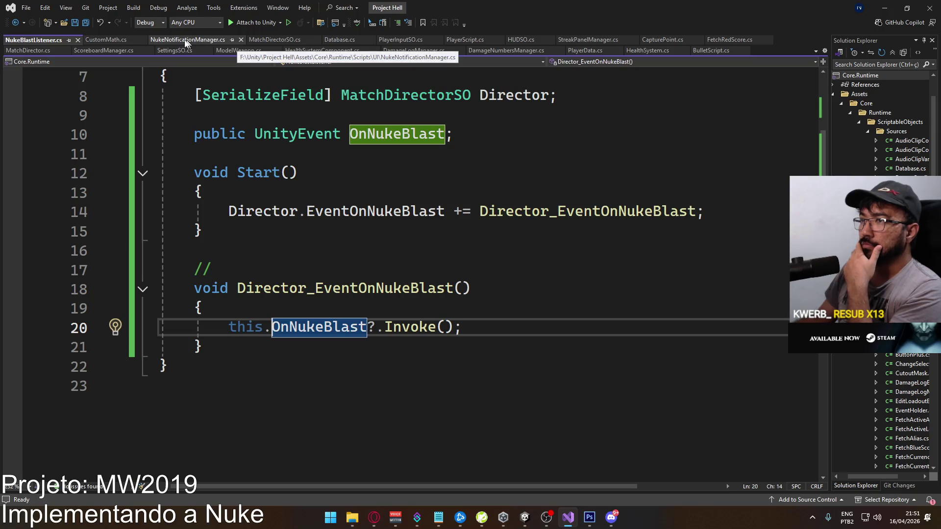
click(170, 39)
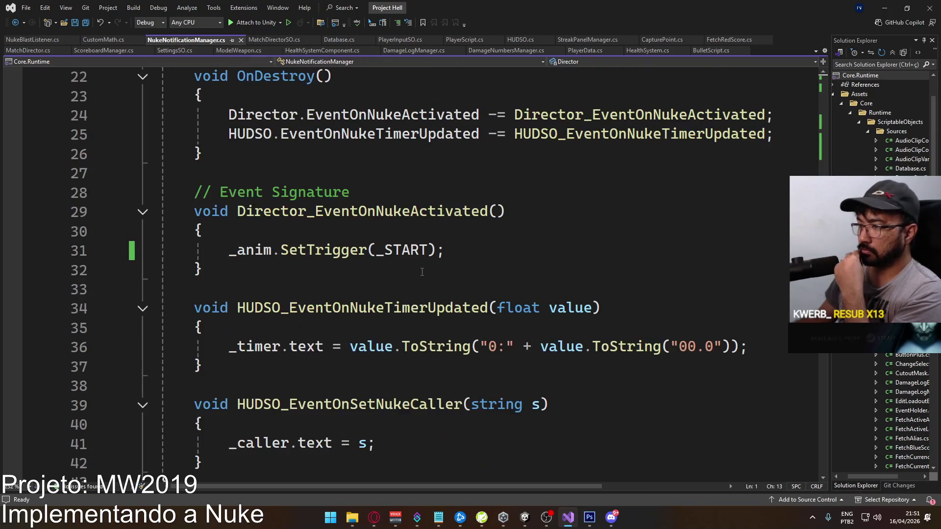
- Start a new public void SetNukeBlast() method below OnDestroy in NukeNotificationManager.cs
scroll(433, 281, up, 1)
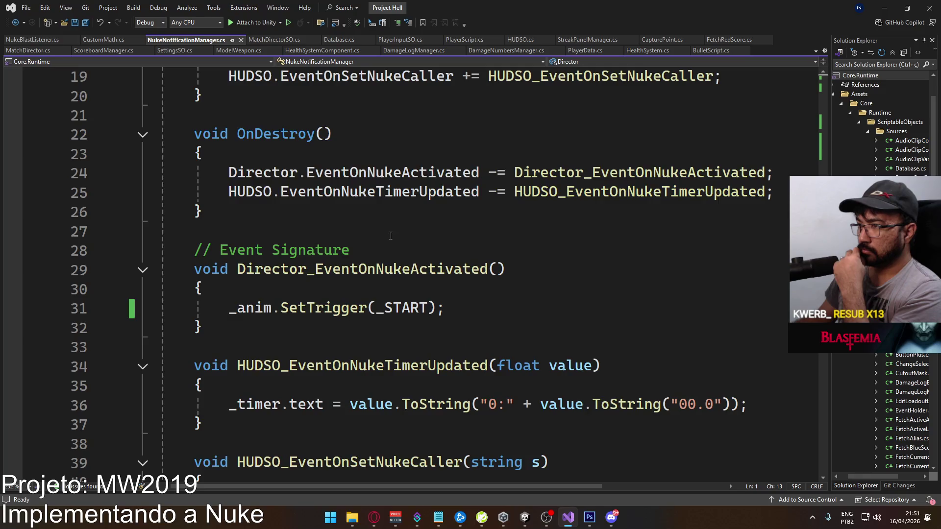
scroll(373, 251, up, 4)
scroll(352, 266, down, 2)
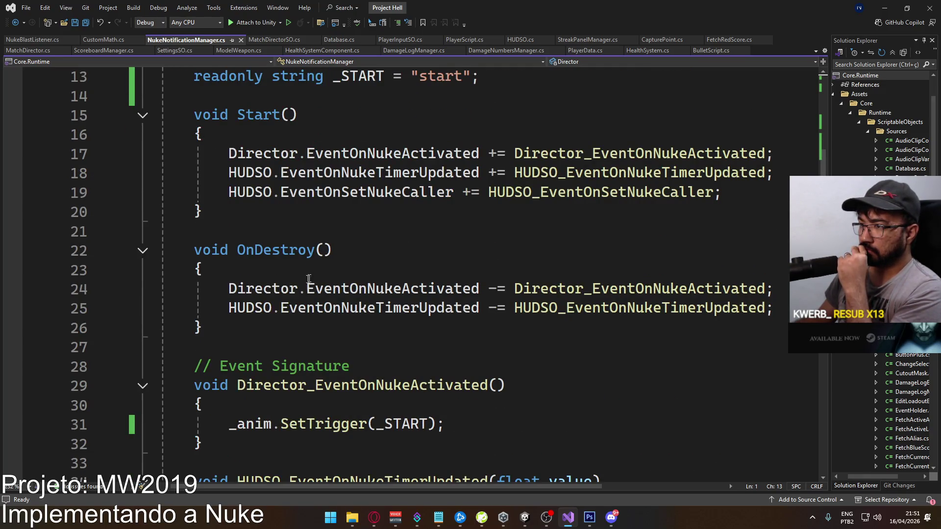
scroll(301, 307, down, 1)
click(290, 279)
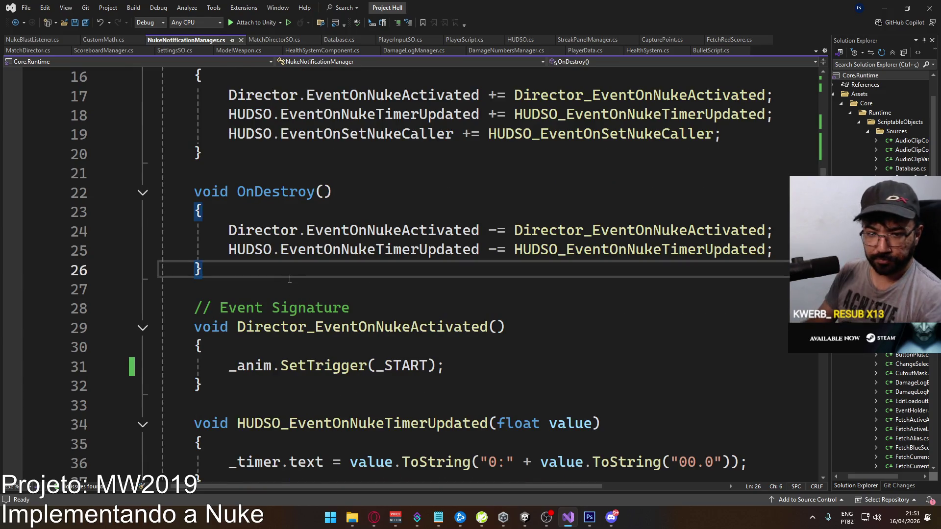
key(Return)
key(Return)
key(Return)
text(public void)
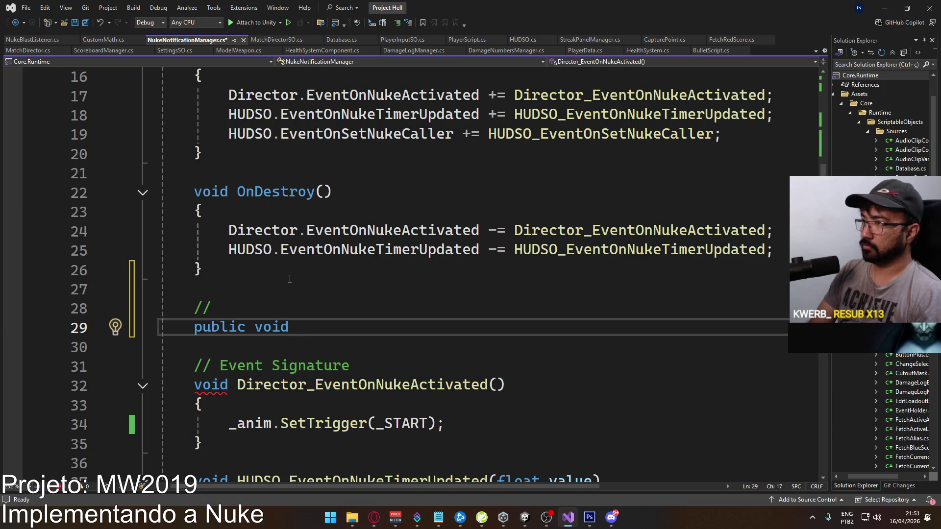
text(SetNukeBlast())
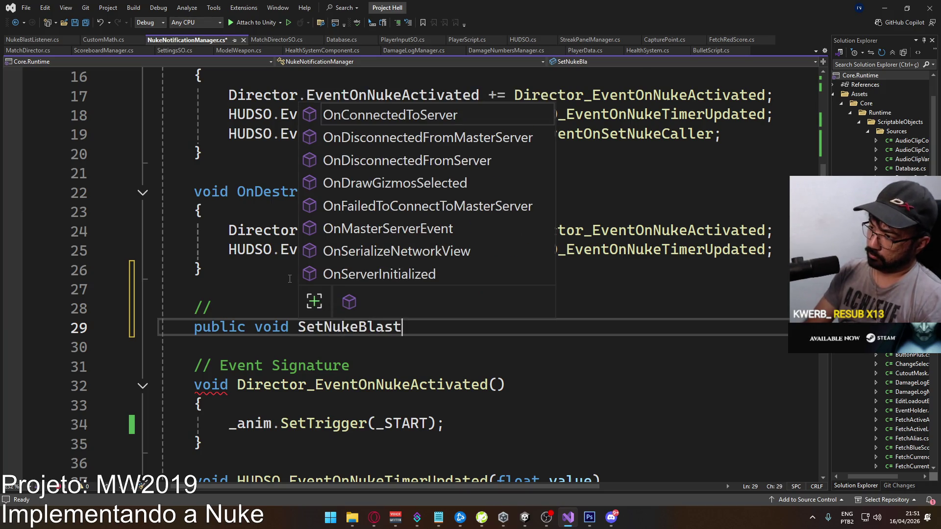
key(Return)
text({)
key(Return)
key(Return)
- Make SetNukeBlast() call Director.NukeBlast() and save the file
key(BackSpace)
text(J)
key(BackSpace)
text(HUDSO)
key(BackSpace)
text(O.nuke)
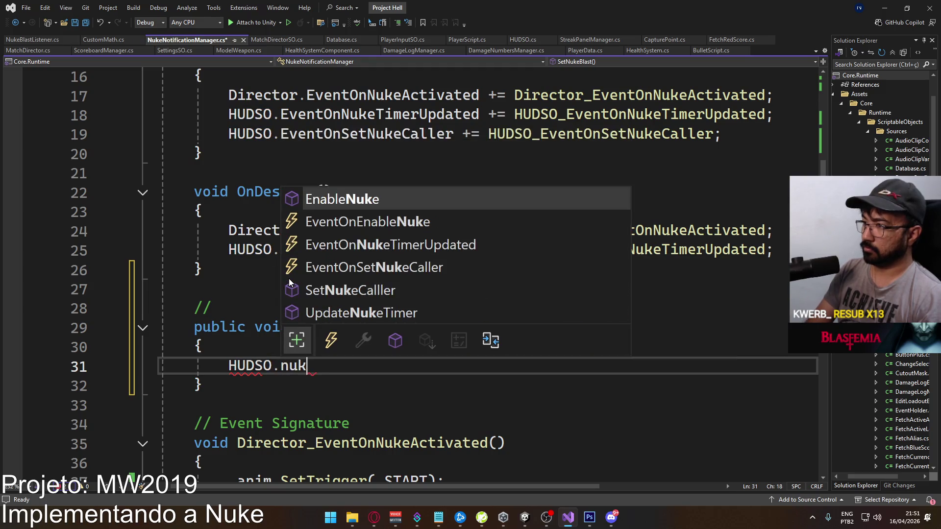
key(Down)
key(Down)
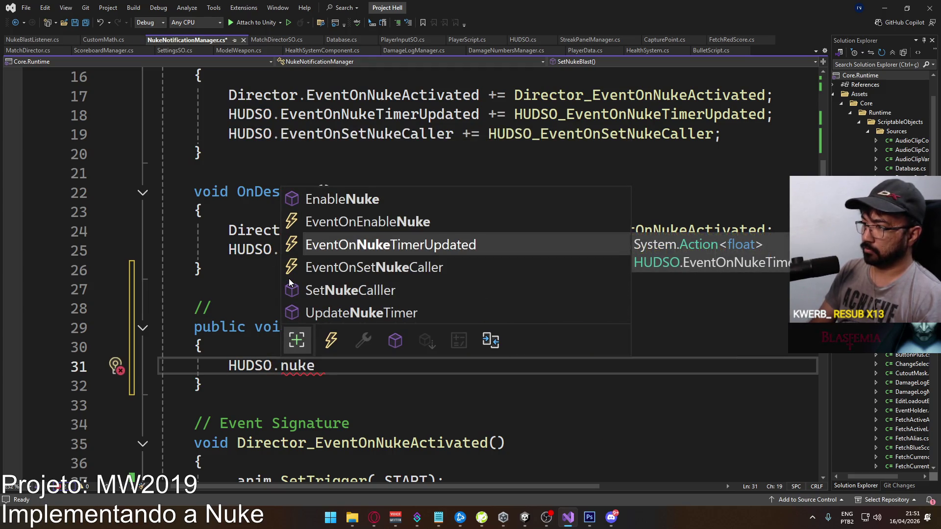
key(BackSpace)
key(BackSpace)
key(BackSpace)
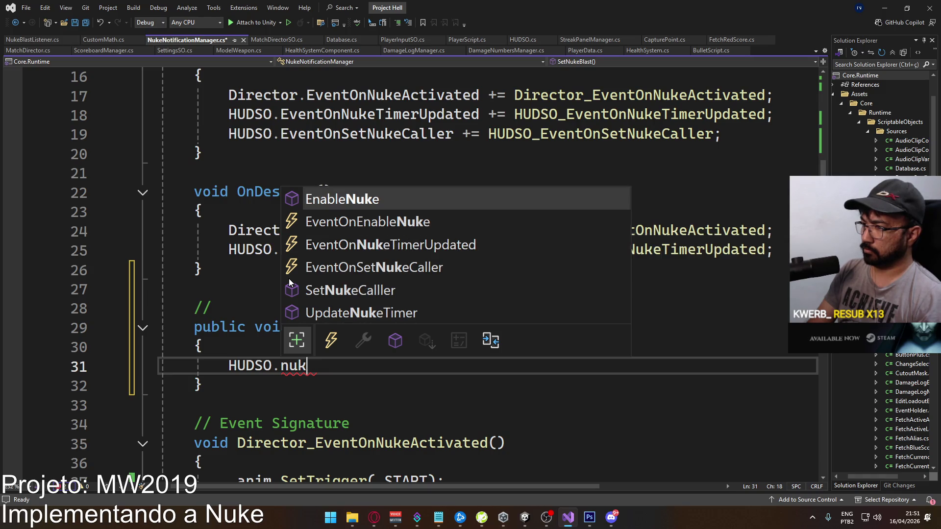
key(BackSpace)
text(Director.)
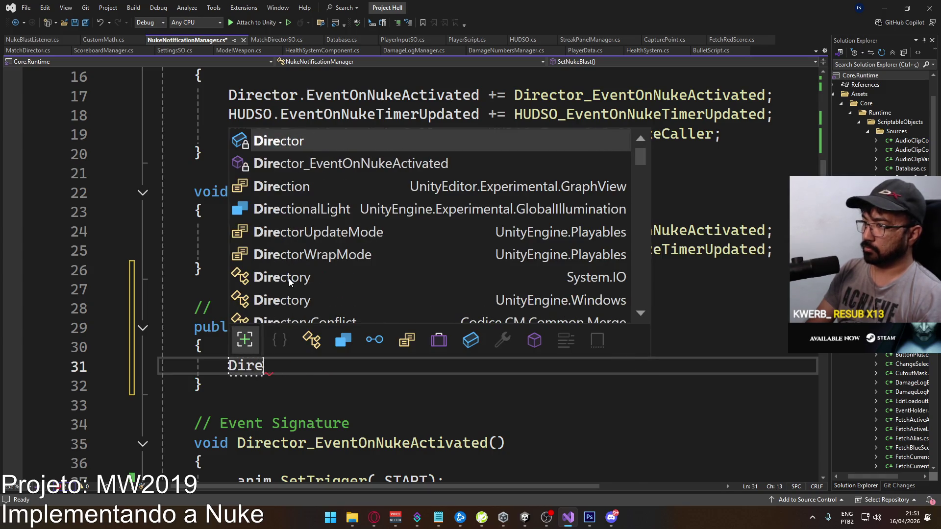
text(nuk)
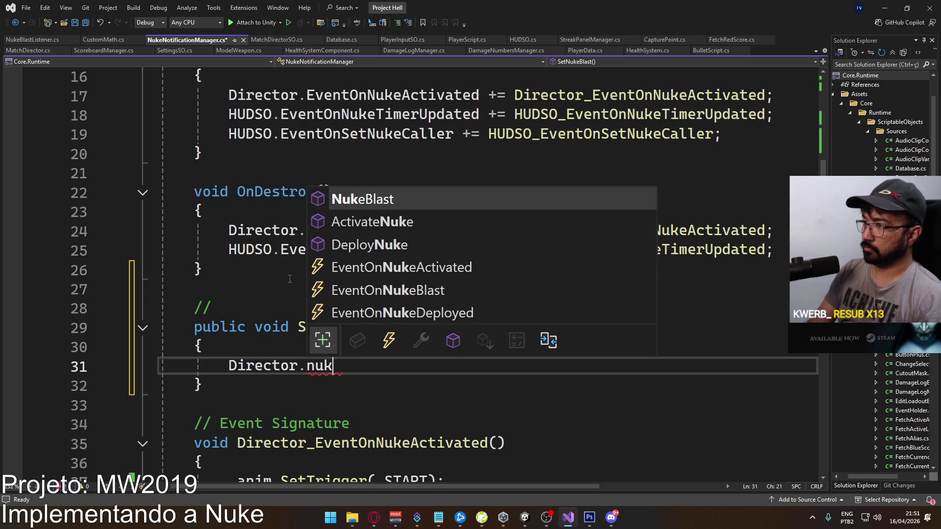
text(();)
key(ctrl+s)
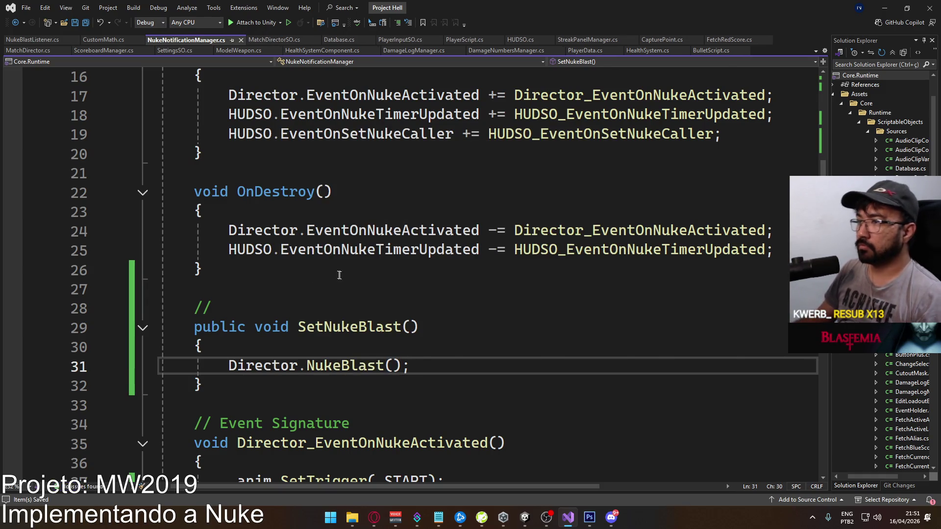
scroll(338, 273, up, 5)
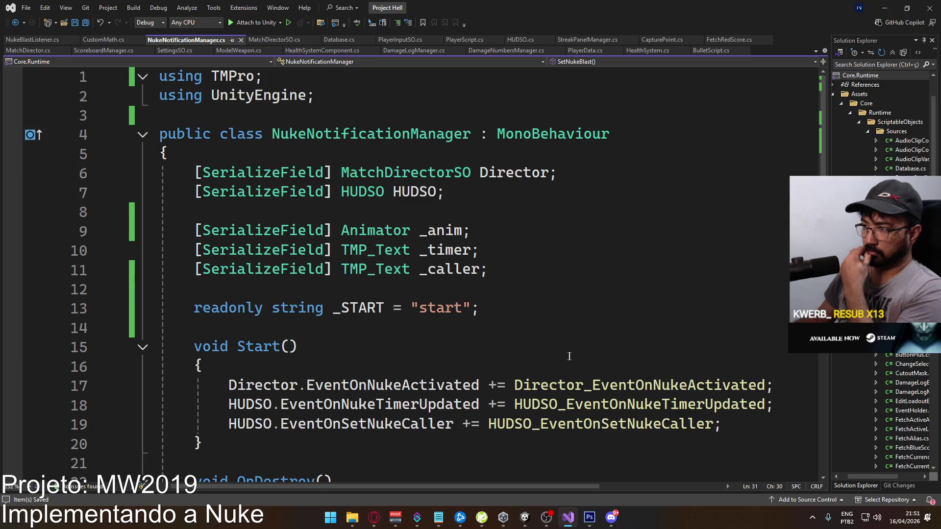
- Switch to Unity and clear the Console's error messages
mouse_move(525, 518)
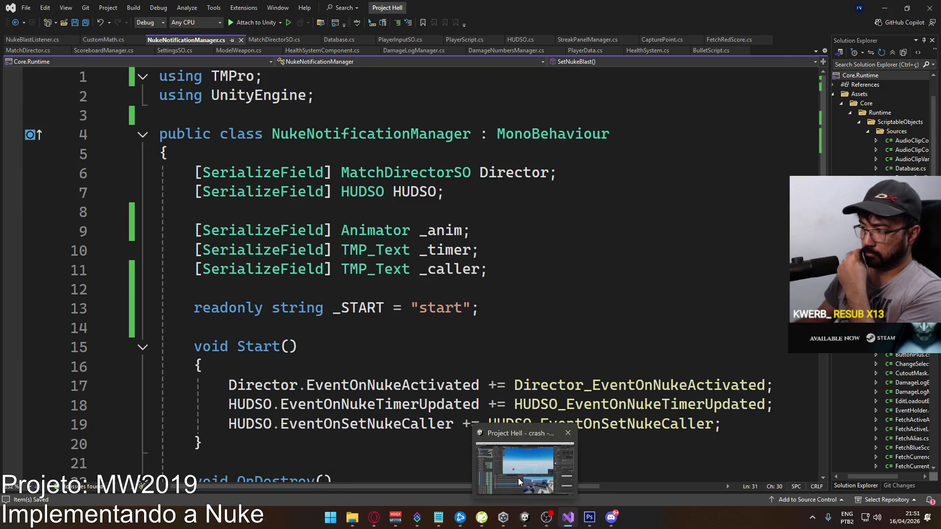
click(525, 466)
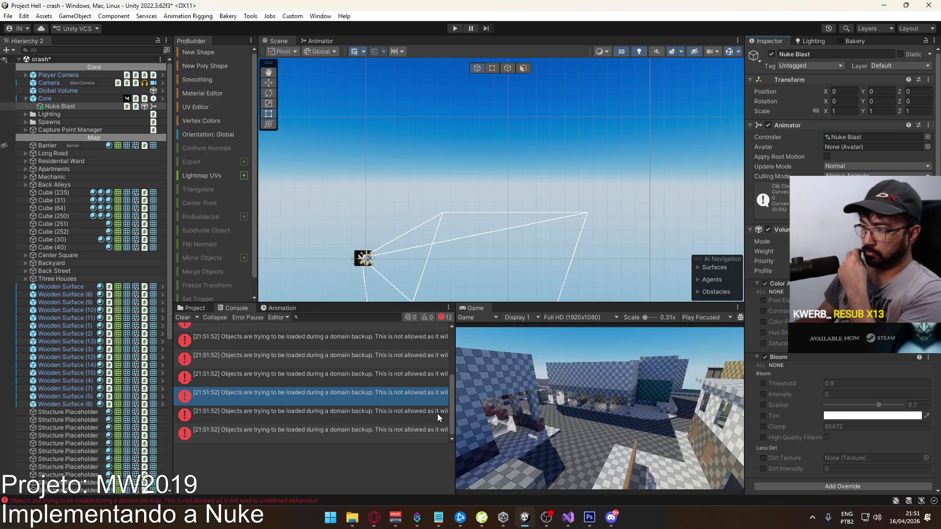
click(182, 318)
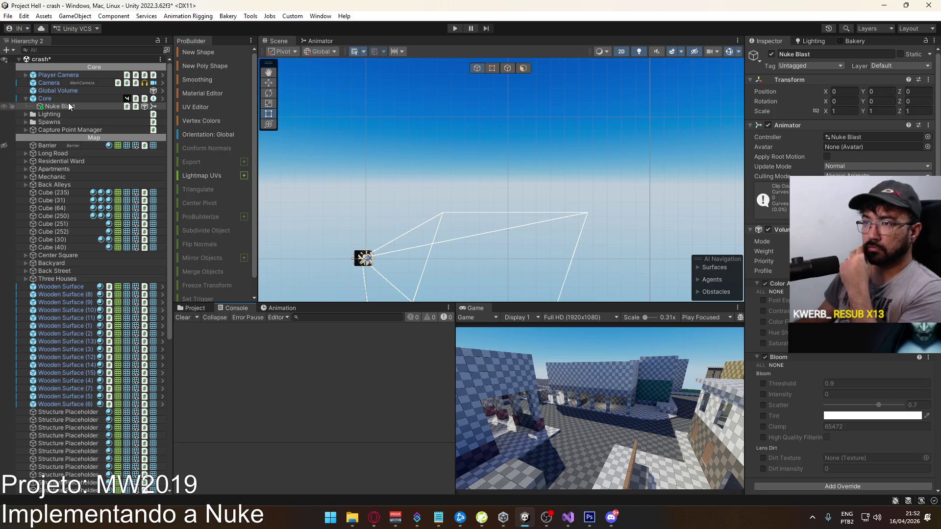
- Open the ui scene from Scenes, saving the crash scene, and expand Canvas: HUD
click(205, 310)
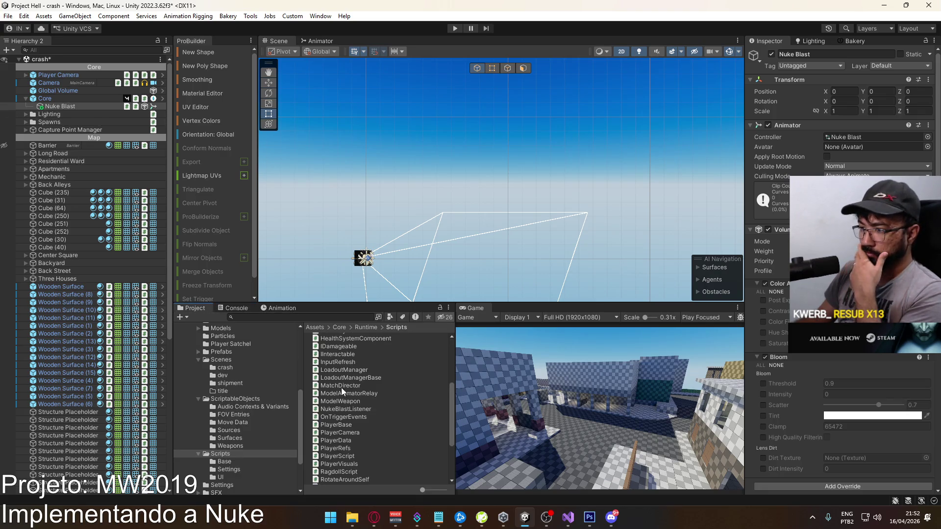
click(237, 359)
double_click(339, 437)
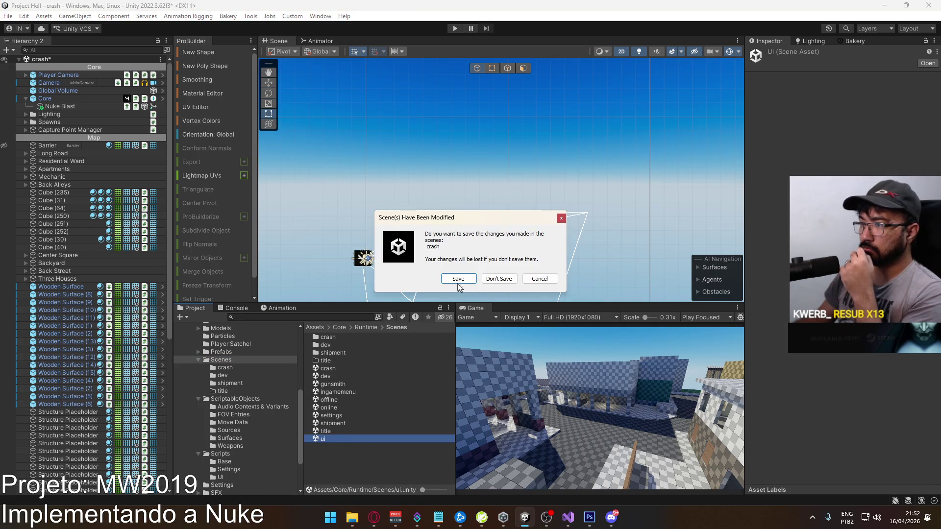
click(459, 281)
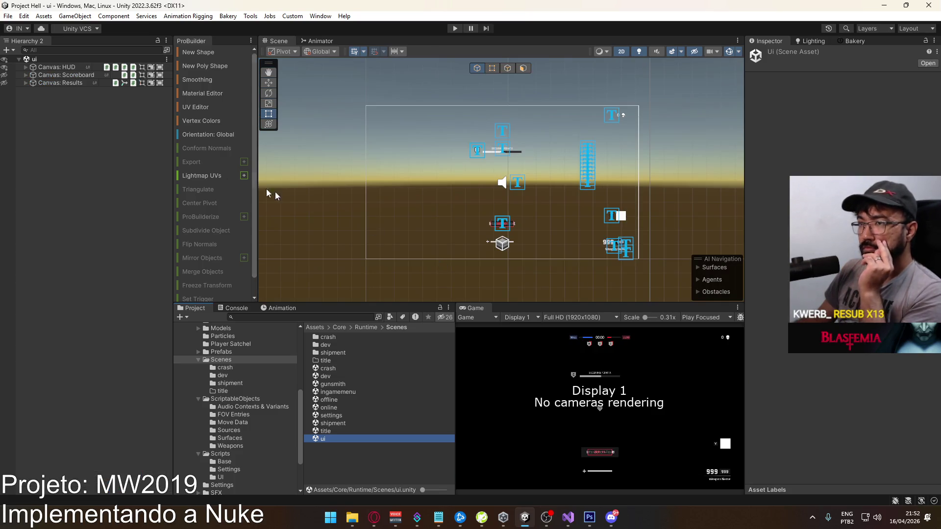
click(22, 66)
click(25, 67)
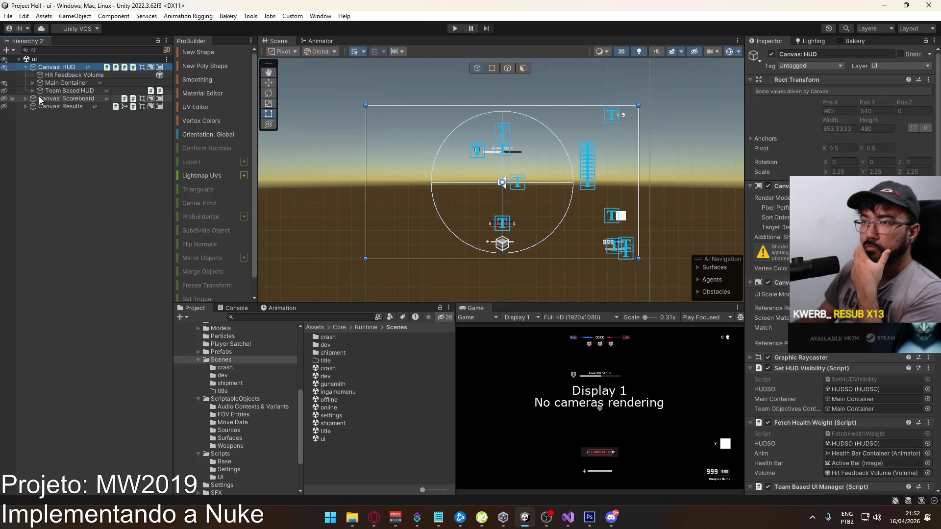
- Select Main Container's Nuke Notification Panel and list its Pulse Loop, Scroll Texture and Start clips
click(32, 82)
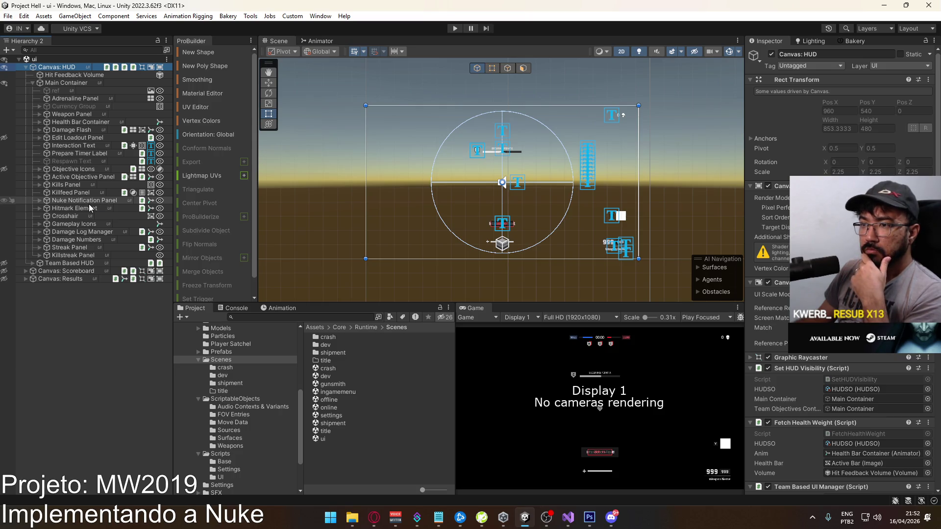
click(90, 203)
click(38, 201)
click(59, 209)
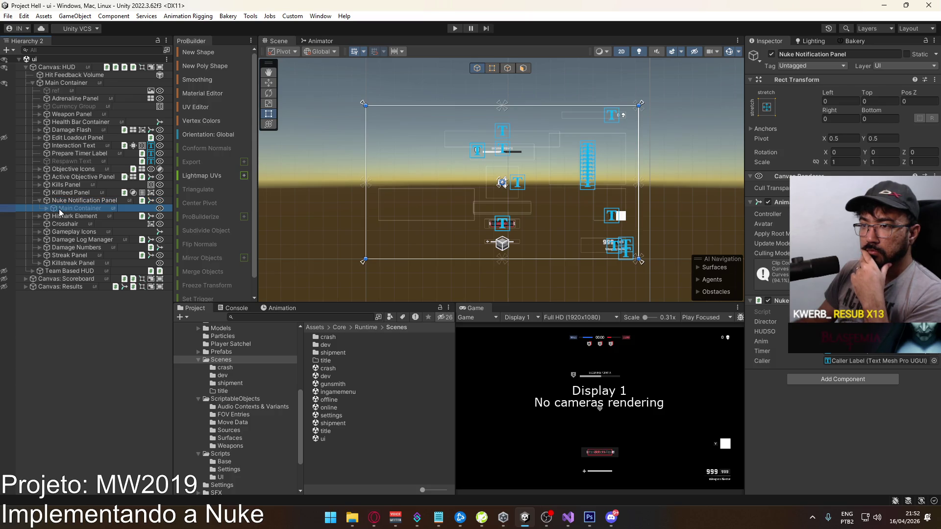
click(46, 208)
click(88, 203)
click(279, 307)
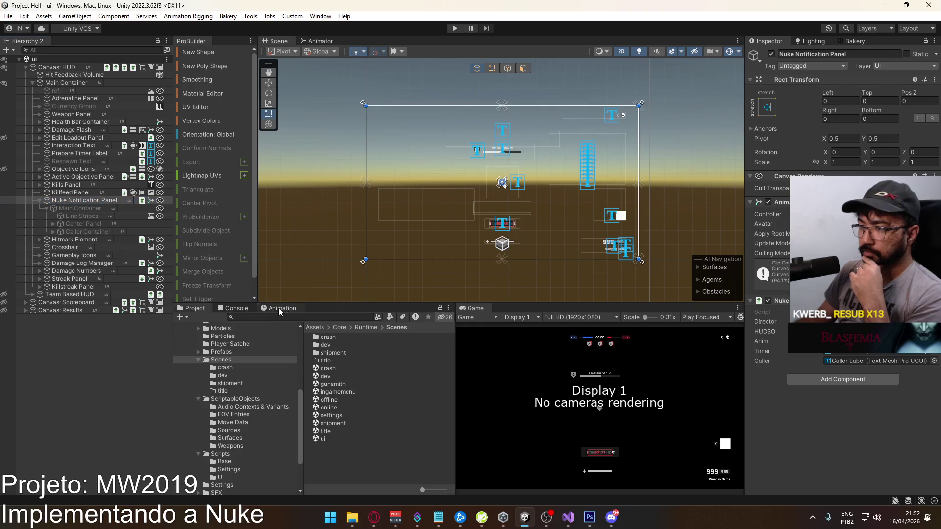
click(245, 328)
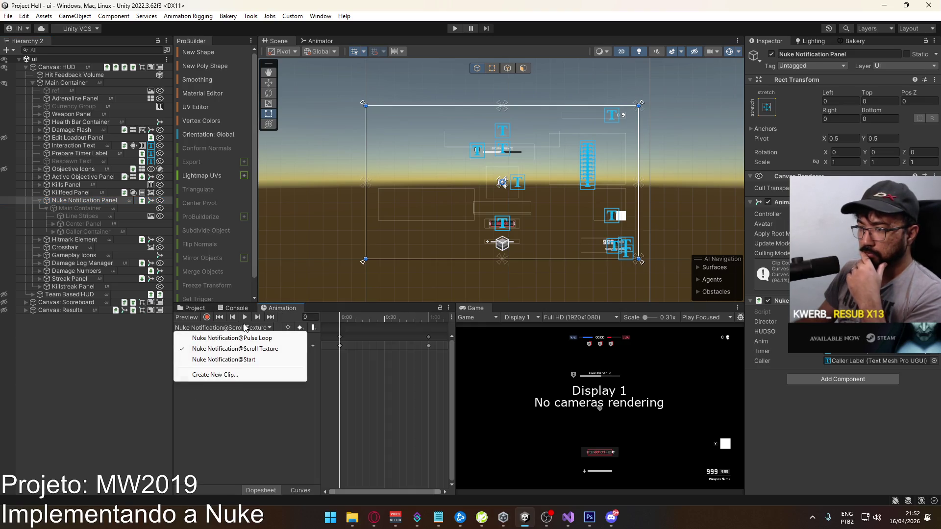
- On the Nuke Notification@Start clip, record Main Container's active checkbox as enabled at frame 0
click(250, 360)
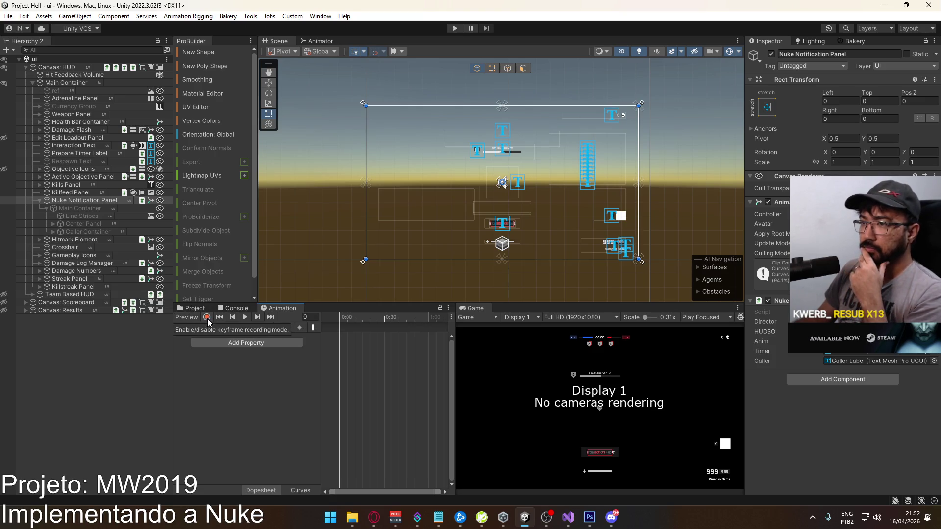
click(208, 318)
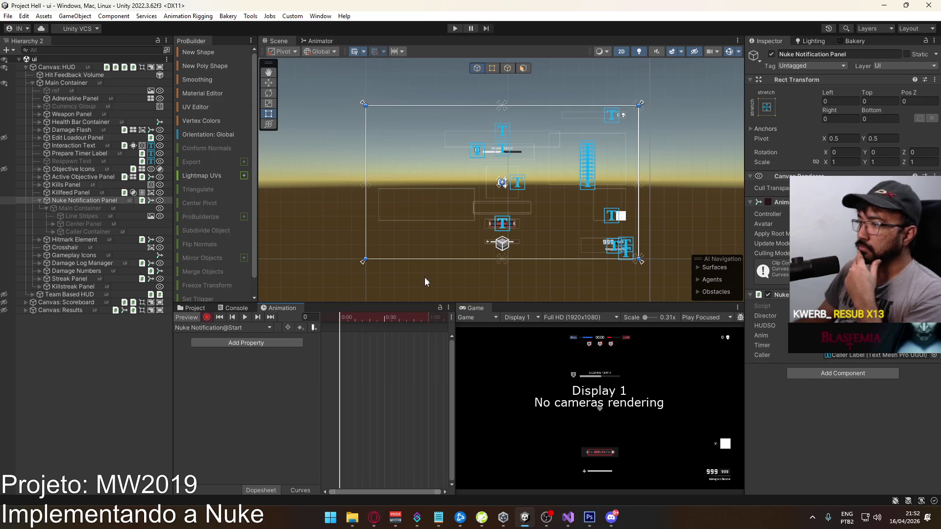
drag(456, 323, 530, 323)
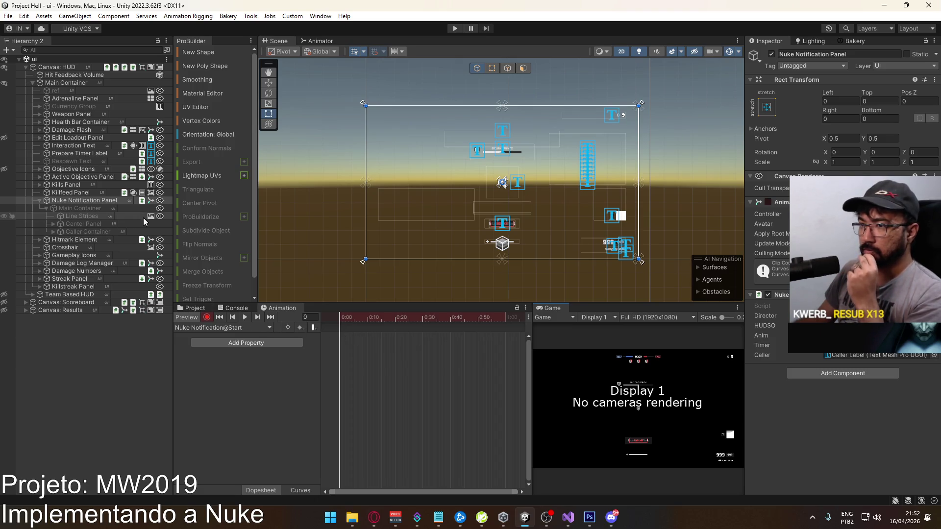
click(99, 211)
click(771, 54)
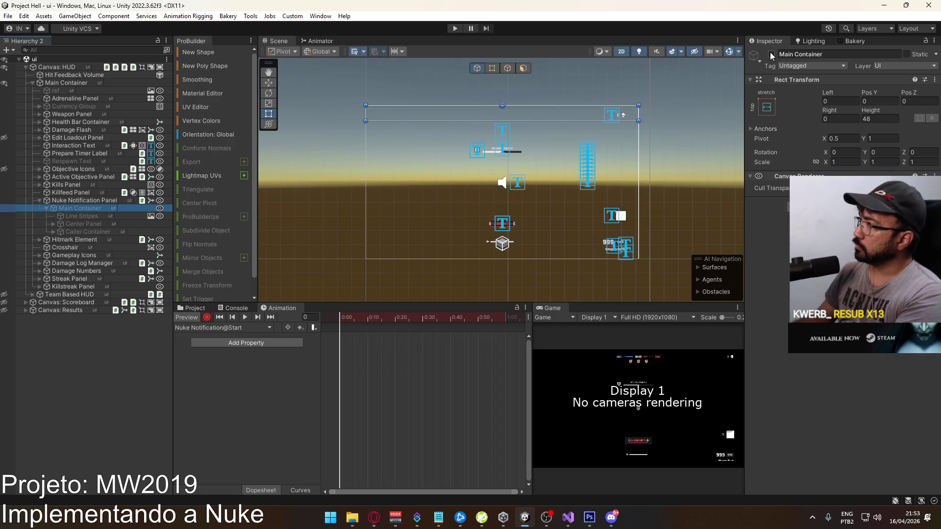
click(771, 54)
mouse_move(342, 318)
mouse_down()
mouse_move(384, 327)
mouse_move(340, 324)
mouse_up()
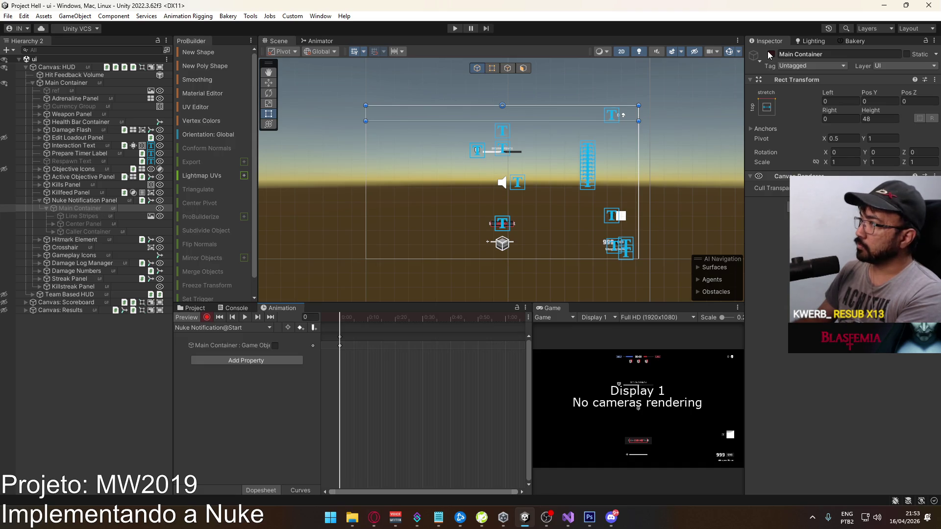
click(193, 319)
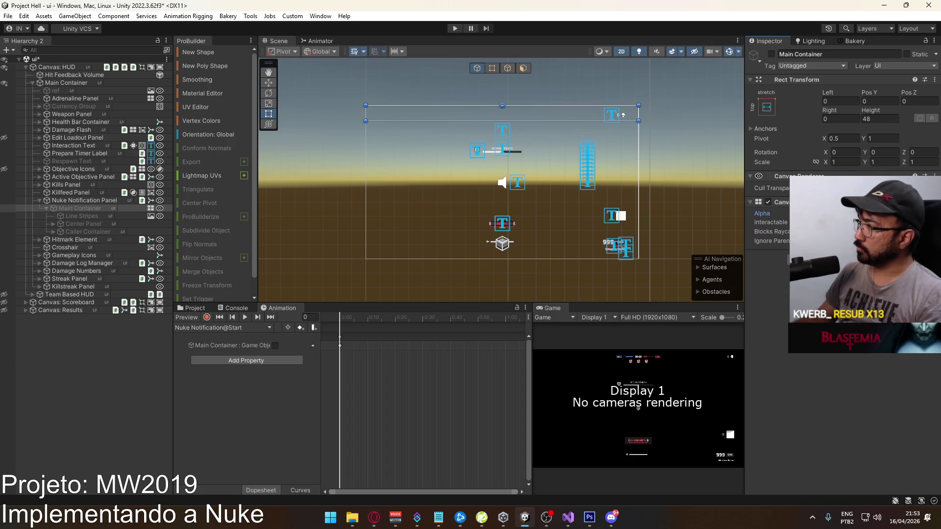
click(206, 318)
click(275, 346)
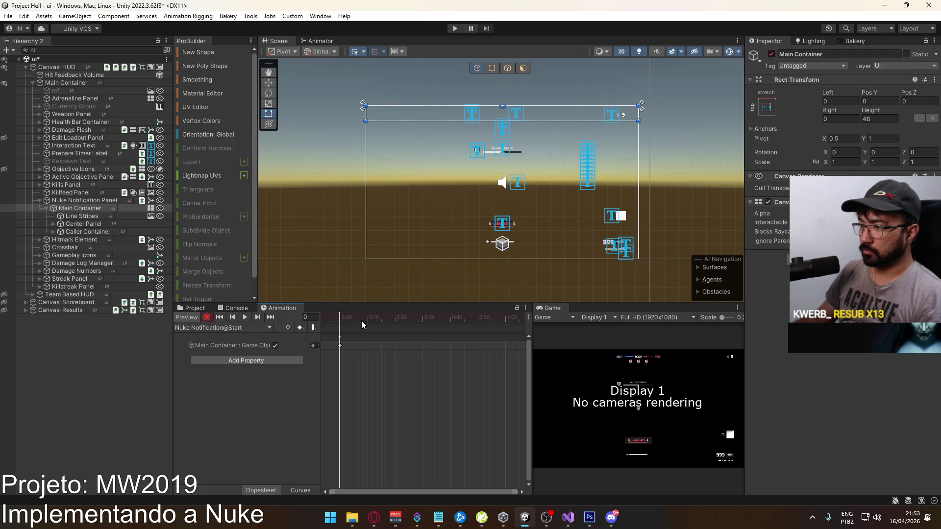
- Delete the Main Container active-state track and its keys from the Start clip
drag(340, 315, 430, 325)
scroll(454, 348, right, 3)
scroll(394, 362, left, 1)
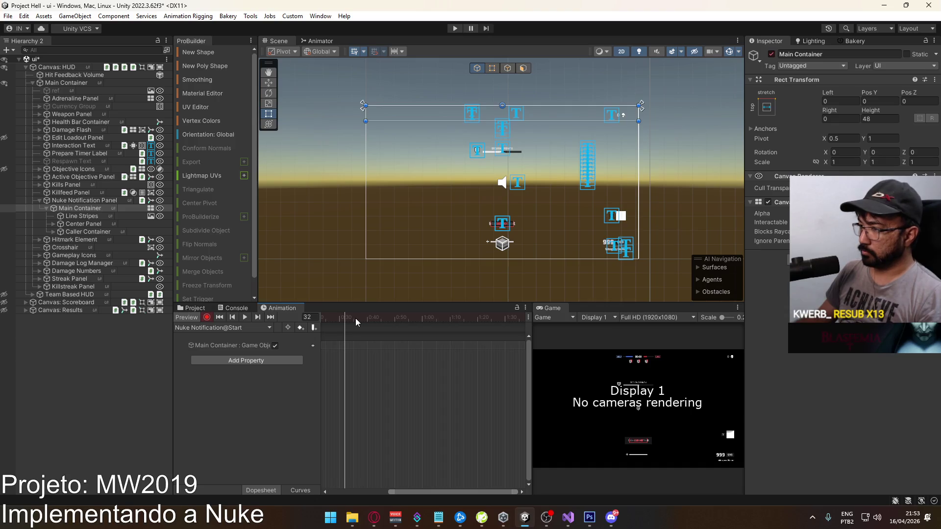
scroll(411, 339, left, 5)
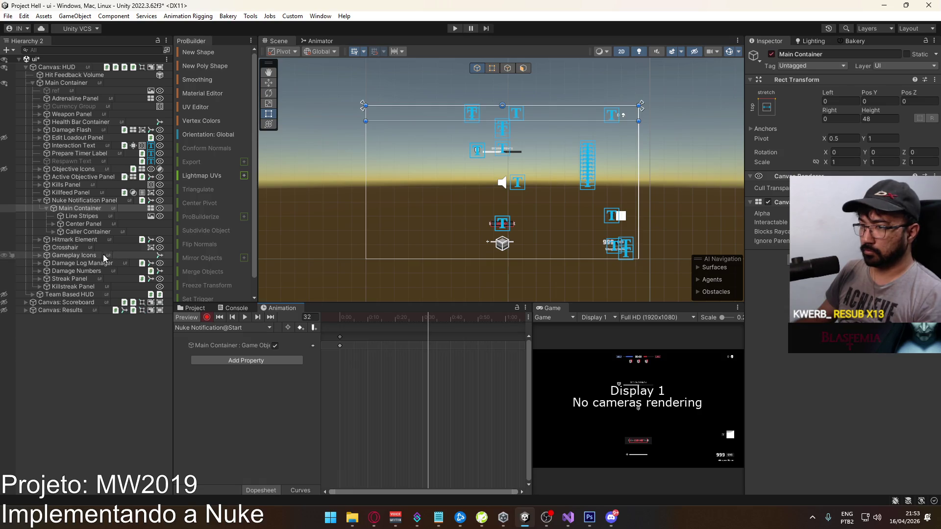
click(232, 346)
key(Delete)
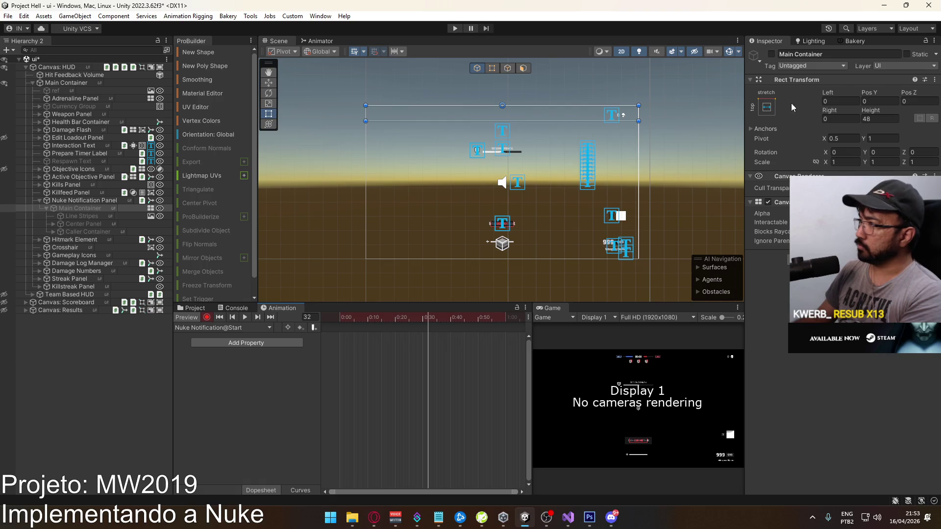
click(770, 54)
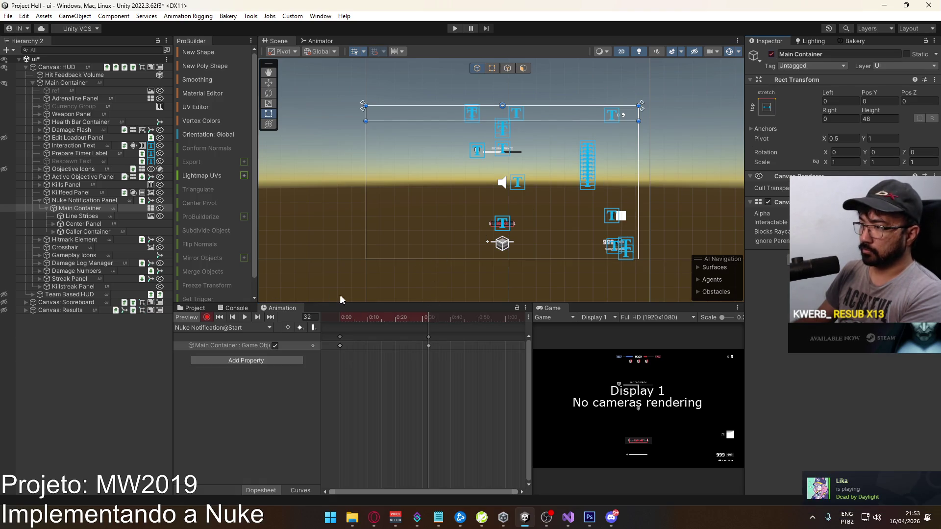
click(80, 200)
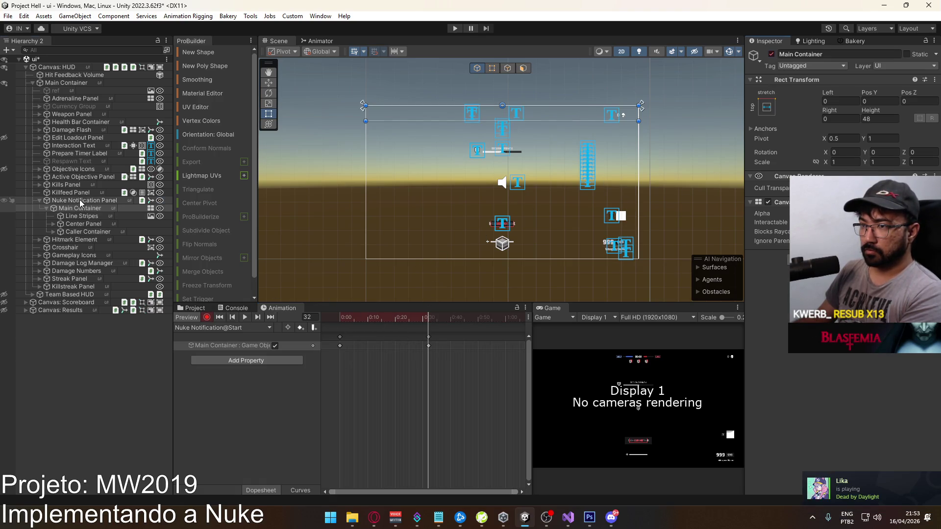
drag(450, 367, 326, 333)
key(Delete)
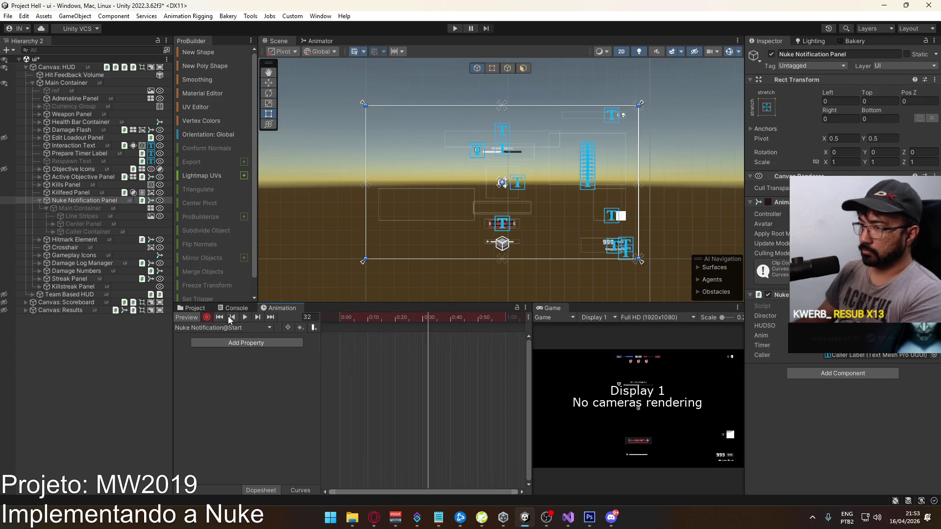
- Enable Main Container and record its Canvas Group Alpha at 0 on frame 0
click(195, 308)
click(260, 309)
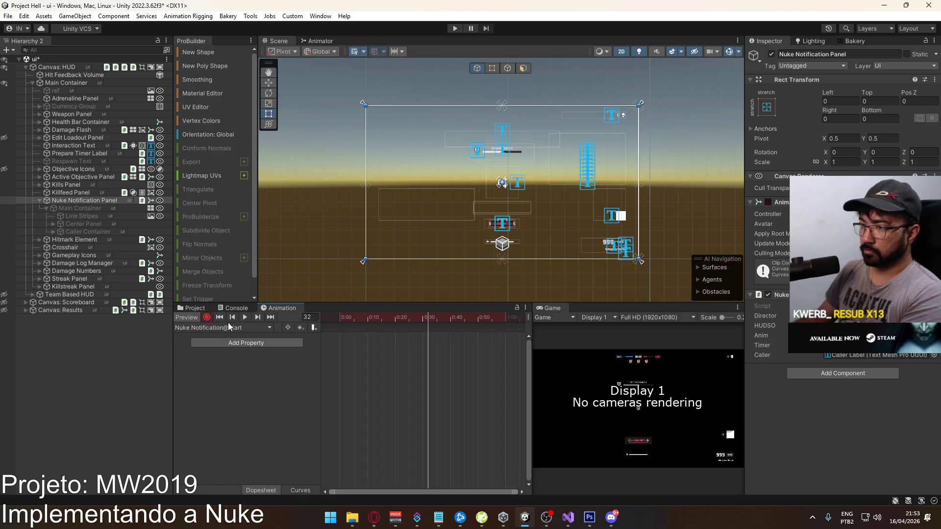
click(196, 318)
click(85, 207)
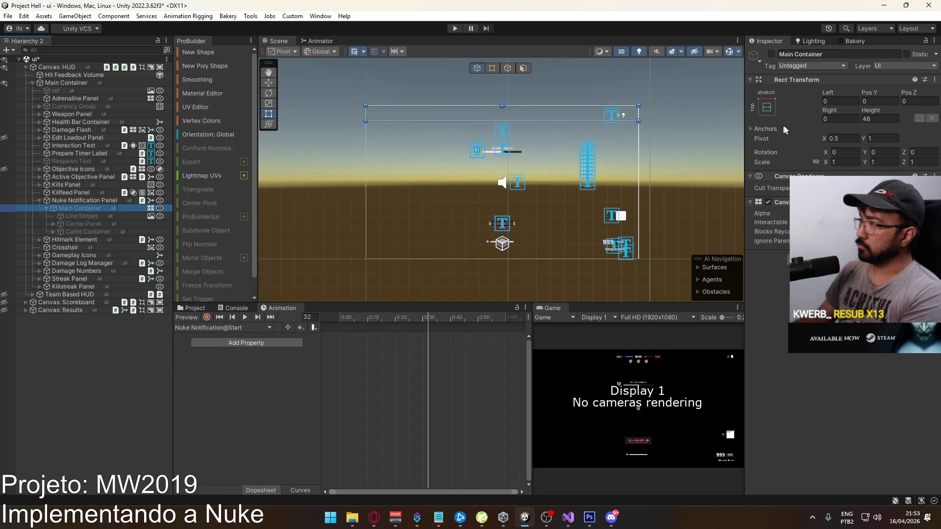
click(772, 54)
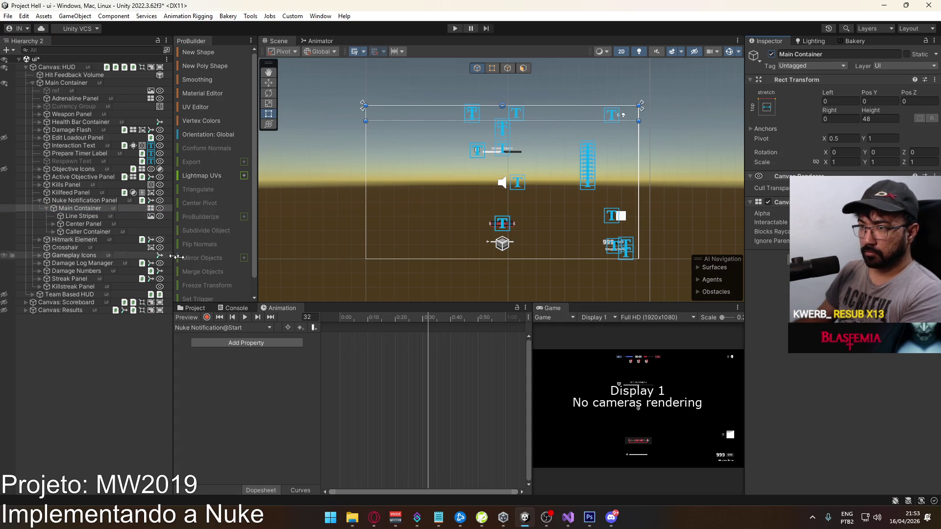
click(207, 318)
click(342, 317)
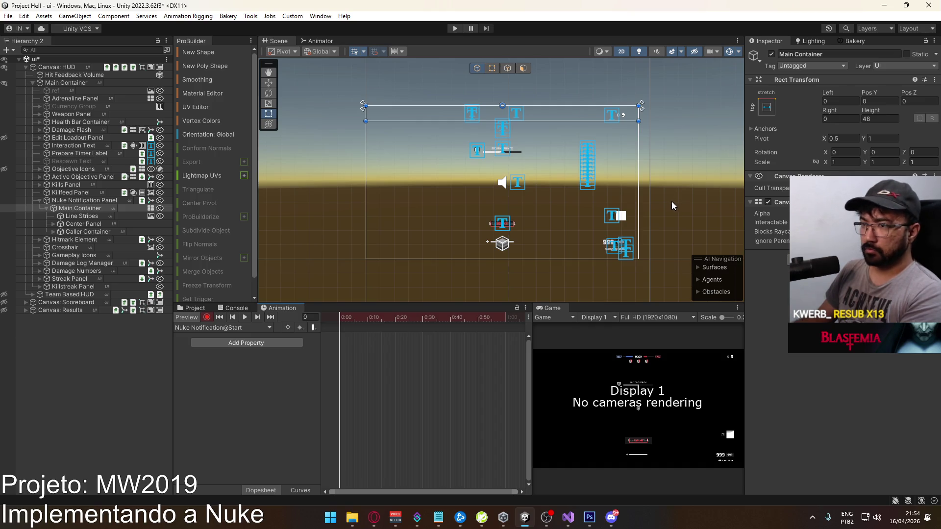
mouse_move(799, 213)
mouse_down()
mouse_move(834, 214)
mouse_move(470, 349)
mouse_up()
- Key Canvas Group Alpha 0 at frame 300 and 1 at frame 310
drag(349, 327, 463, 327)
scroll(471, 371, down, 8)
scroll(462, 421, down, 8)
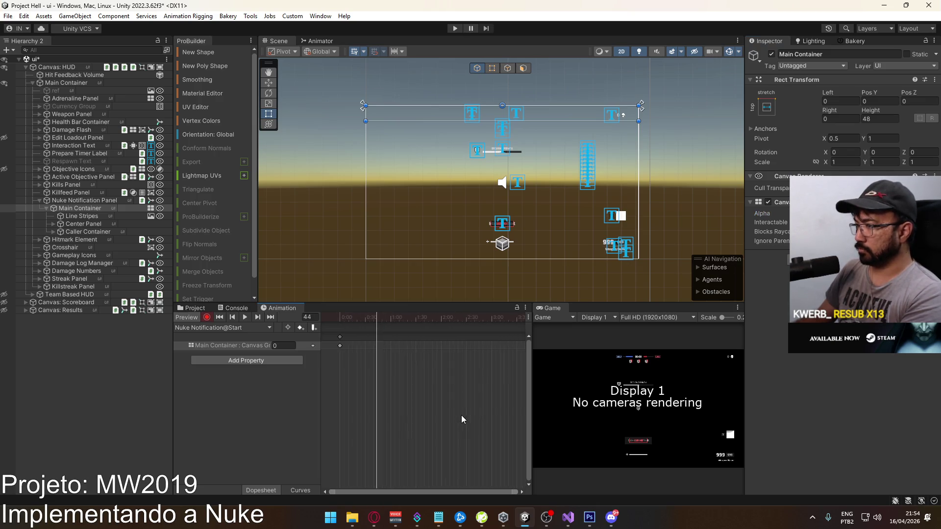
click(468, 316)
click(308, 317)
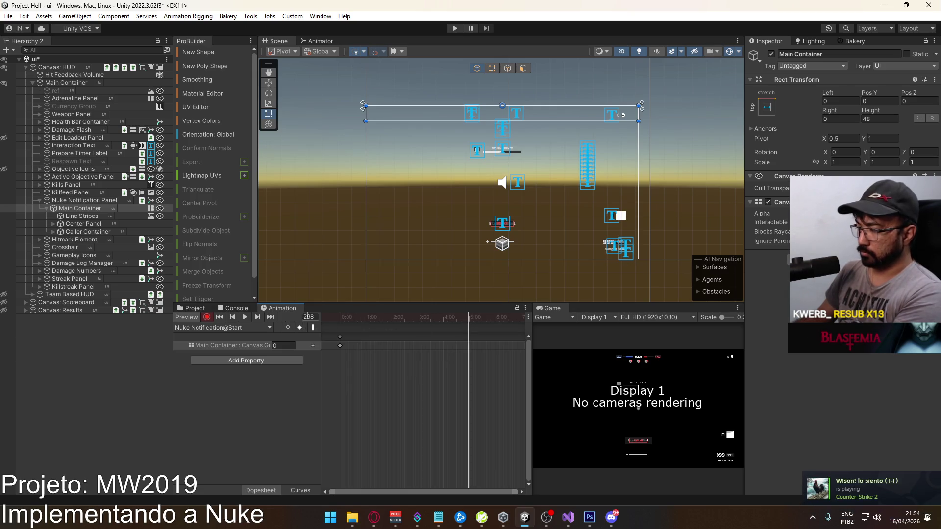
text(300)
key(Return)
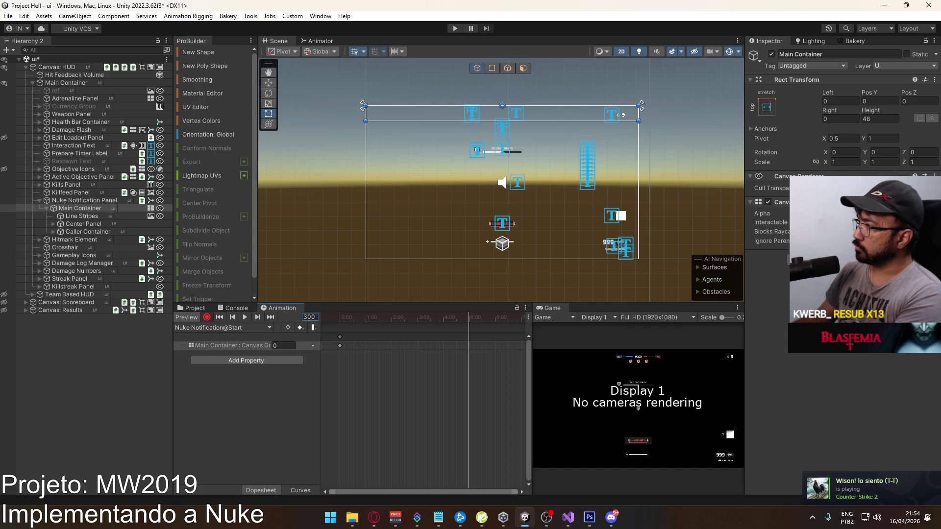
scroll(479, 393, up, 3)
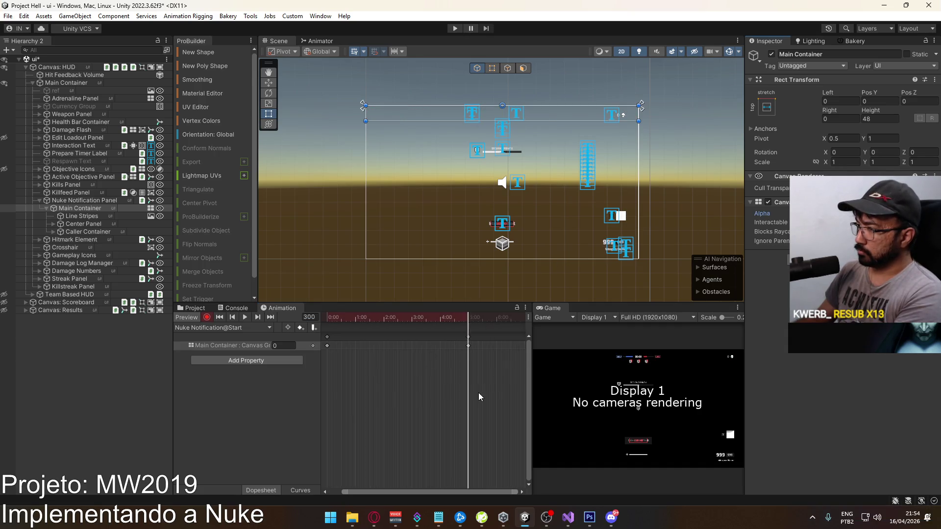
scroll(476, 369, up, 2)
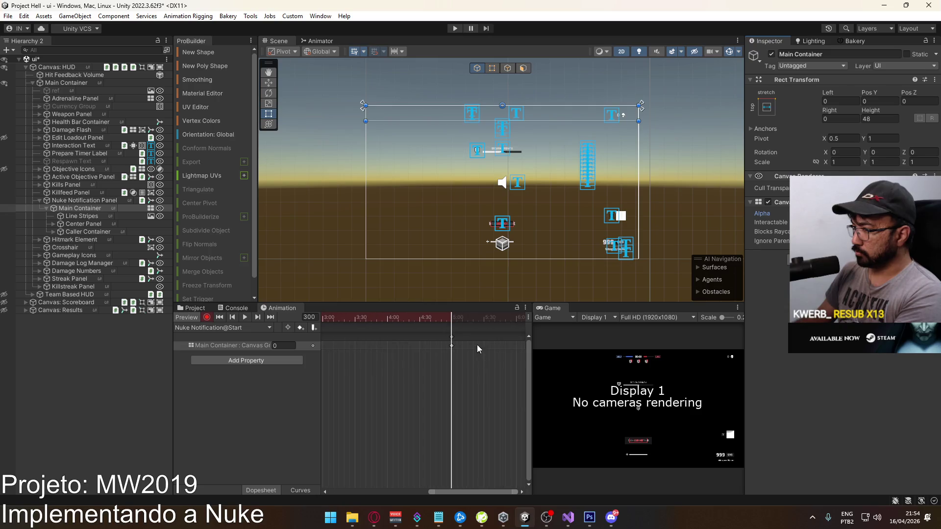
drag(458, 316, 463, 316)
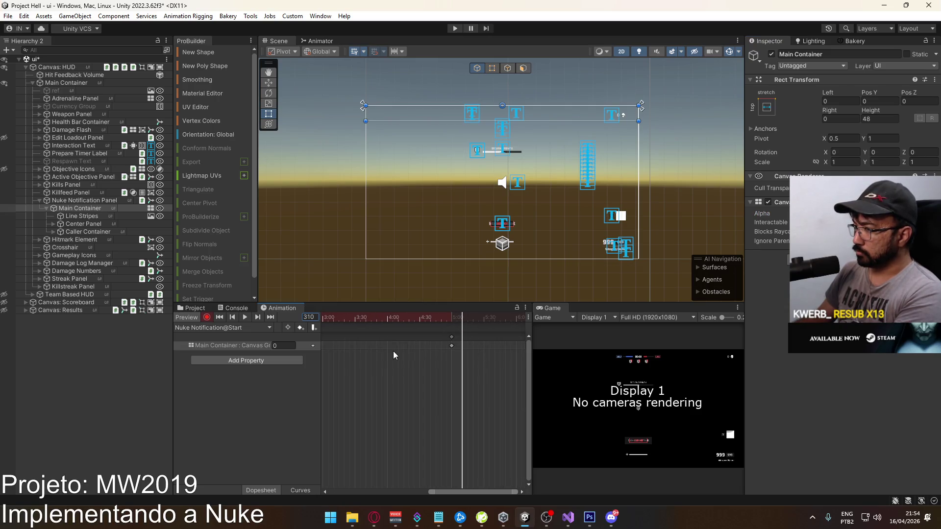
click(897, 213)
mouse_move(463, 320)
mouse_down()
mouse_move(439, 315)
mouse_move(475, 311)
mouse_move(351, 344)
mouse_up()
- Add a keyframe holding Alpha at 1 on frame 900
scroll(389, 338, down, 3)
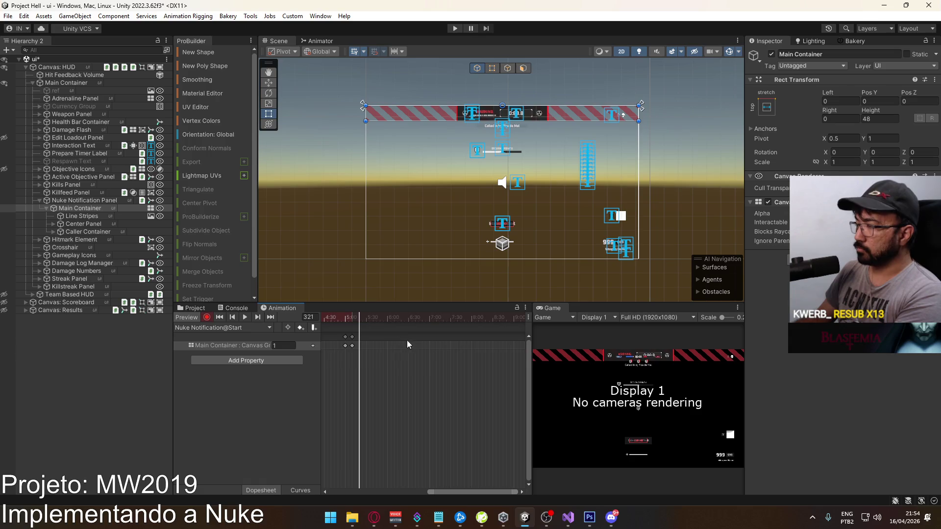
scroll(437, 345, down, 3)
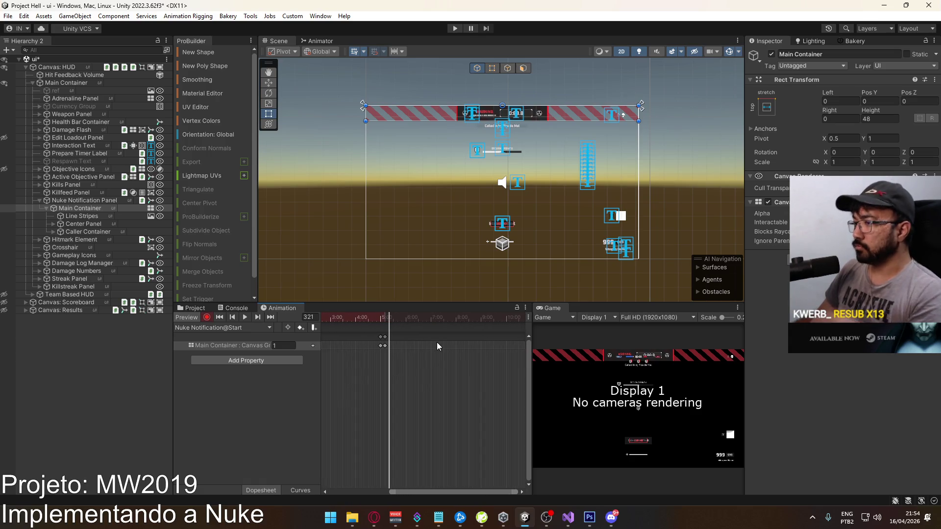
scroll(437, 342, left, 3)
drag(548, 338, 435, 343)
click(448, 316)
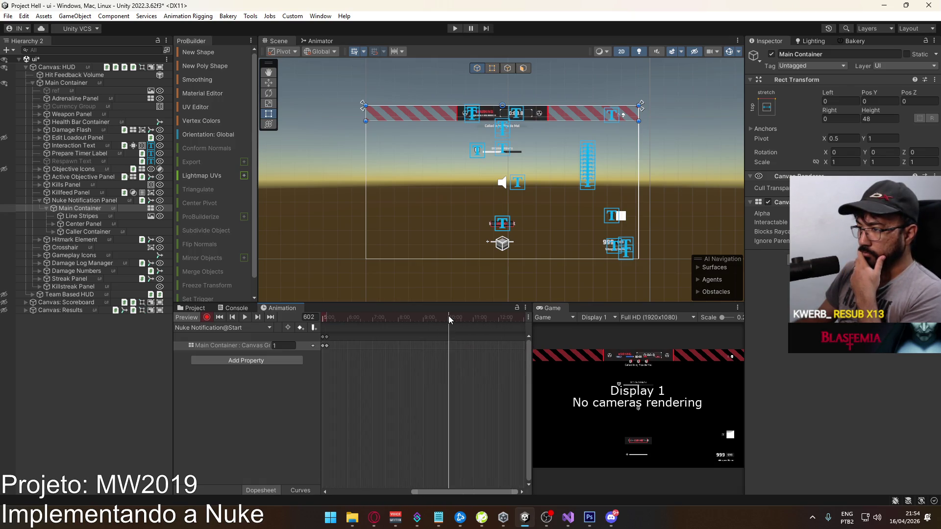
scroll(454, 339, right, 5)
click(463, 316)
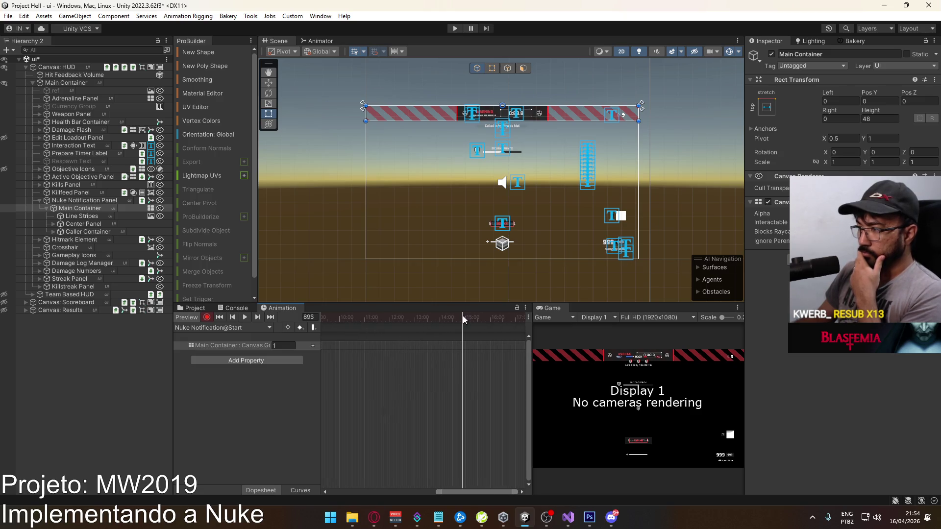
drag(464, 317, 465, 316)
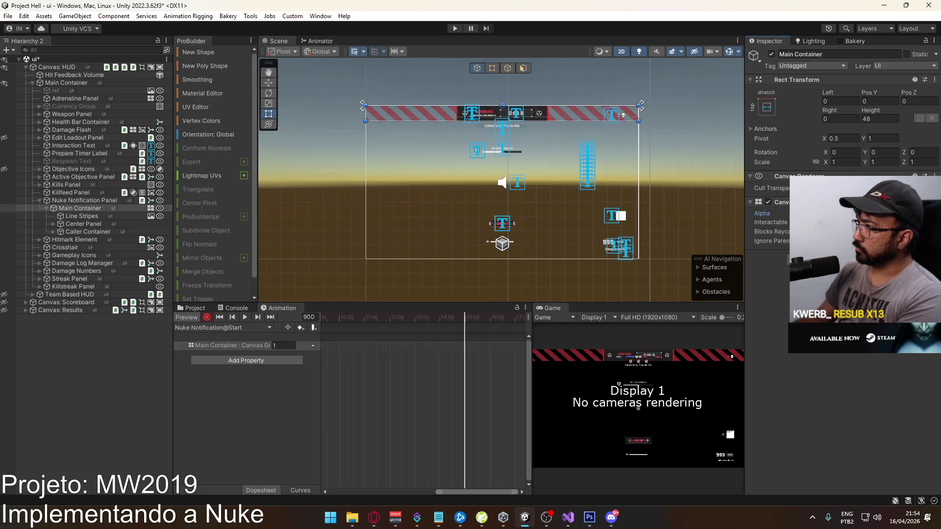
key(k)
- Fade Alpha to 0 at frame 910 and add an animation event at frame 900
scroll(434, 338, right, 3)
scroll(433, 343, up, 3)
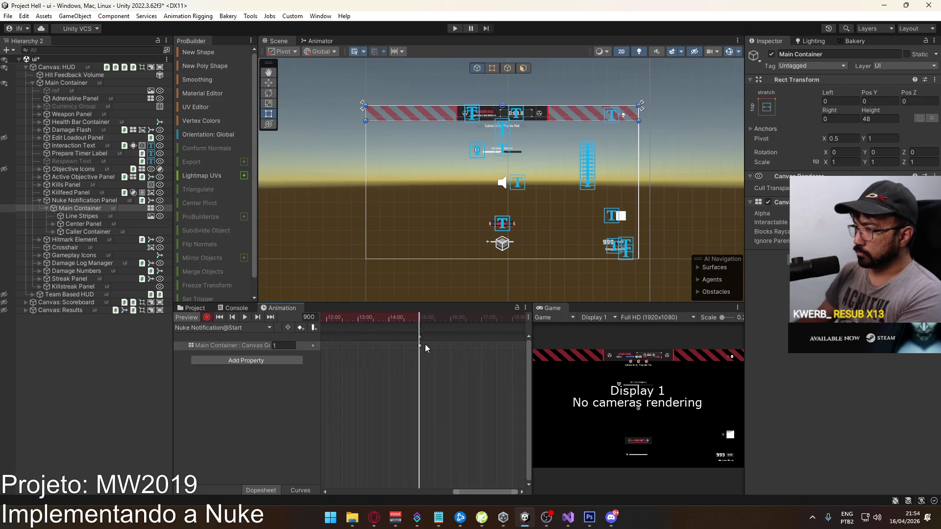
drag(422, 317, 428, 318)
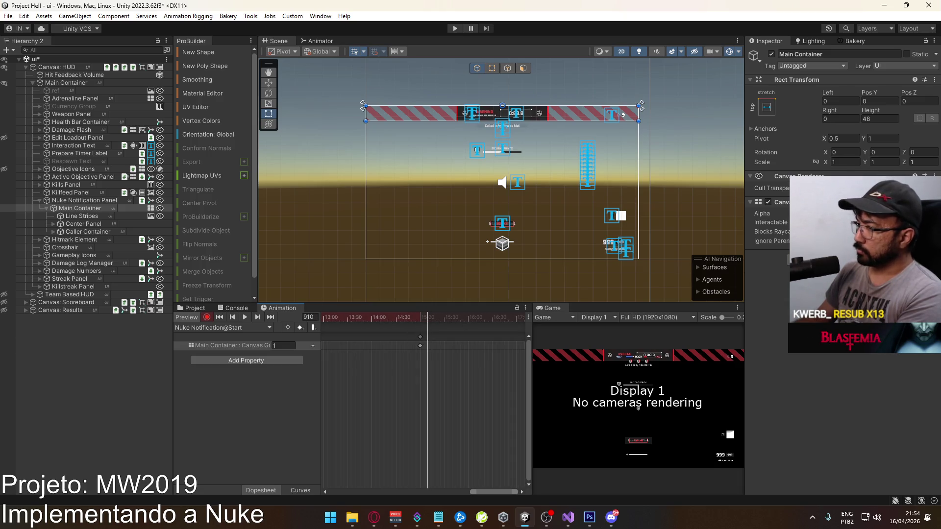
drag(762, 213, 597, 265)
click(420, 318)
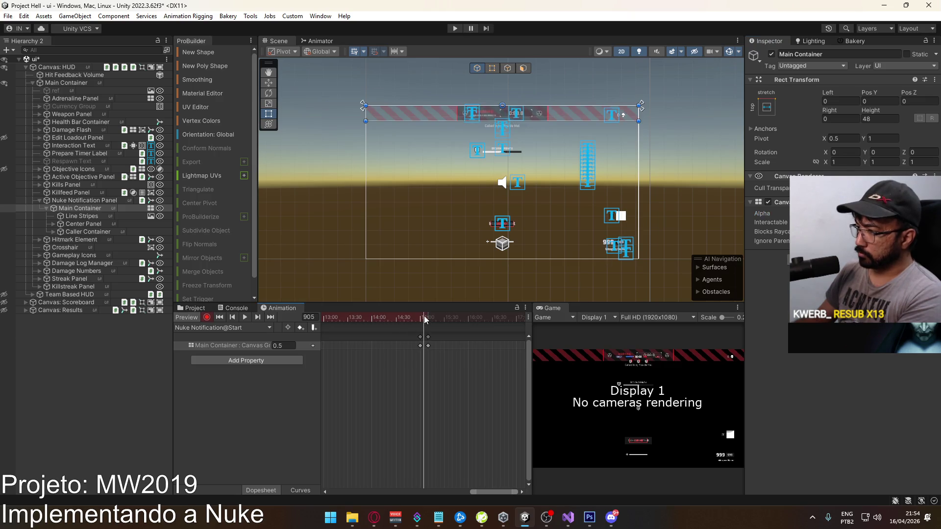
click(315, 327)
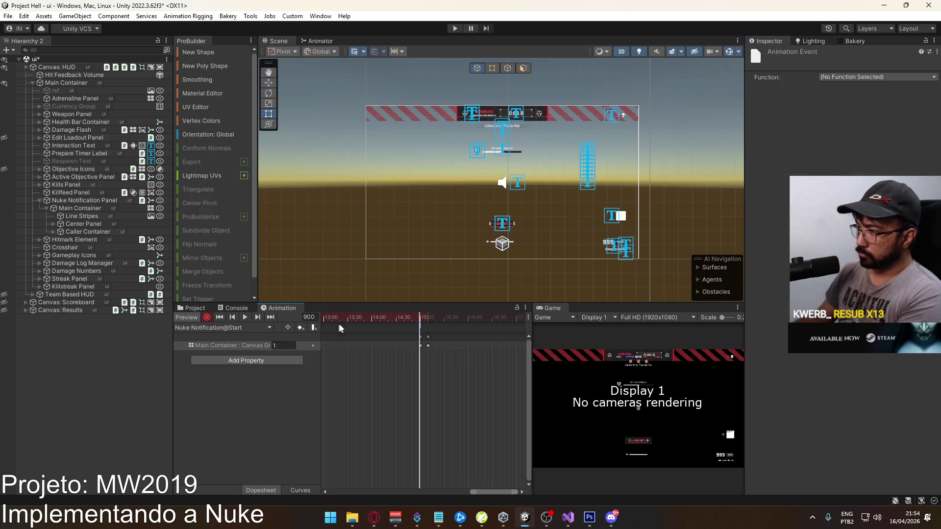
- Set the frame-900 animation event to call SetNukeBlast
click(854, 80)
mouse_move(853, 91)
mouse_move(789, 89)
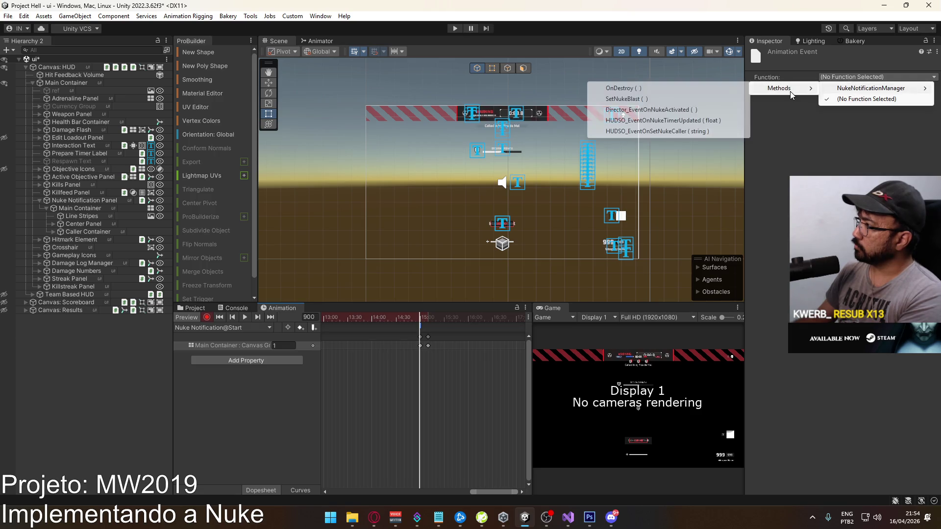
click(654, 99)
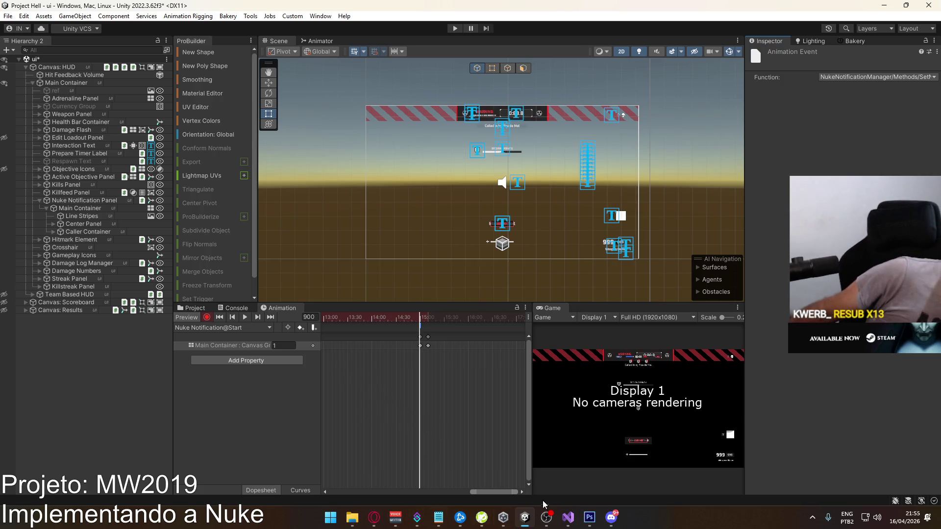
- Zoom out the timeline and rewind the Start clip preview to frame 0
mouse_move(566, 515)
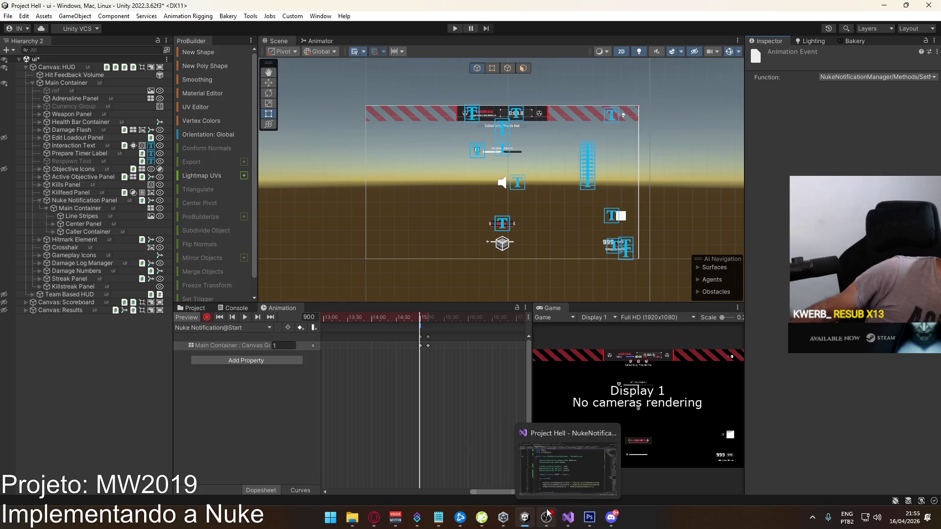
scroll(428, 401, down, 2)
drag(468, 493, 256, 459)
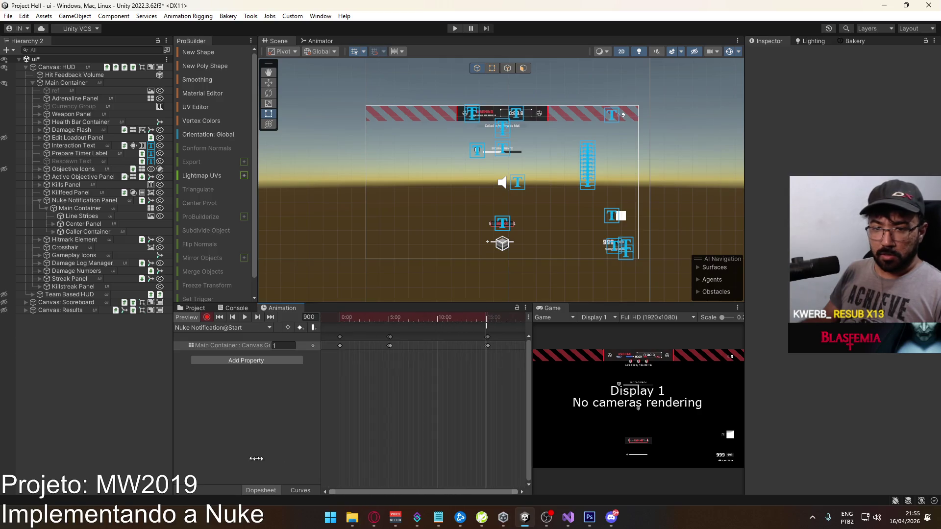
mouse_move(481, 317)
mouse_down()
mouse_move(493, 316)
mouse_move(331, 318)
mouse_move(495, 325)
mouse_move(333, 321)
mouse_up()
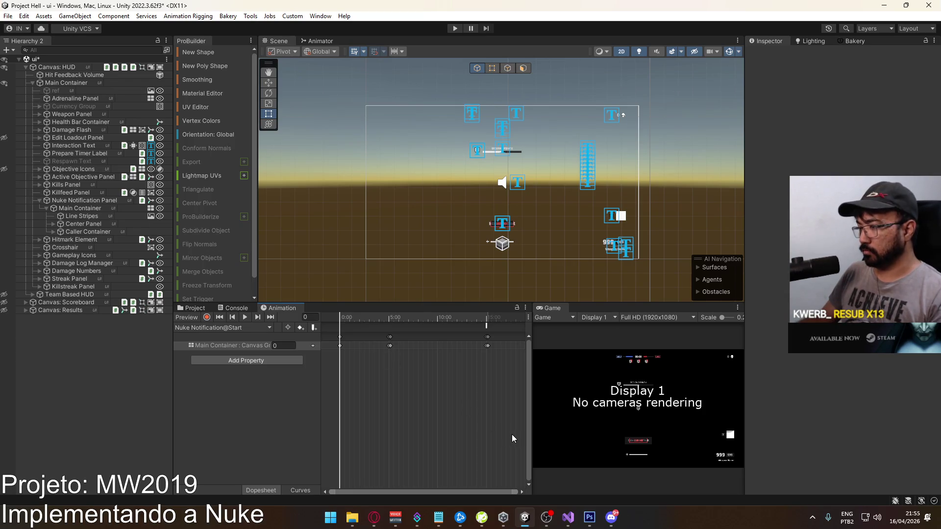
click(568, 518)
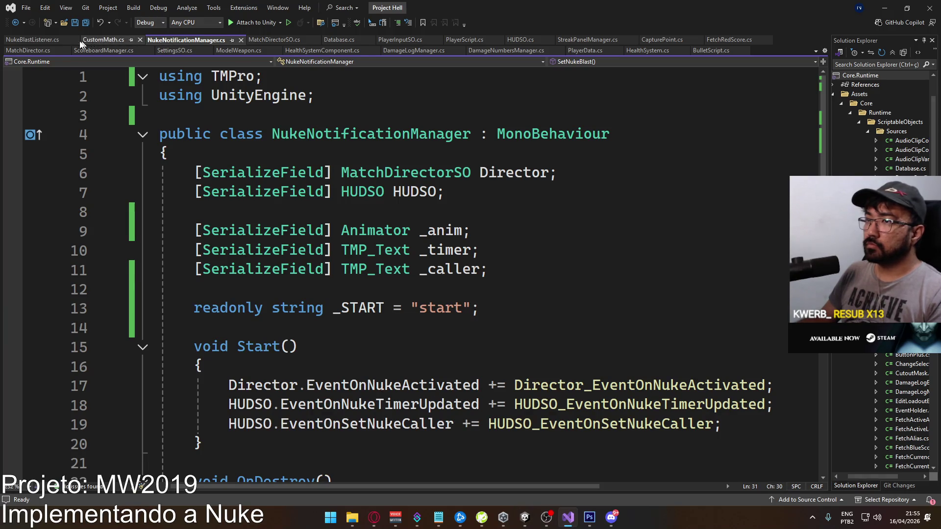
- Add Debug.LogError("BIRIBINHA ATOMICAAA"); before the OnNukeBlast invoke in NukeBlastListener.cs and save
click(42, 39)
key(Up)
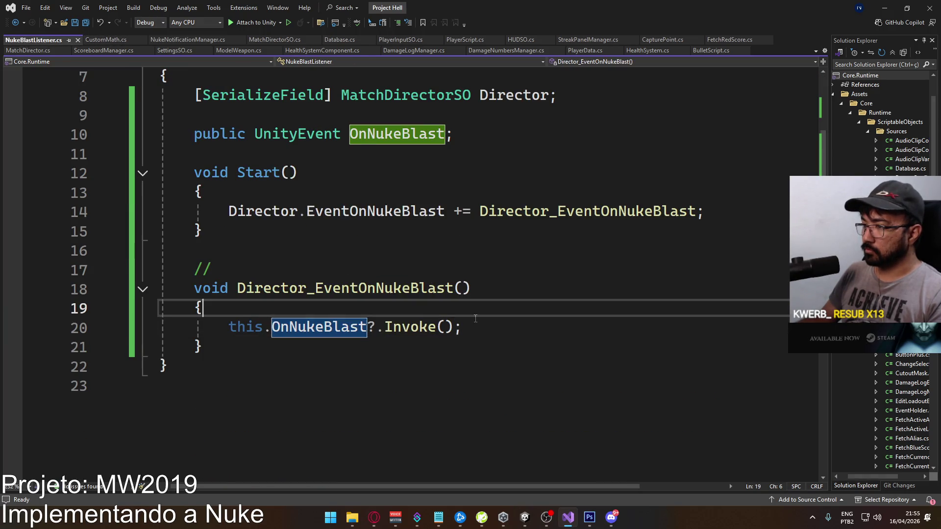
key(Return)
text(Debug)
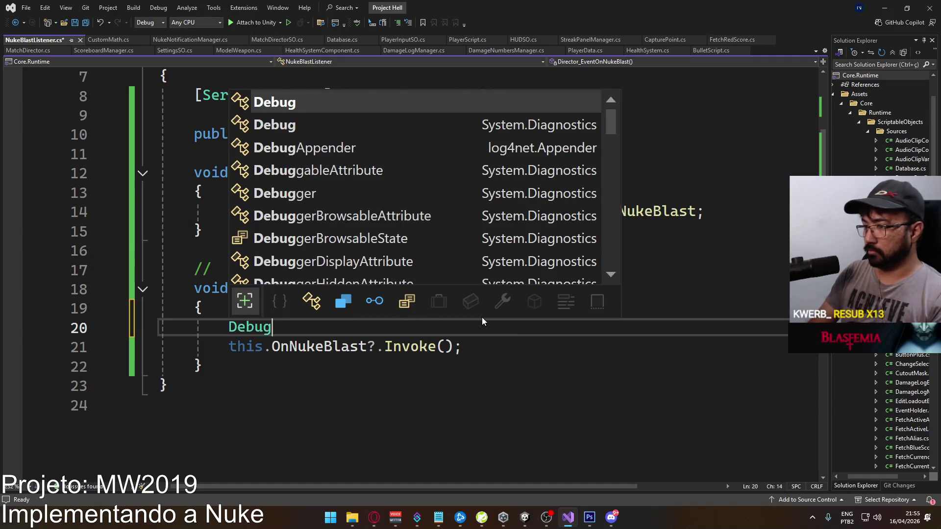
text(.)
key(BackSpace)
text(.loge)
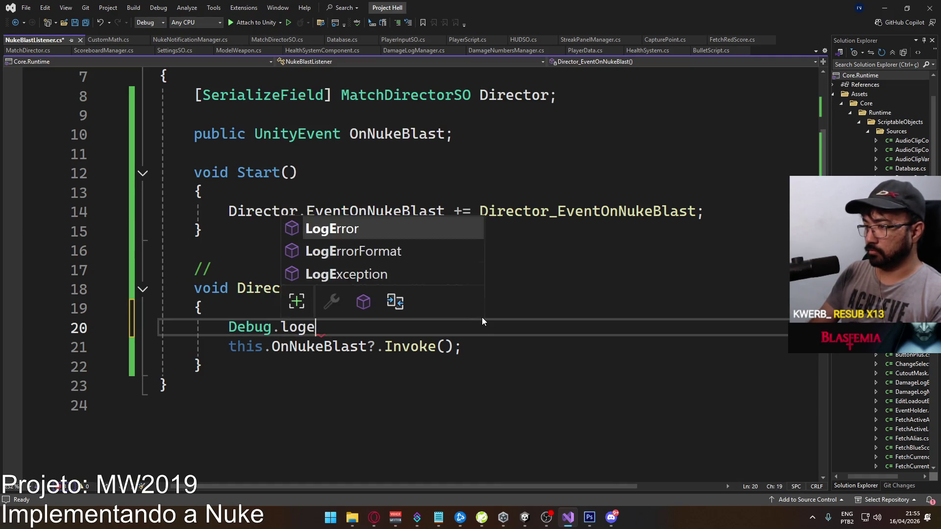
text(("BIRINH)
key(BackSpace)
key(BackSpace)
text(BINHA ATOMNIC)
key(BackSpace)
key(BackSpace)
key(BackSpace)
text(ICAAA");)
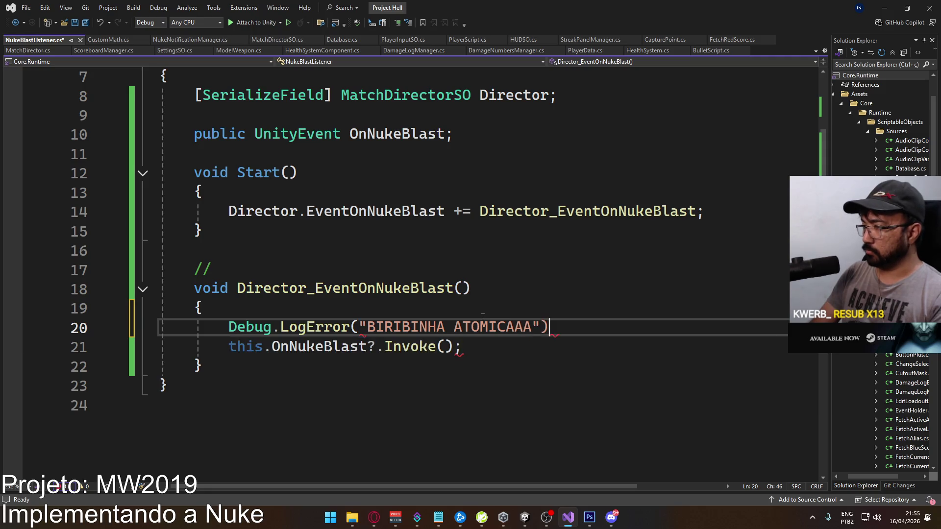
key(ctrl+s)
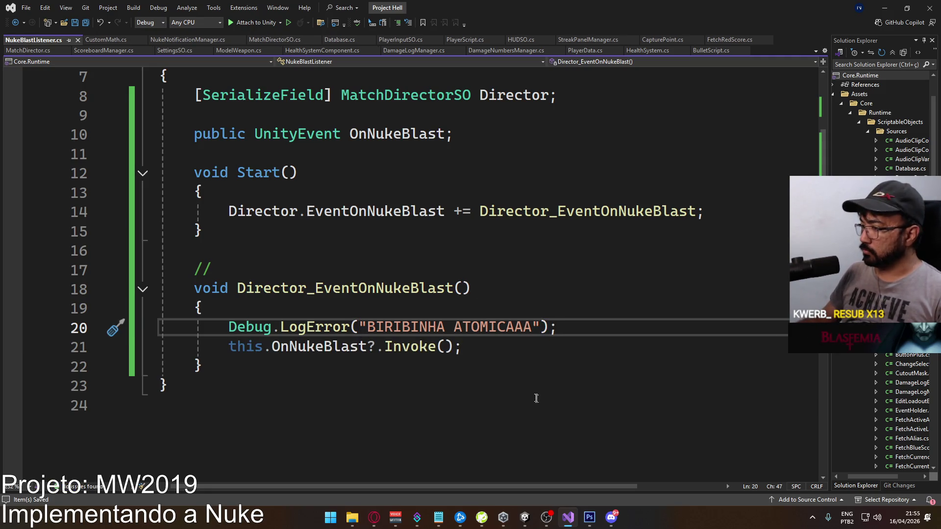
- Return to the Unity Editor window
mouse_move(524, 522)
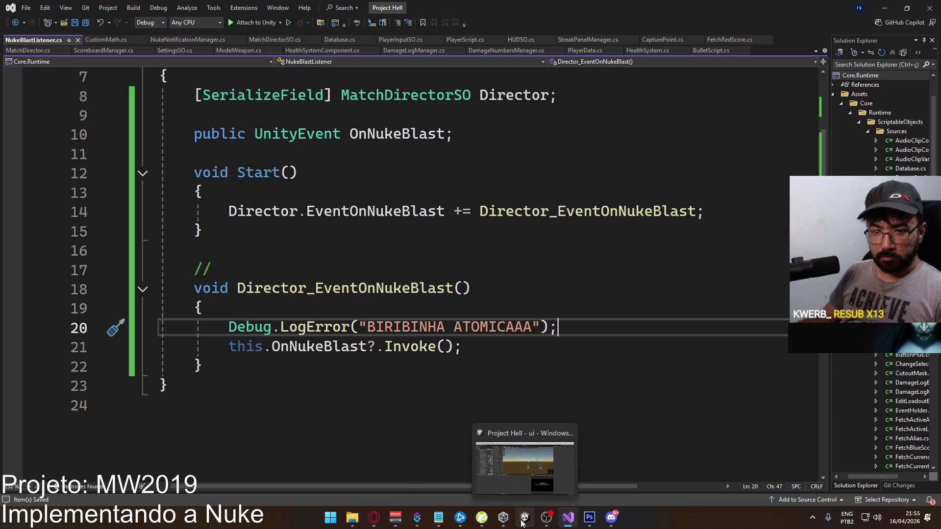
click(521, 524)
click(184, 308)
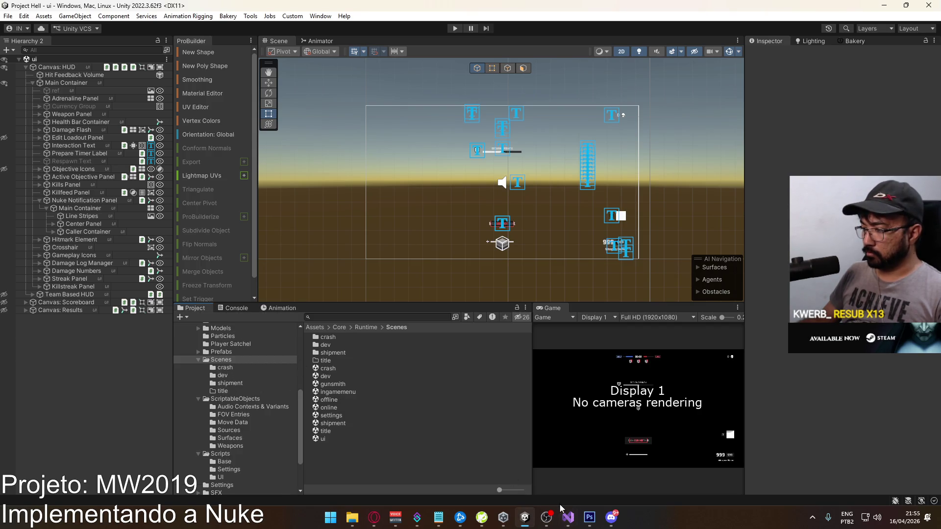
- Open the title scene, enter Play mode and create a match on the crash map
double_click(352, 430)
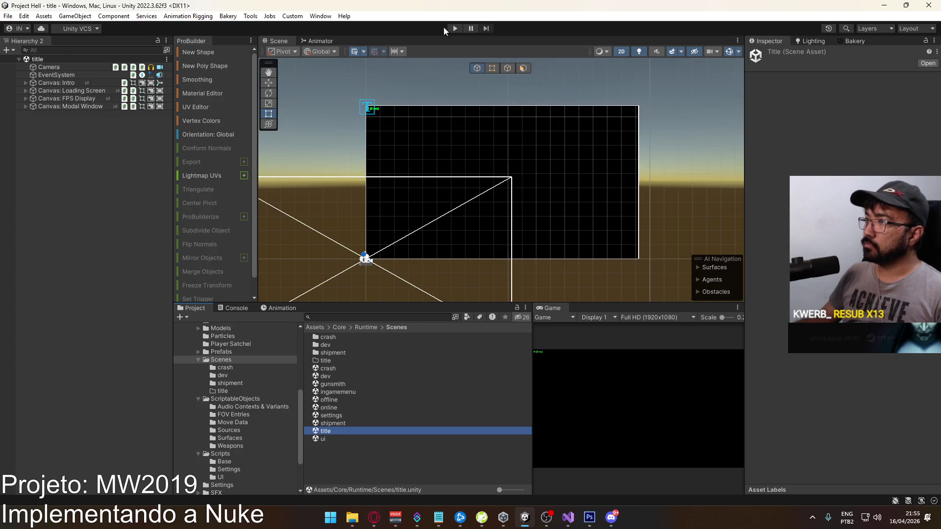
click(455, 28)
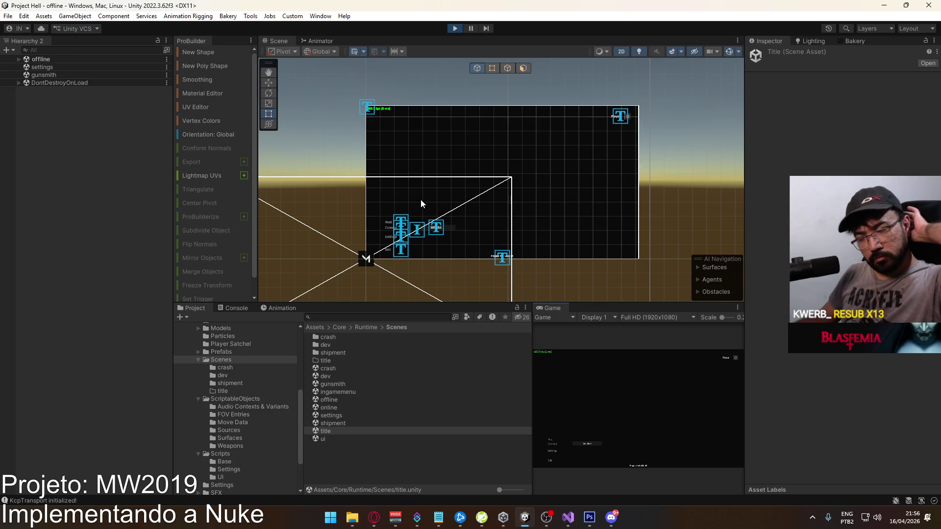
click(557, 442)
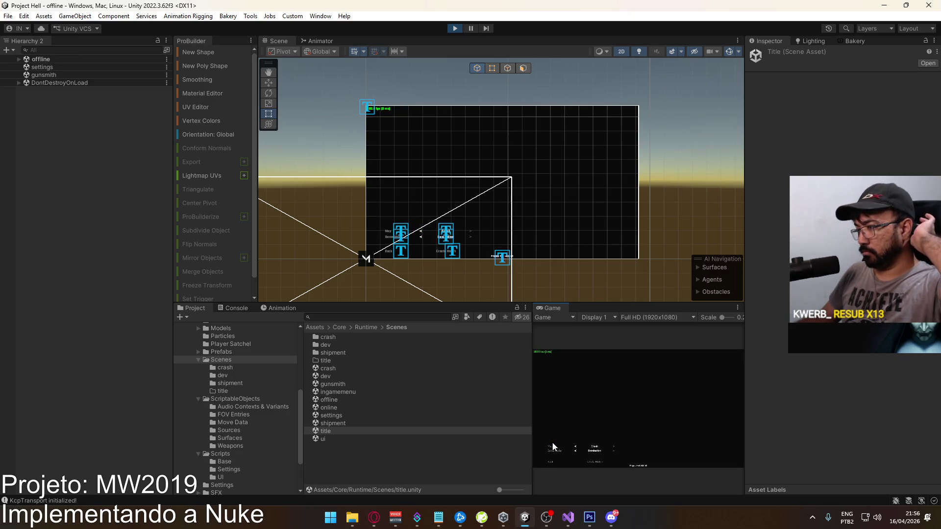
click(594, 461)
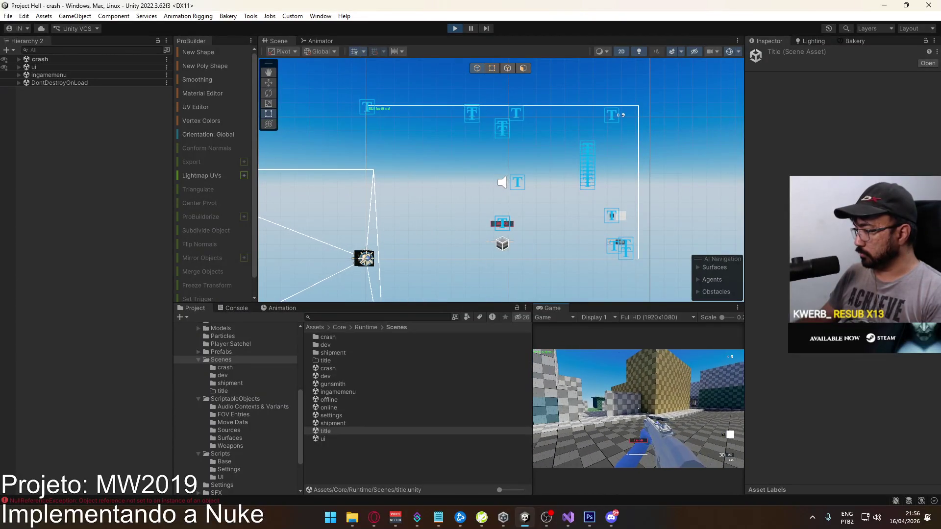
key(super)
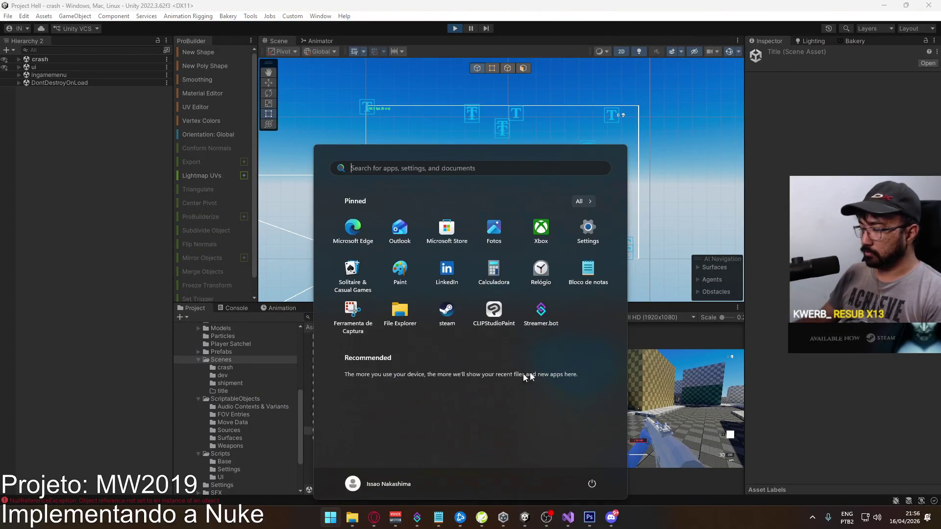
click(686, 357)
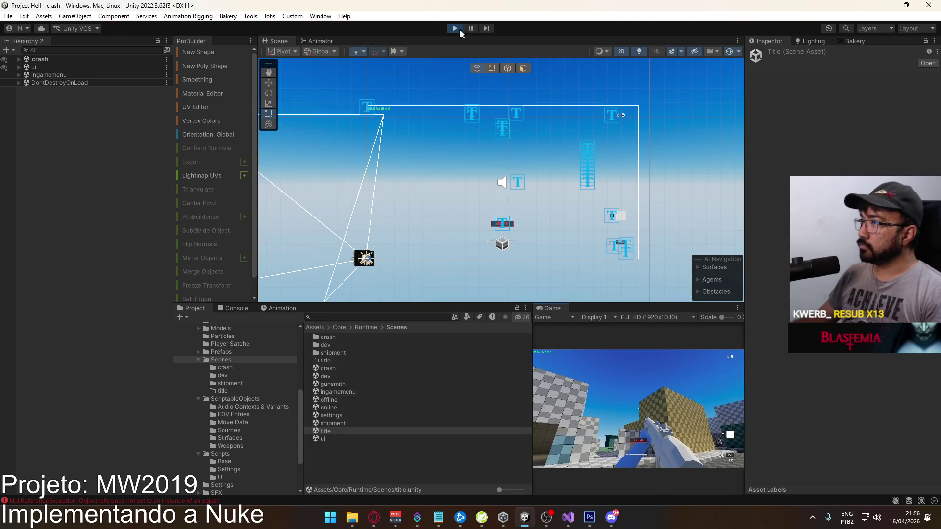
- Stop Play and open the NullReferenceException at MatchDirector.cs line 142 from the Console
key(ctrl+p)
click(233, 308)
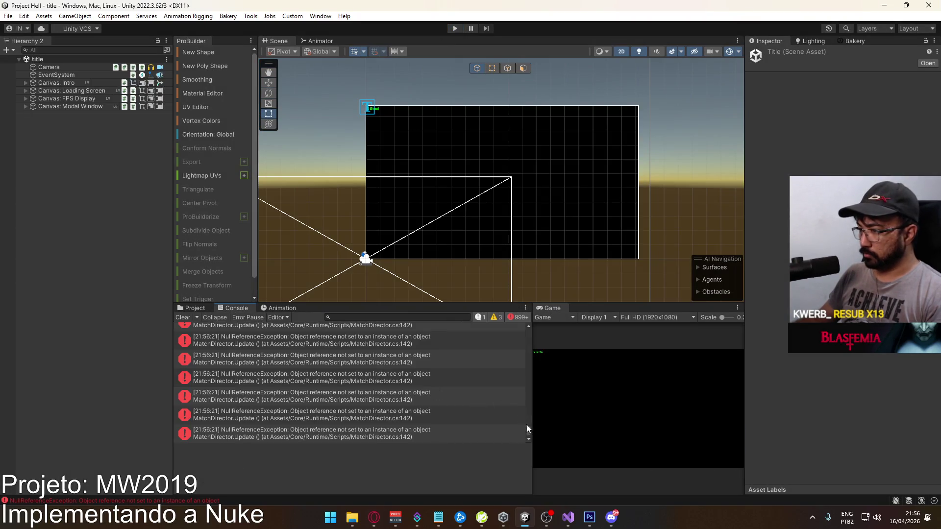
mouse_move(529, 430)
mouse_down()
mouse_move(505, 348)
mouse_move(511, 331)
mouse_up()
click(486, 381)
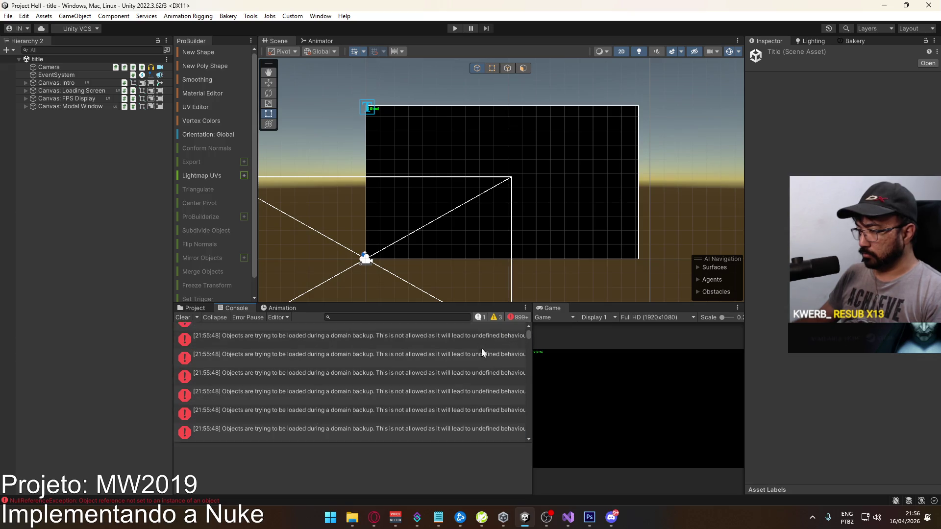
scroll(465, 368, down, 5)
click(420, 386)
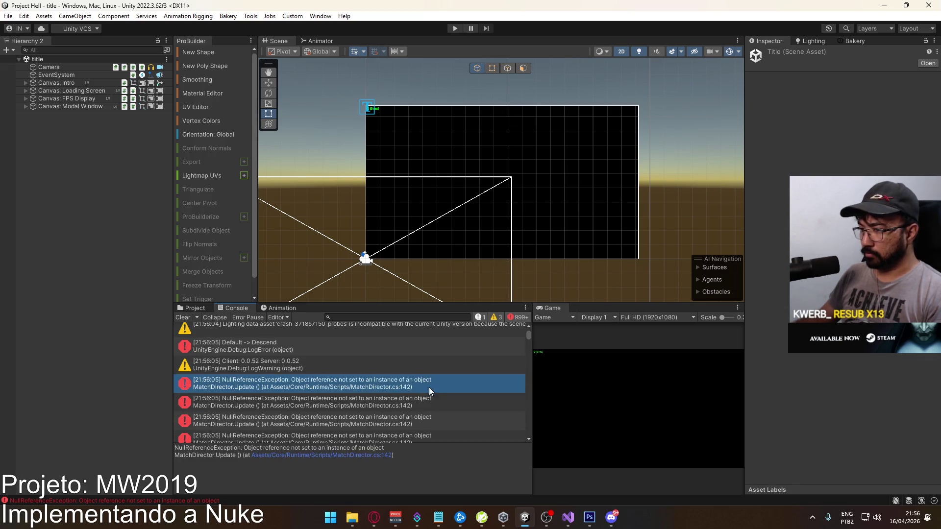
click(368, 456)
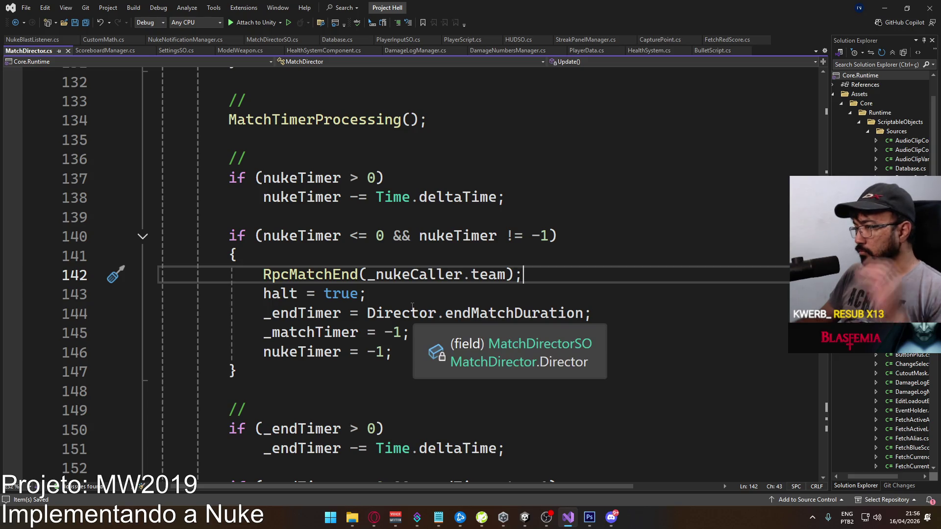
- Add a nukeTimer = -1 reset to MatchDirector's OnStartServer and save the file
scroll(413, 306, up, 11)
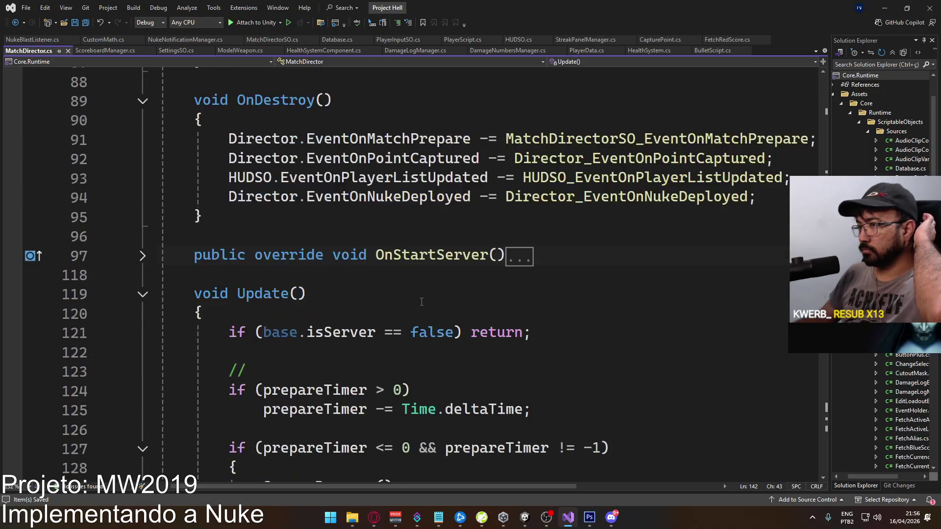
scroll(421, 301, up, 2)
scroll(462, 312, up, 7)
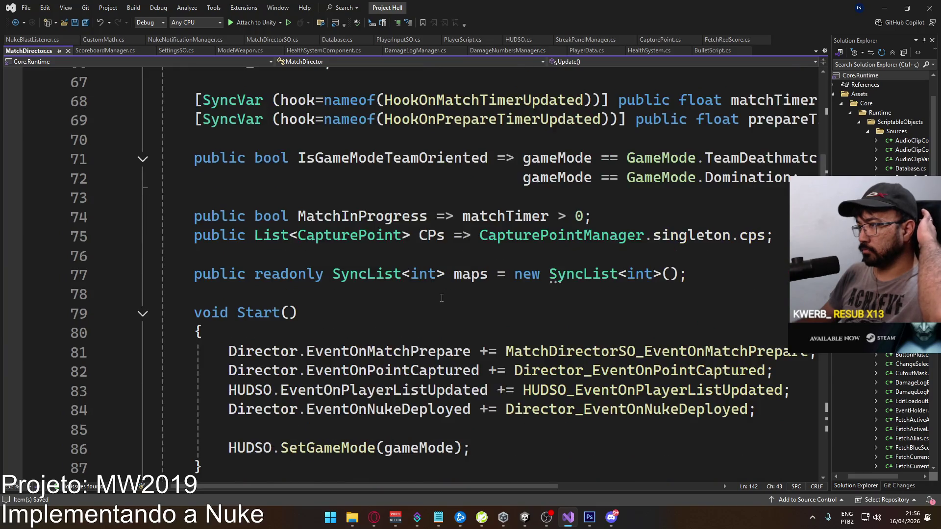
scroll(447, 304, up, 8)
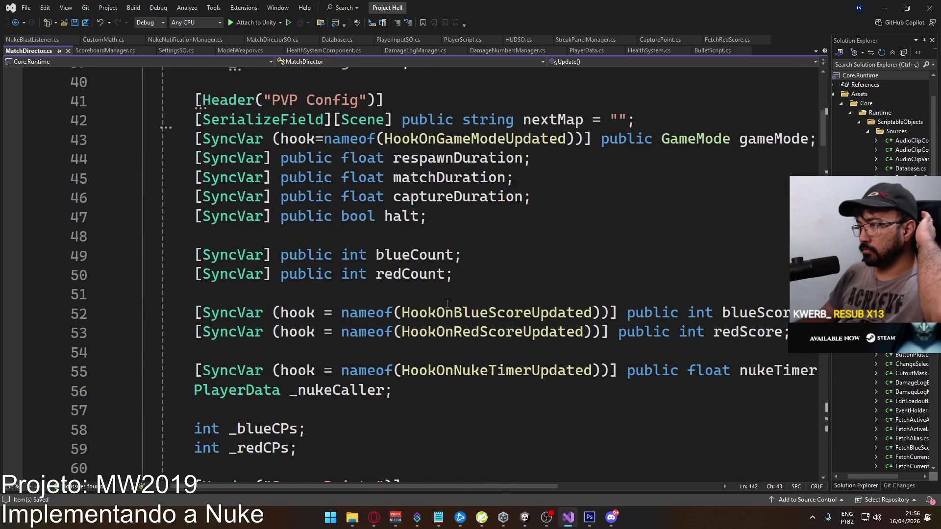
scroll(457, 303, down, 20)
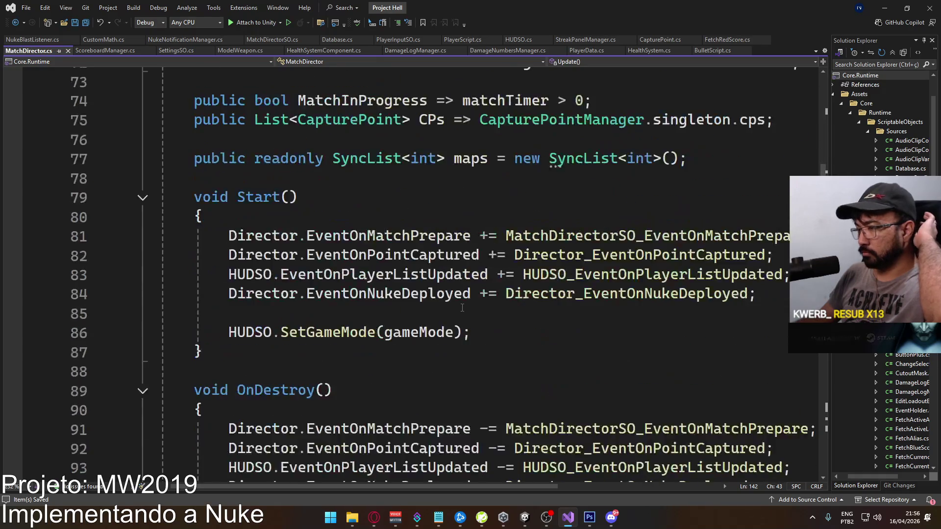
scroll(269, 202, up, 2)
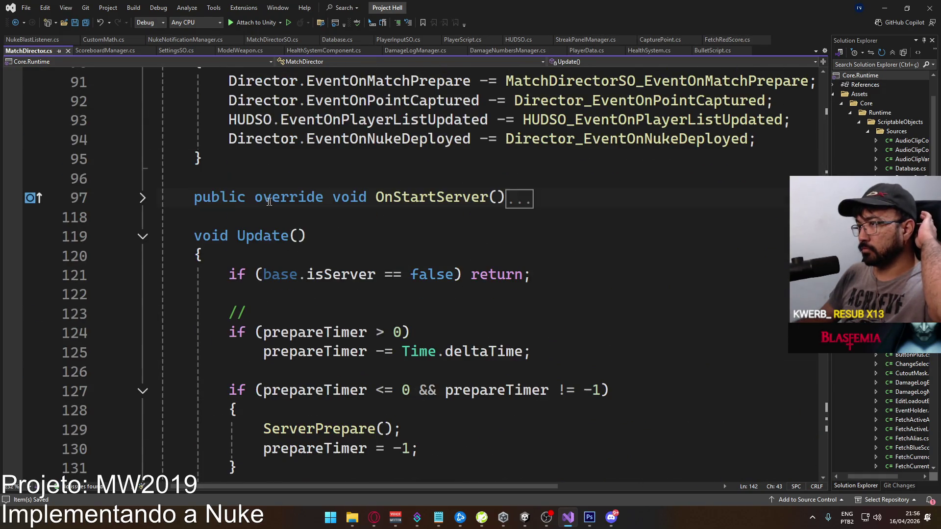
click(142, 199)
click(443, 294)
key(Return)
text(nu)
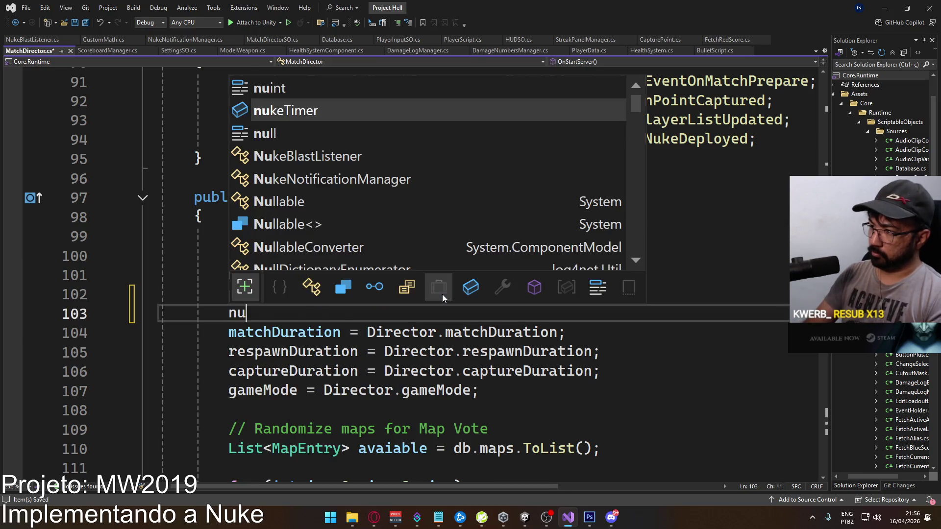
key(Tab)
key(ctrl+s)
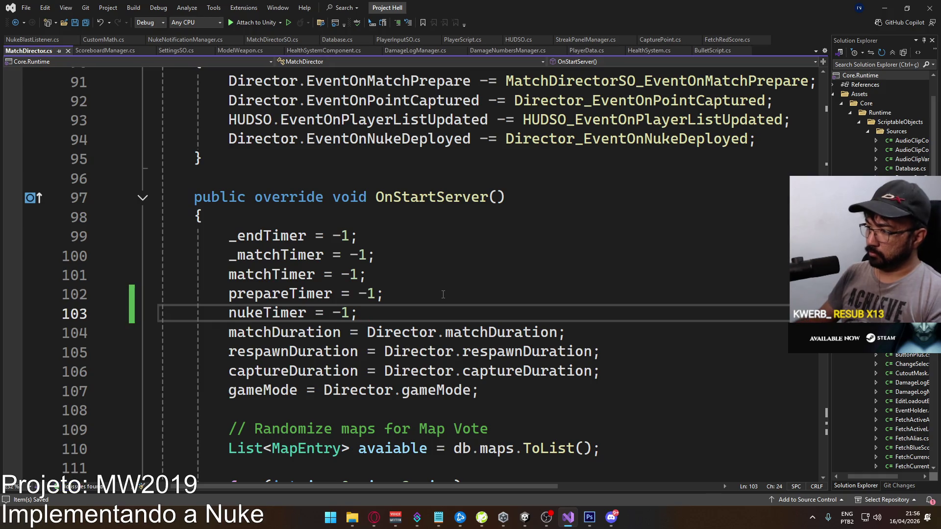
- Return to the Unity Editor, clear the console and show the Scenes folder's assets
scroll(459, 302, down, 4)
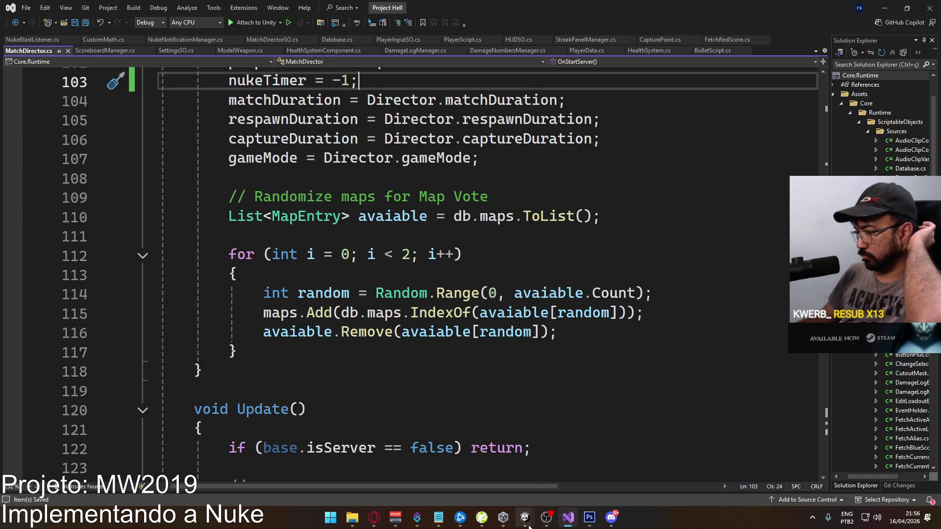
mouse_move(529, 526)
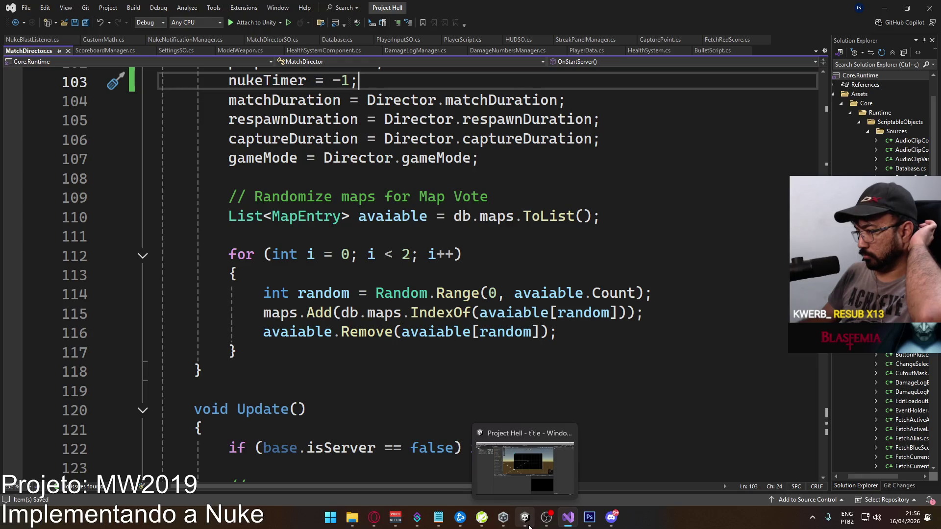
click(529, 526)
click(178, 319)
click(184, 312)
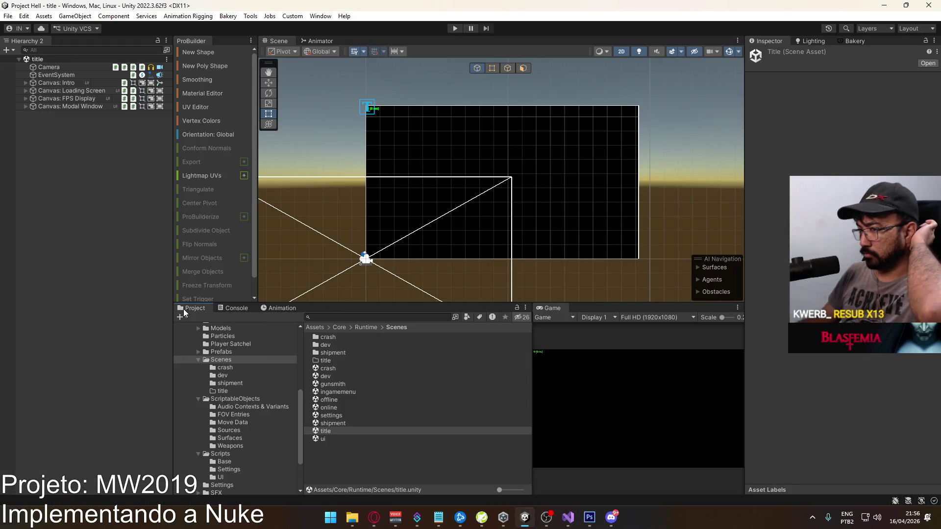
- In the ui scene, deactivate Streak Panel's Main Container, then reopen the title scene and play
double_click(333, 439)
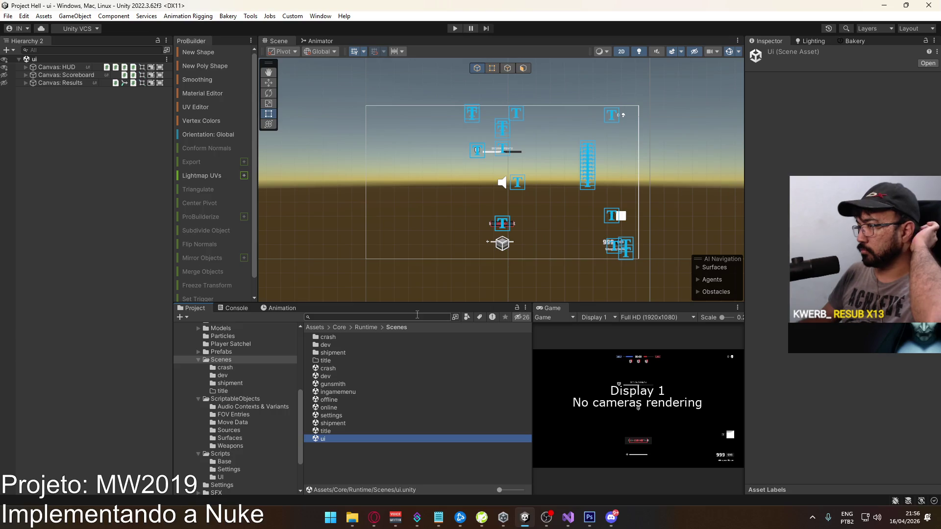
click(508, 227)
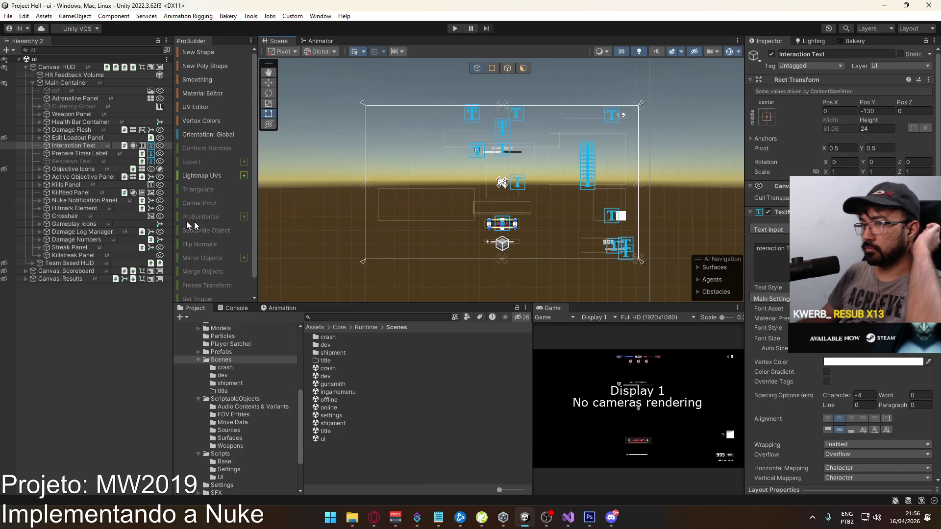
click(90, 249)
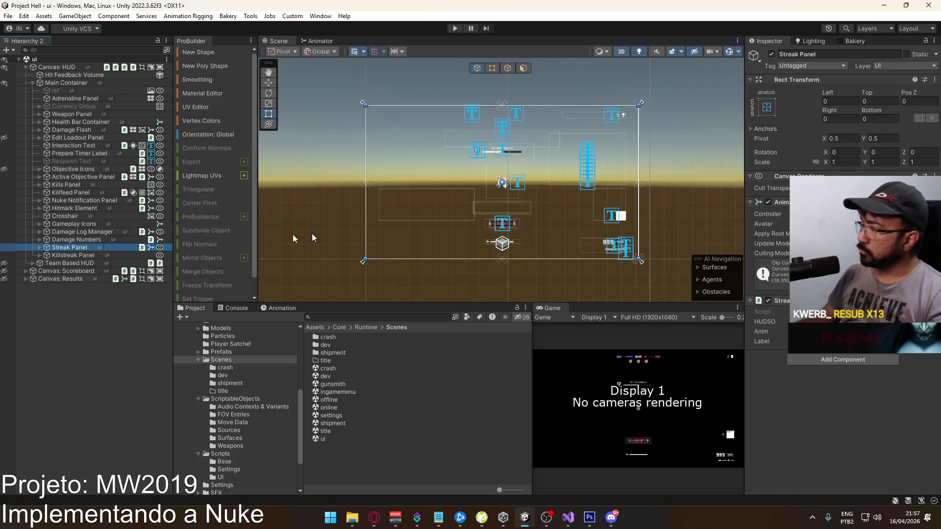
click(39, 248)
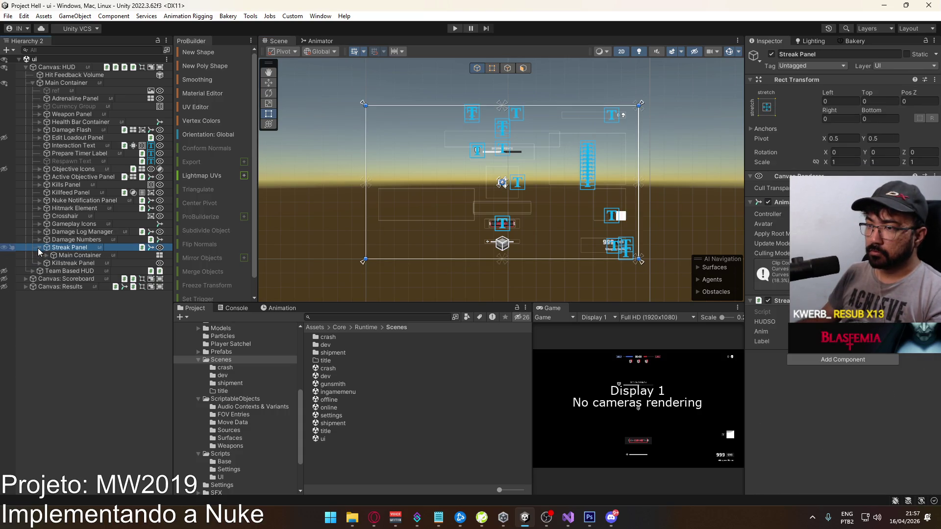
click(65, 255)
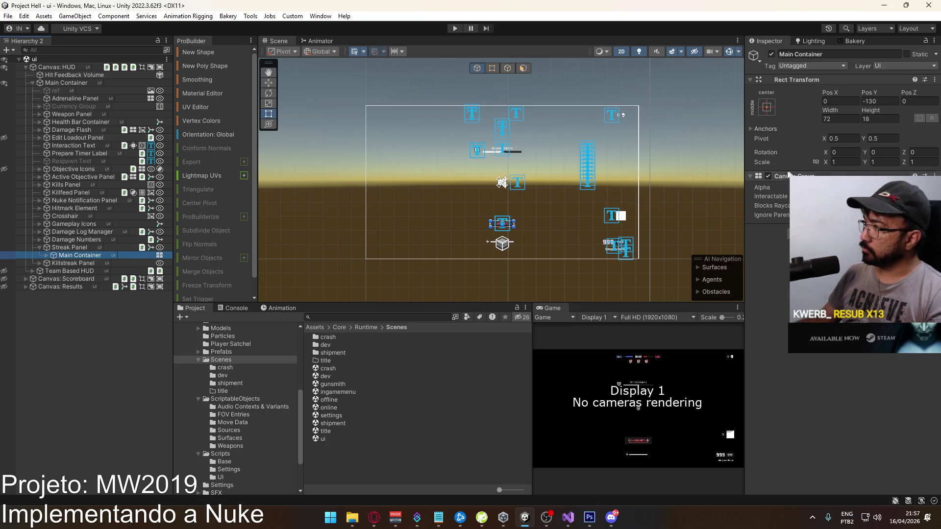
click(772, 54)
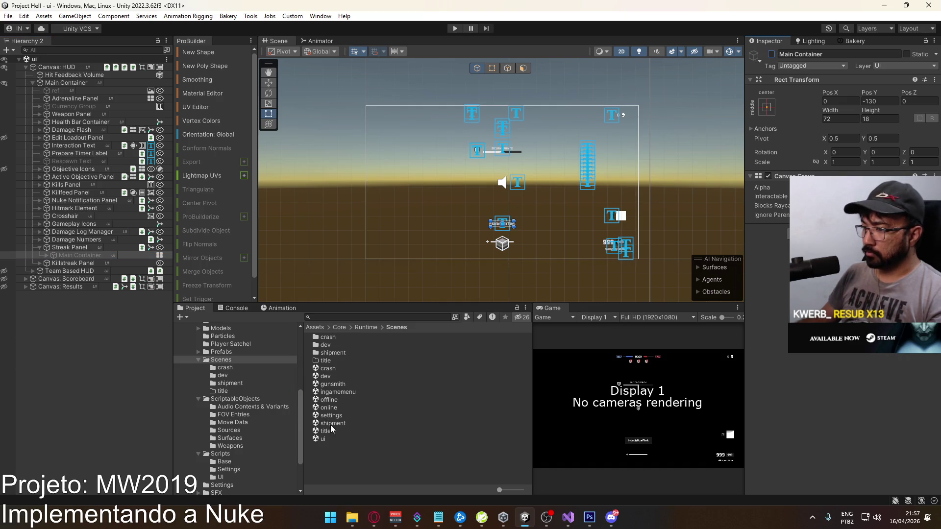
double_click(325, 431)
click(455, 28)
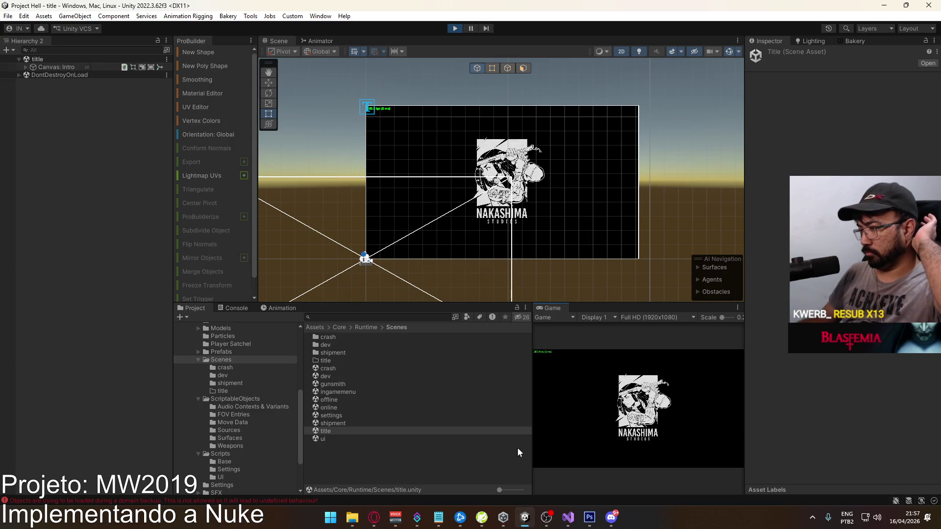
- Widen the game view and start a match from the game's main menu
drag(532, 441, 441, 437)
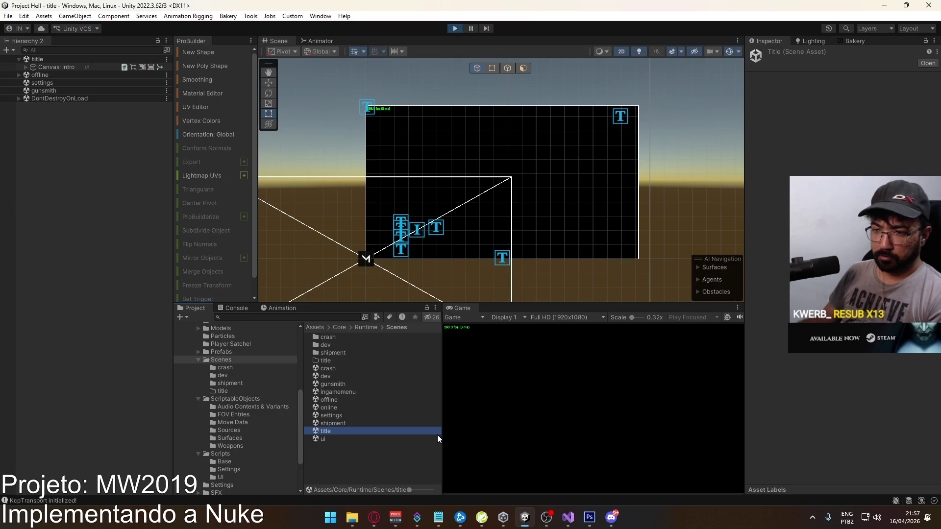
key(alt+Tab)
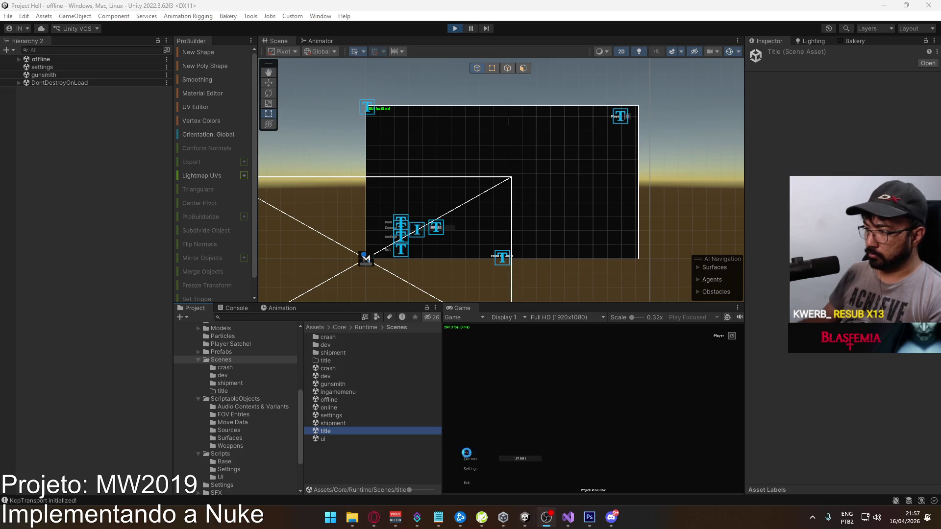
click(467, 453)
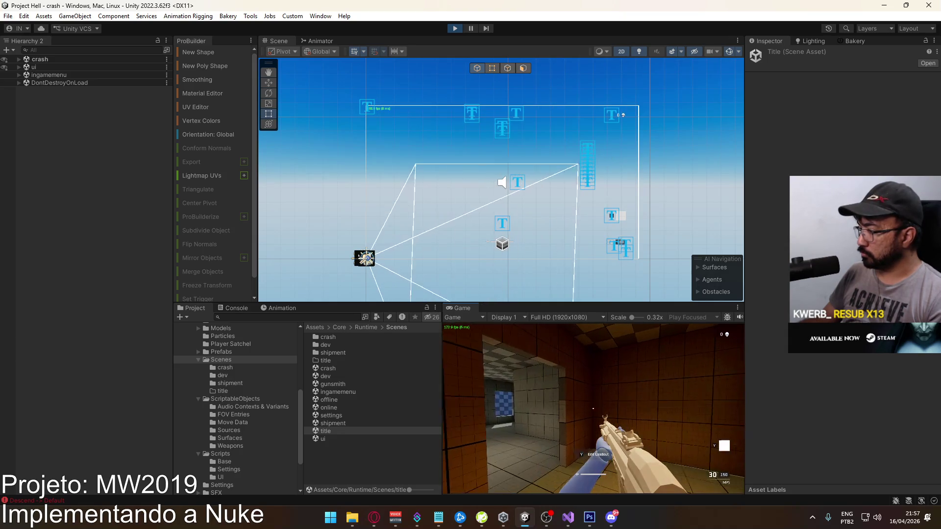
key(super)
click(673, 366)
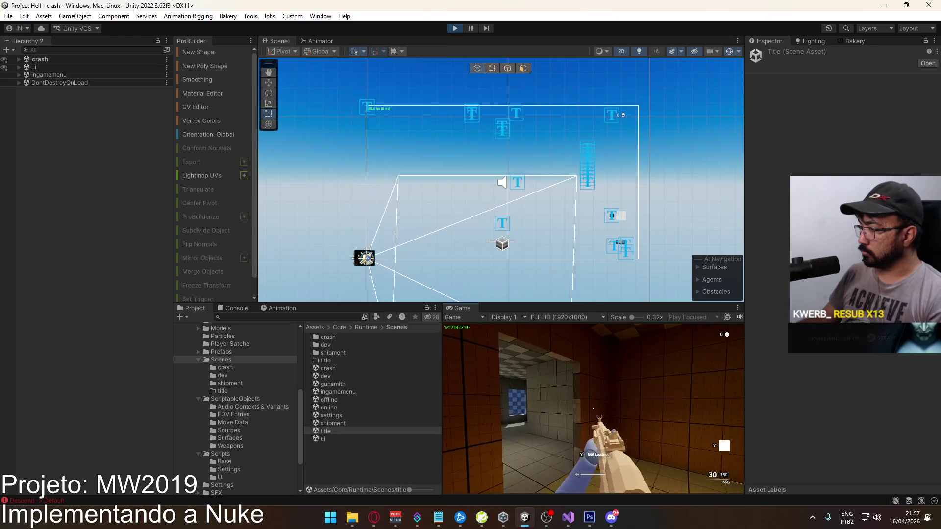
- Walk, sprint and jump out into the checkered area, then stop play mode
key(w)
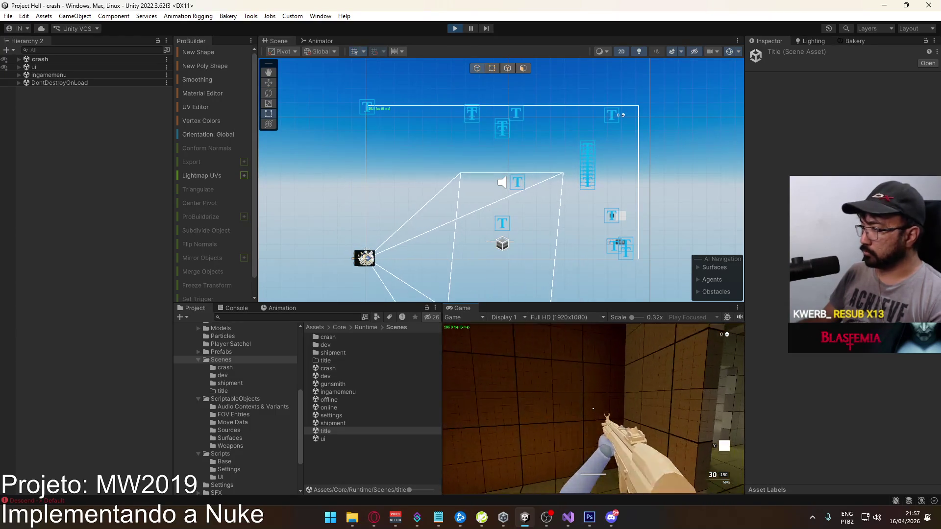
key(shift)
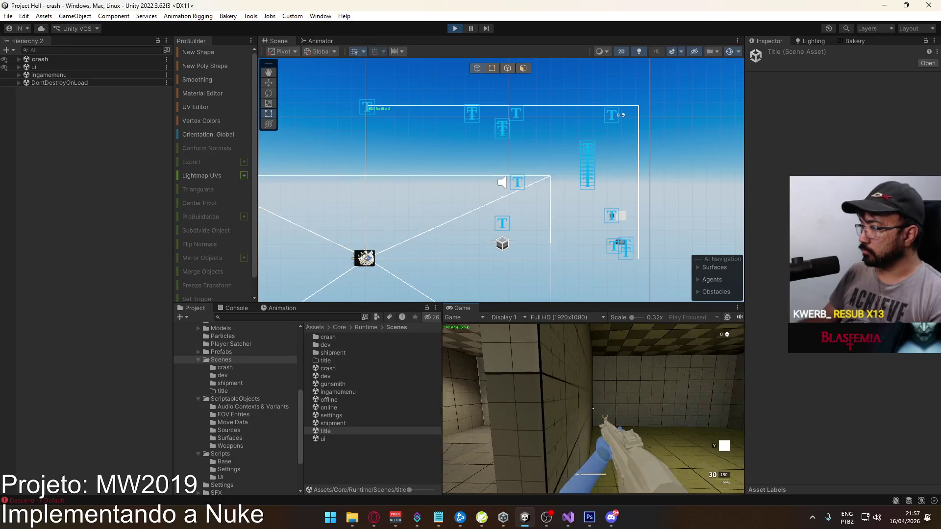
key(space)
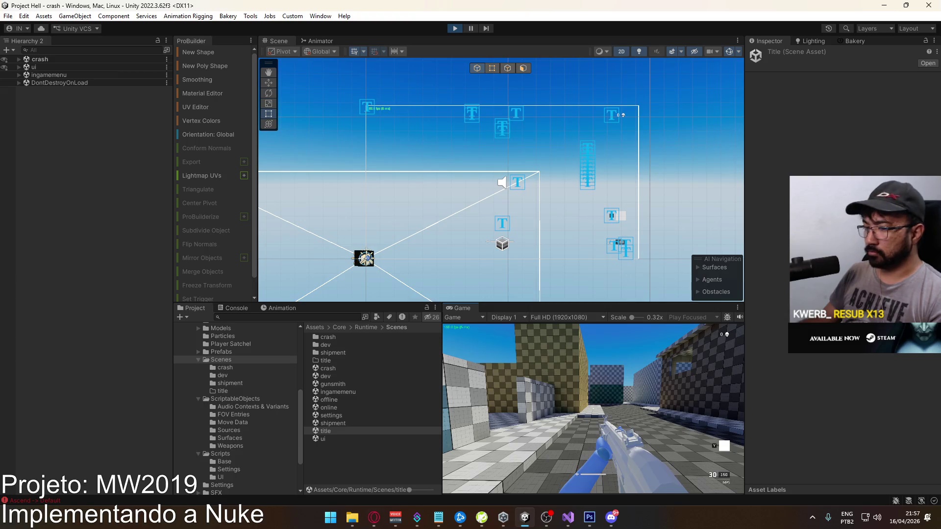
key(super)
key(super)
key(ctrl+p)
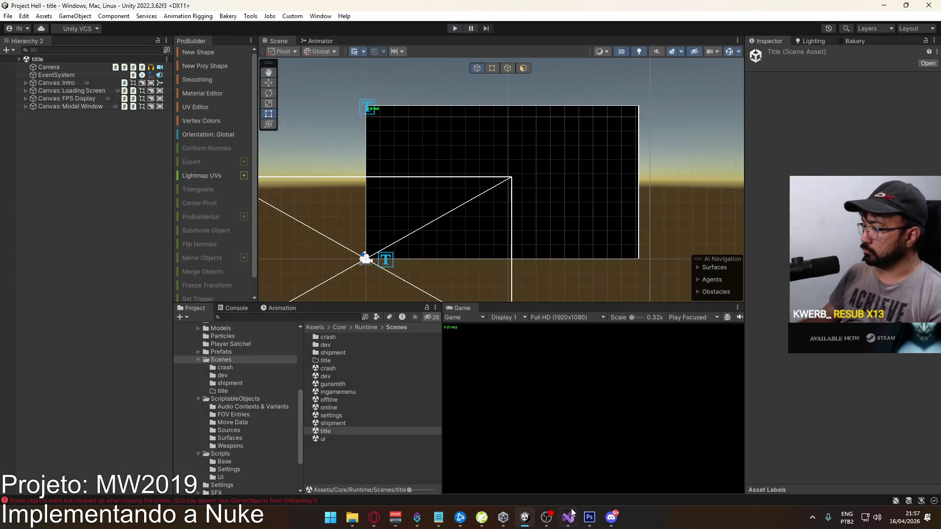
- Back in Visual Studio, open PlayerScript.cs and scroll to the OnNuke method
click(572, 513)
scroll(464, 398, down, 19)
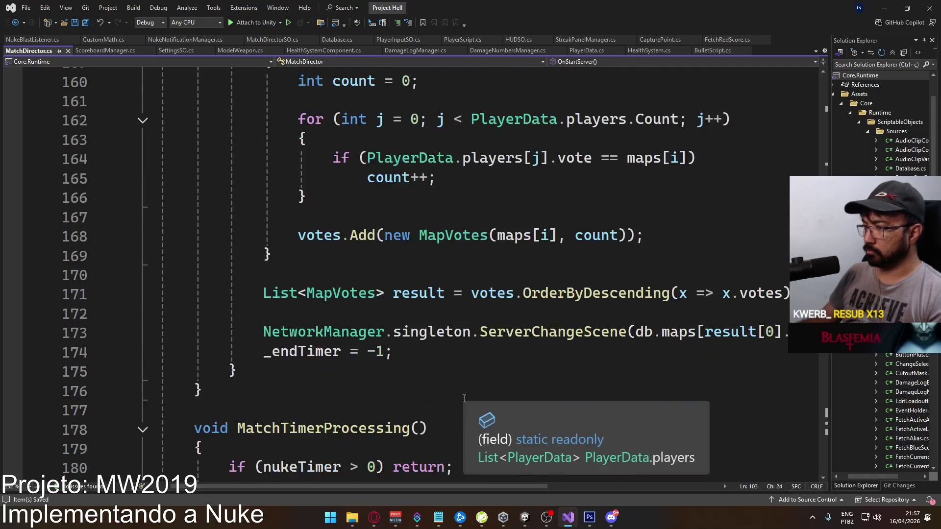
scroll(464, 398, down, 4)
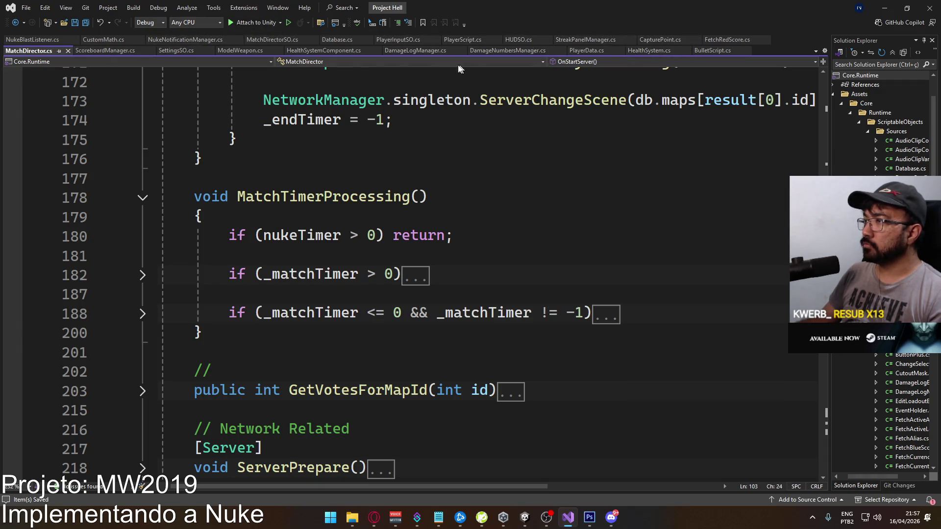
click(467, 40)
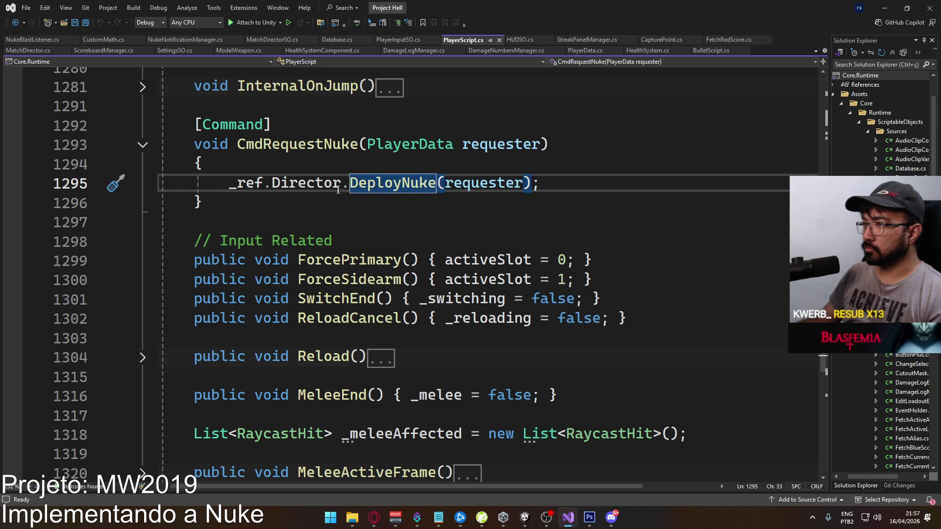
scroll(338, 190, down, 15)
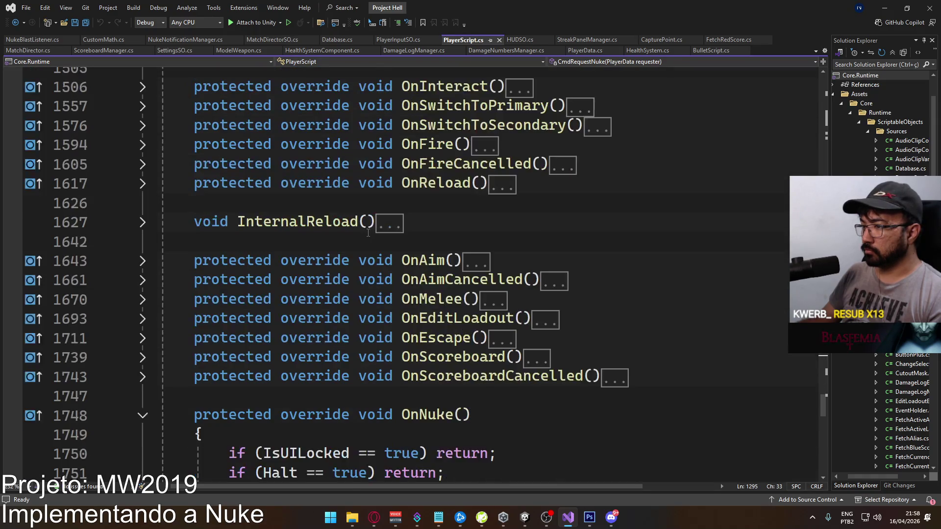
scroll(367, 234, down, 6)
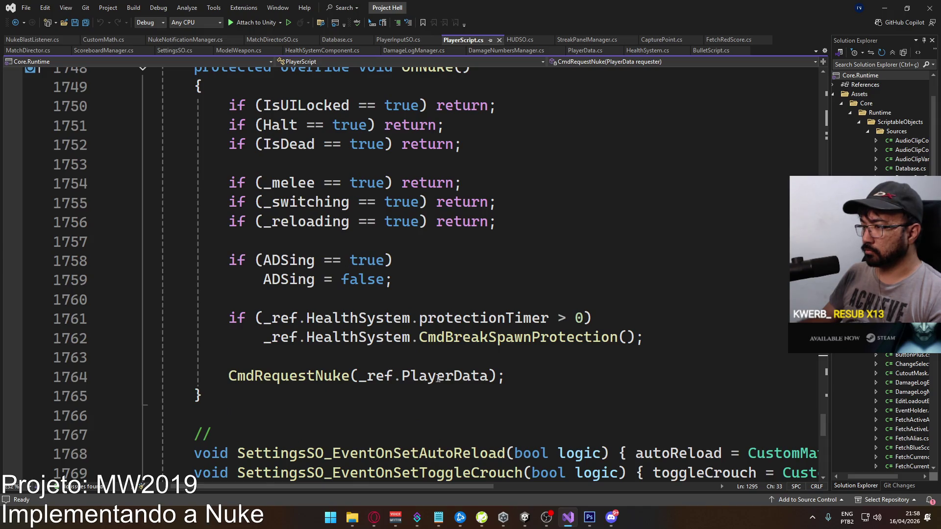
- Add Debug.LogError("Requesting Nuke") after CmdRequestNuke, save, and follow it through to DeployNuke
click(534, 363)
click(524, 370)
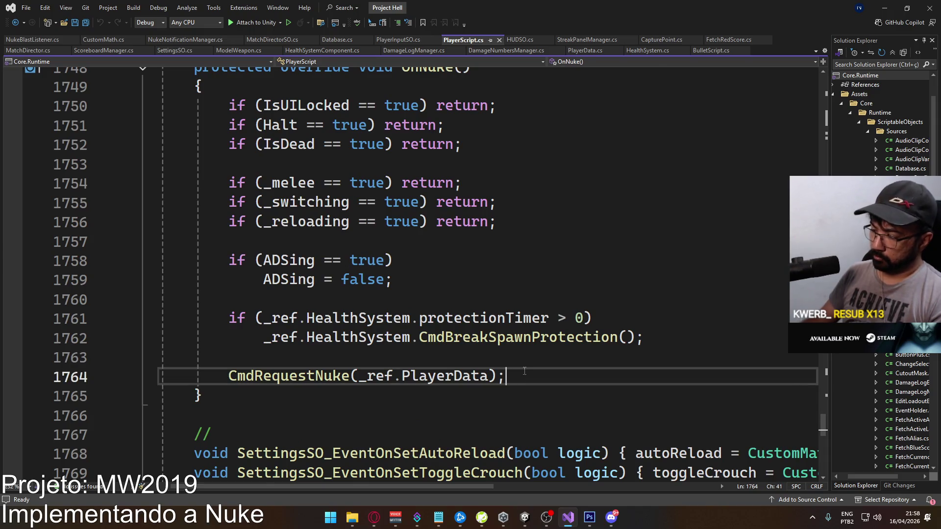
key(Return)
text(Debug.loge()
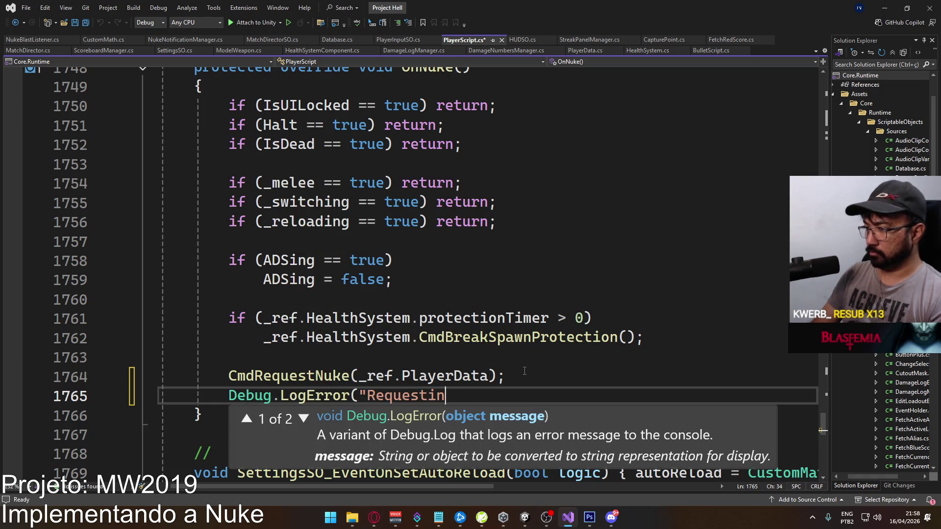
text();)
key(ctrl+s)
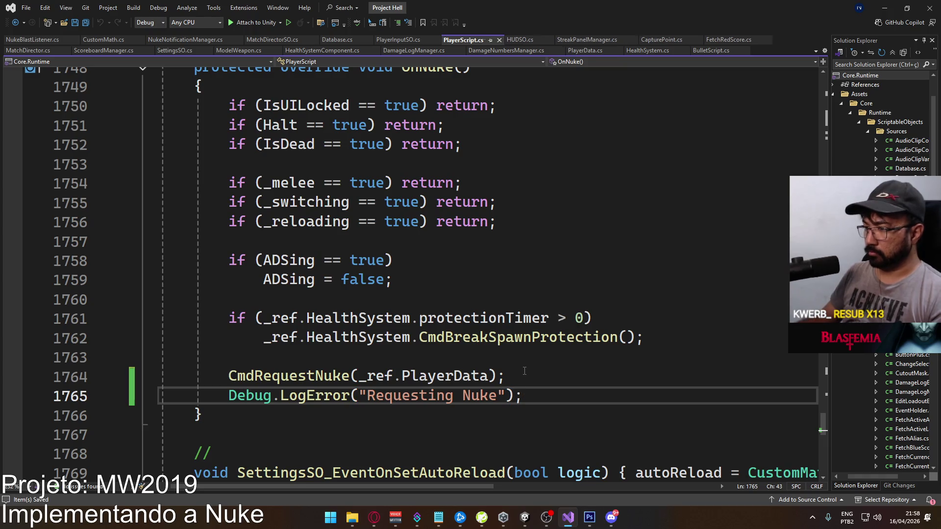
ctrl+click(279, 377)
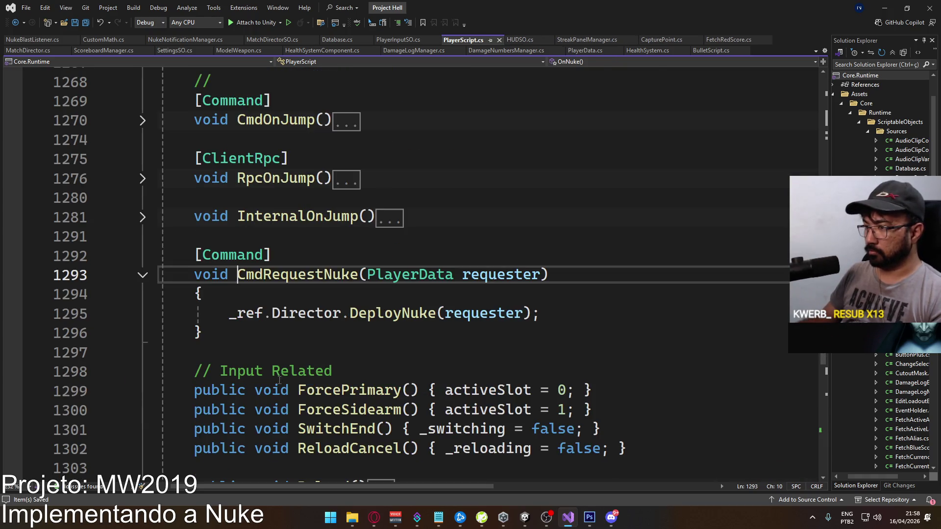
ctrl+click(392, 314)
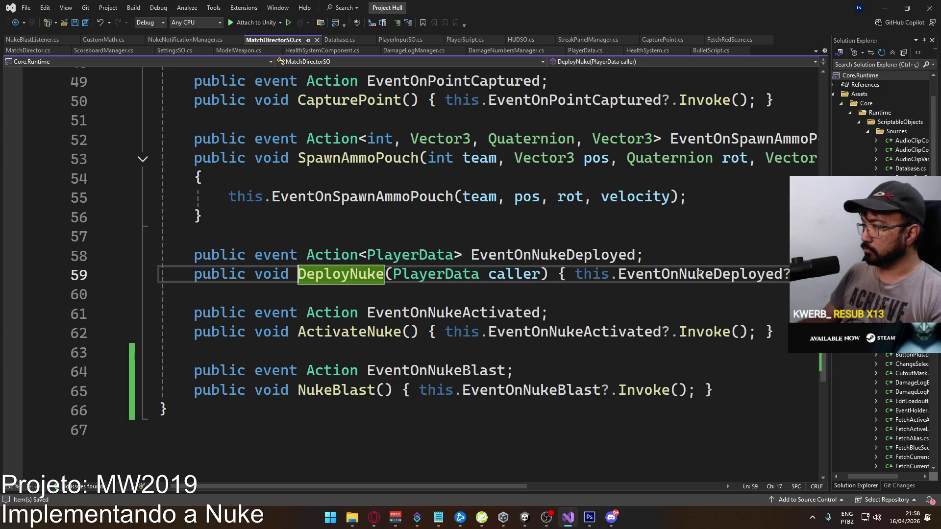
- Find references to EventOnNukeDeployed and go to the Director_EventOnNukeDeployed handler
click(549, 255)
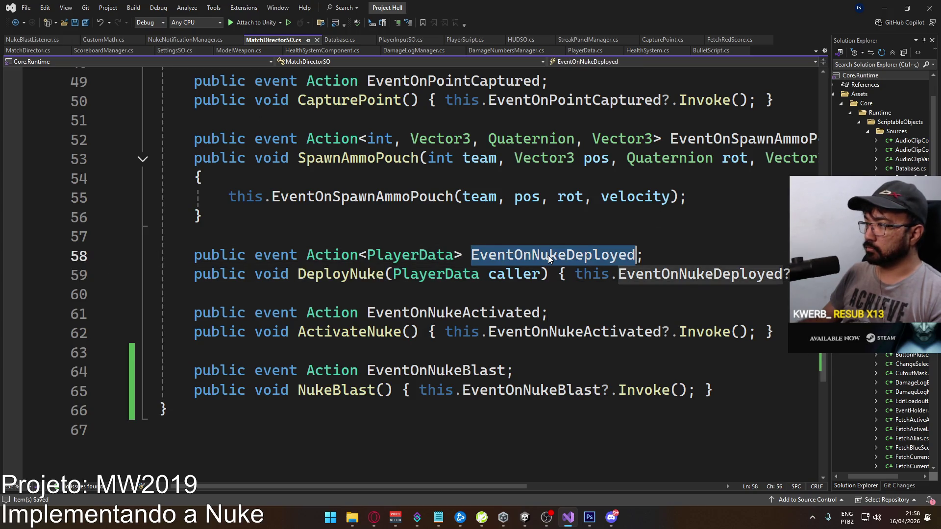
right_click(548, 255)
click(612, 337)
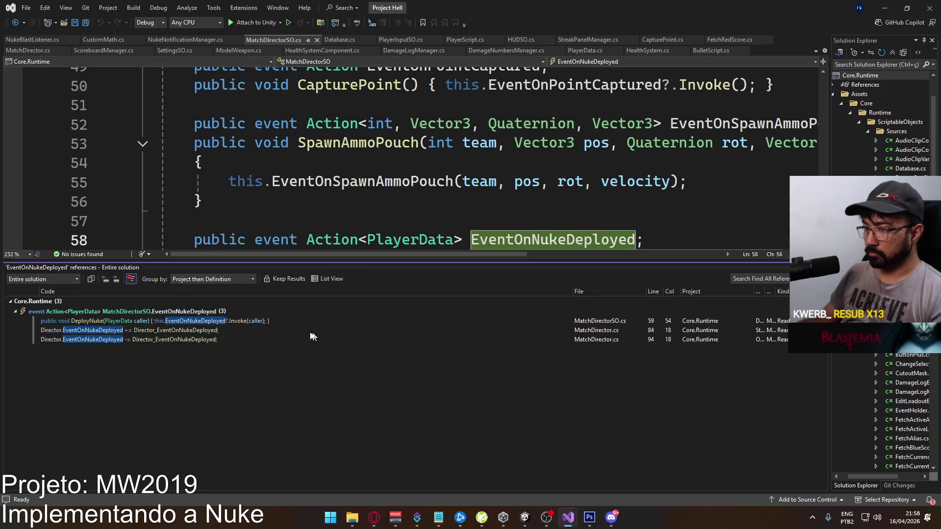
double_click(199, 332)
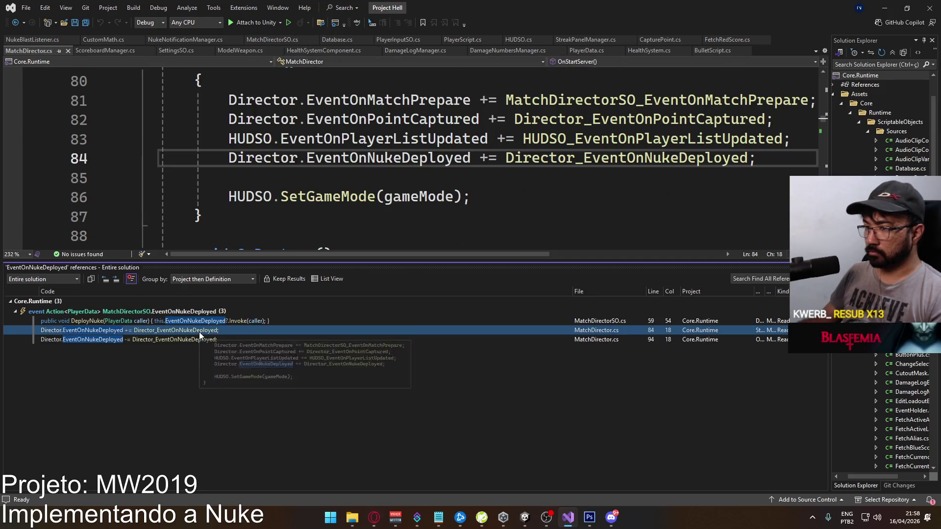
key(Escape)
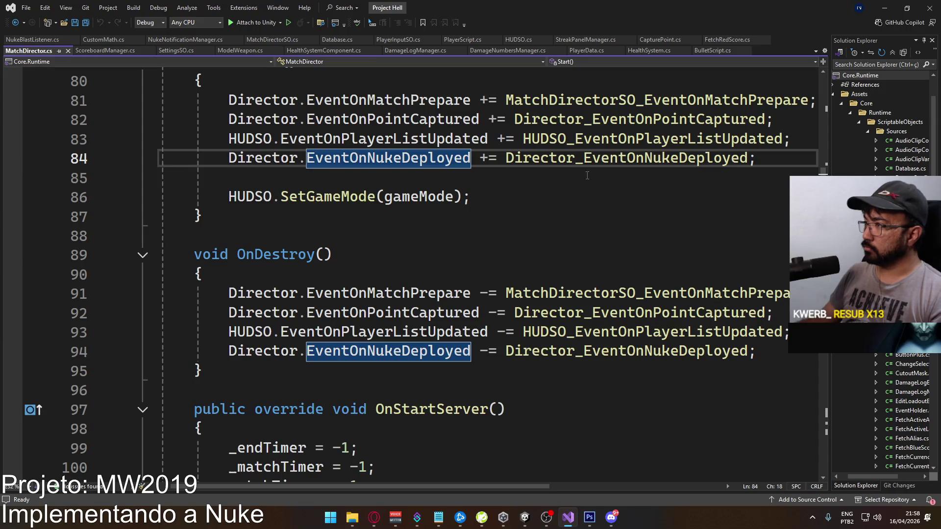
ctrl+click(632, 160)
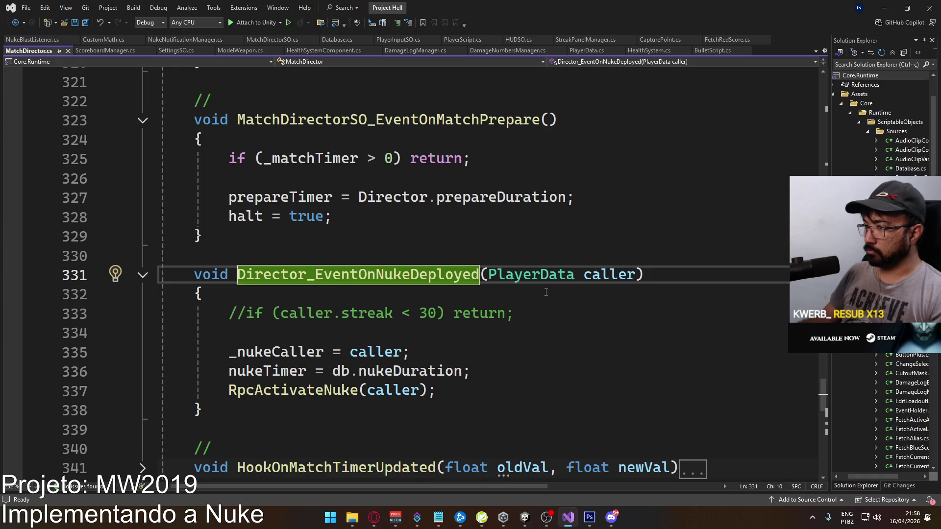
- Add Debug.LogError("NUKE DEPLOYED FROM " + caller.alias) at the top of the handler and save
click(546, 292)
key(Return)
text(using System.Collections;)
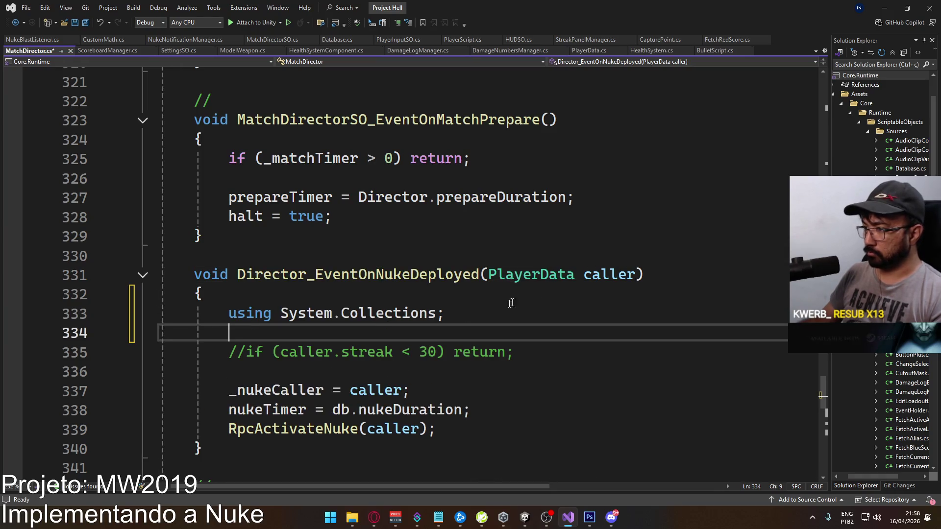
key(ctrl+z)
key(ctrl+z)
text(Debug.)
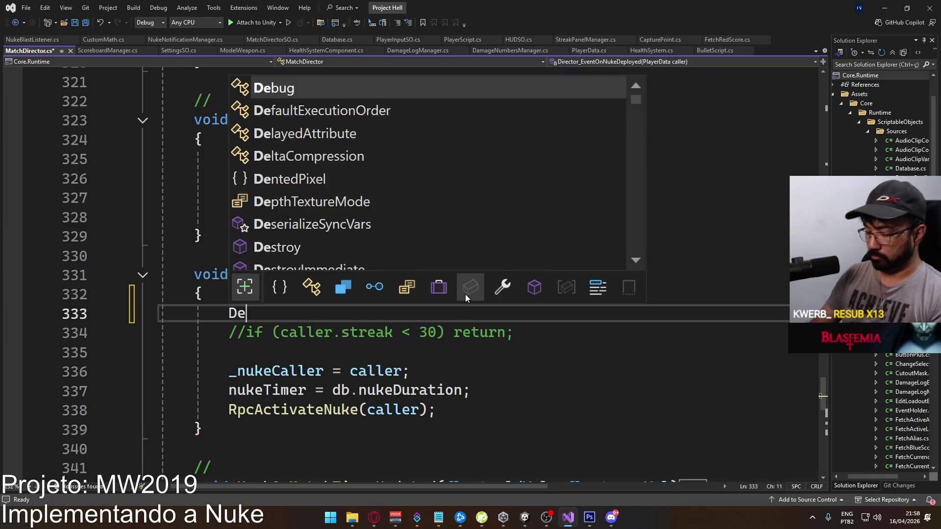
text(loge("NUKE DE)
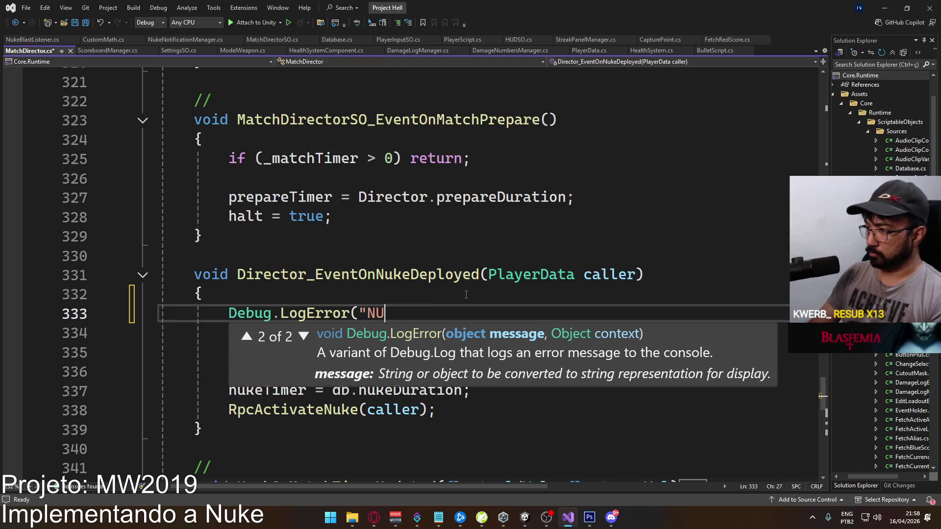
text(OM " + )
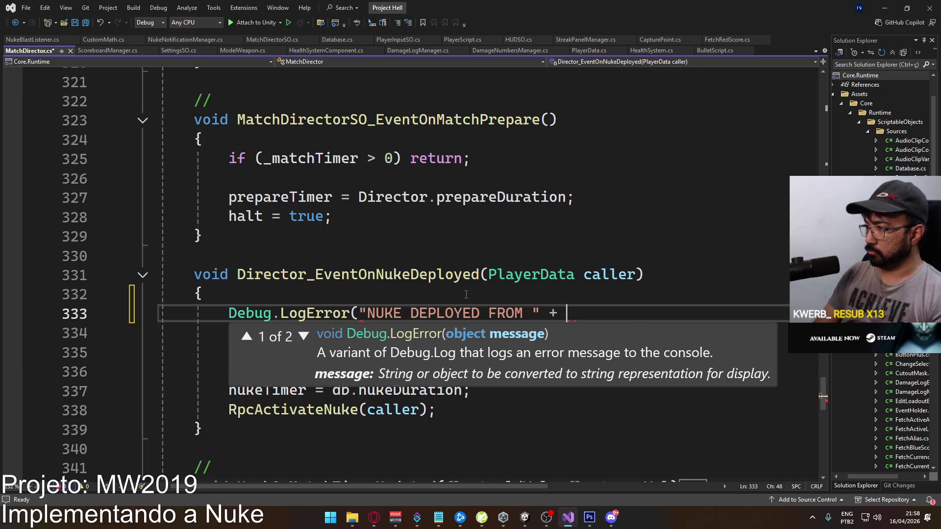
text(caller.alias)
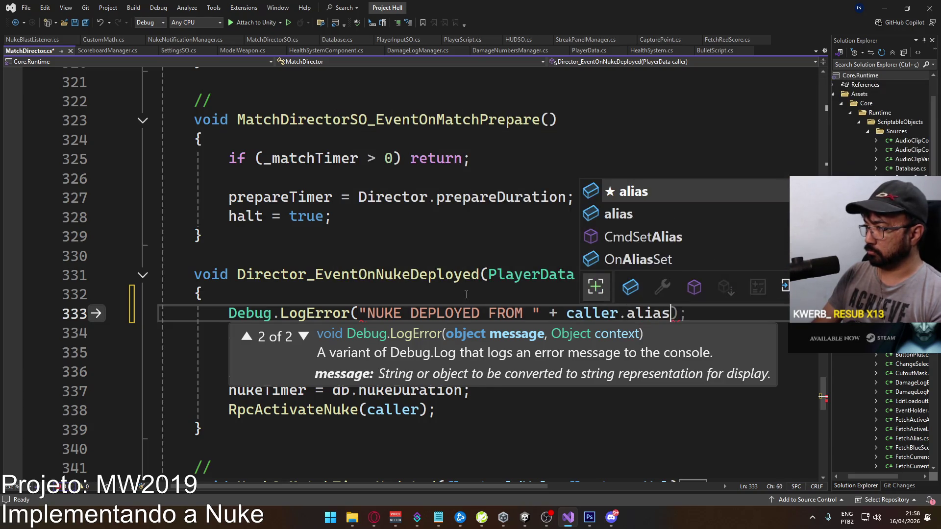
text();)
key(ctrl+s)
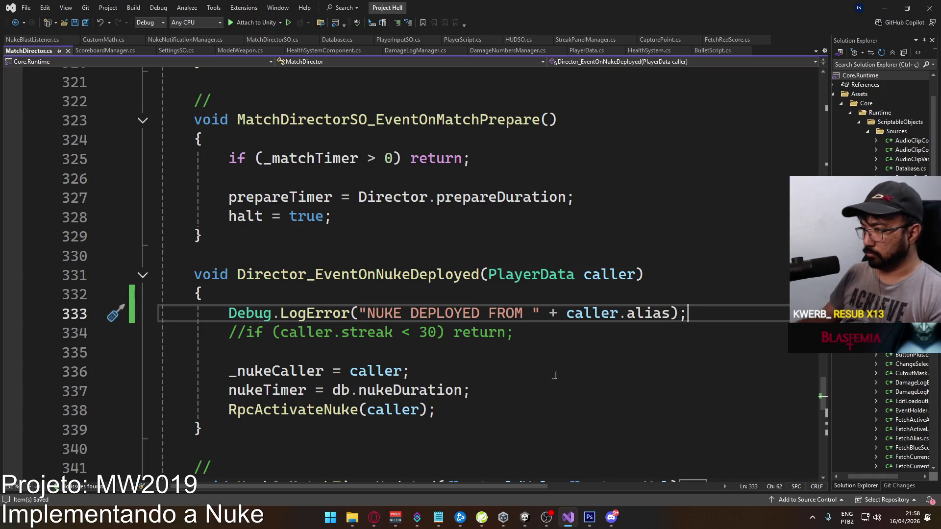
- Remove that log line and its empty line from the handler and save
scroll(503, 387, down, 2)
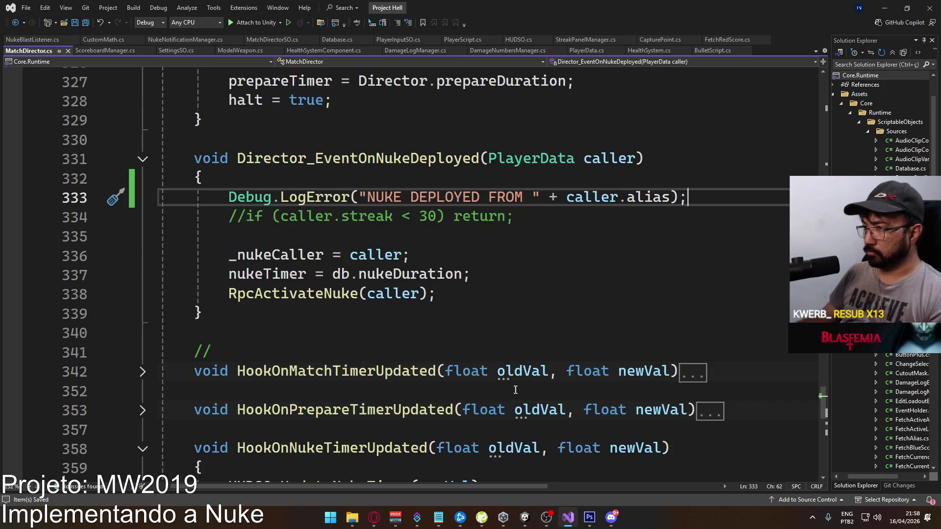
scroll(513, 387, up, 1)
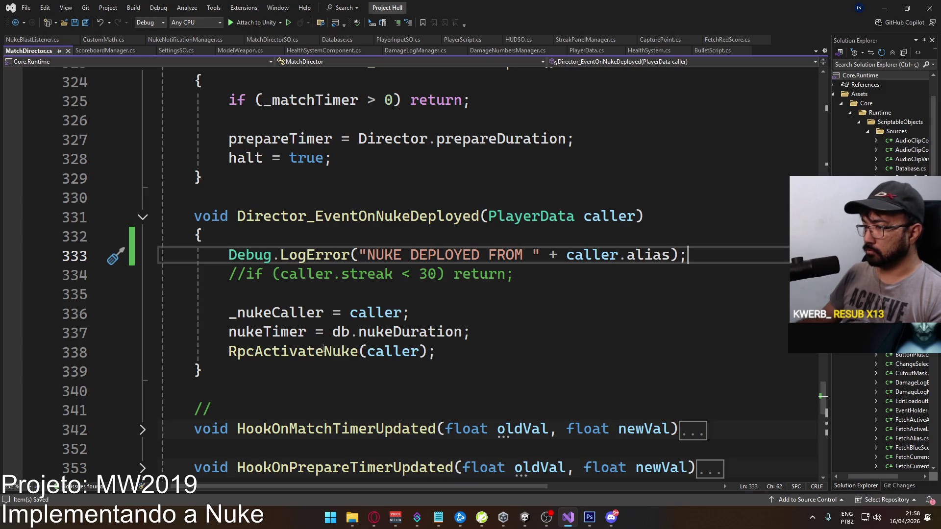
drag(699, 255, 228, 255)
key(ctrl+c)
key(Delete)
click(305, 240)
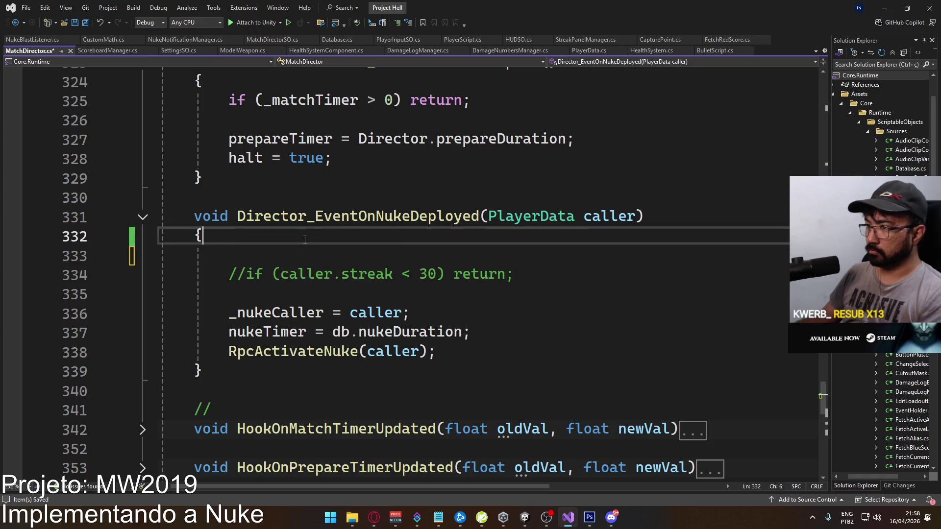
key(Delete)
scroll(303, 216, down, 3)
key(ctrl+s)
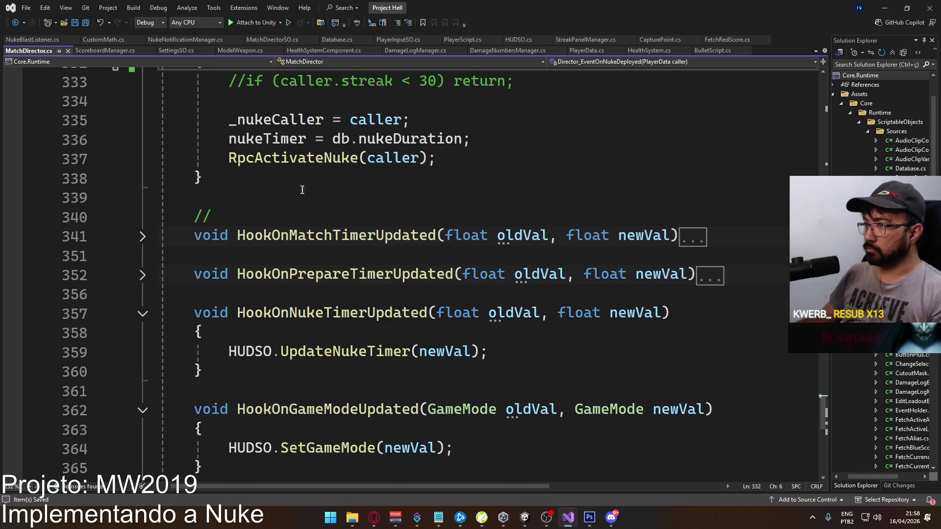
- Paste the nuke log line at the top of RpcActivateNuke and return to Unity
ctrl+click(294, 158)
click(410, 298)
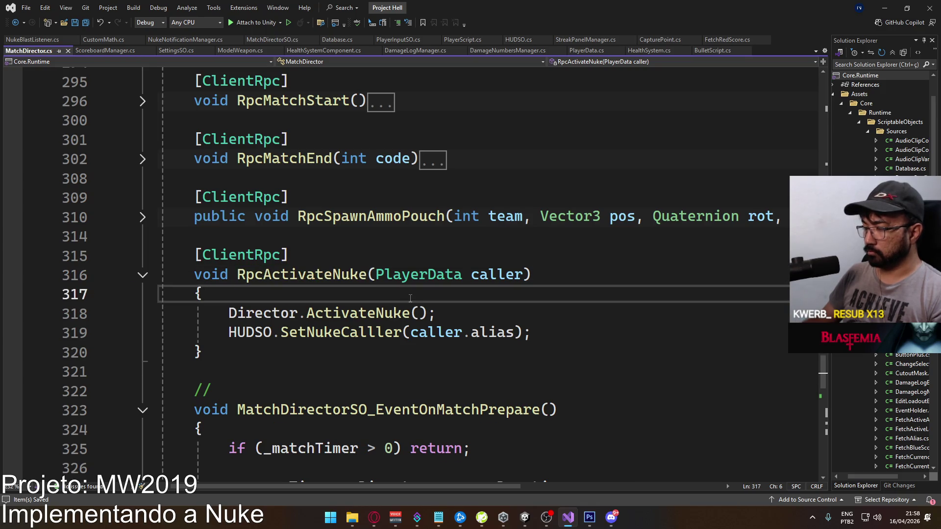
key(Return)
key(ctrl+v)
mouse_move(526, 522)
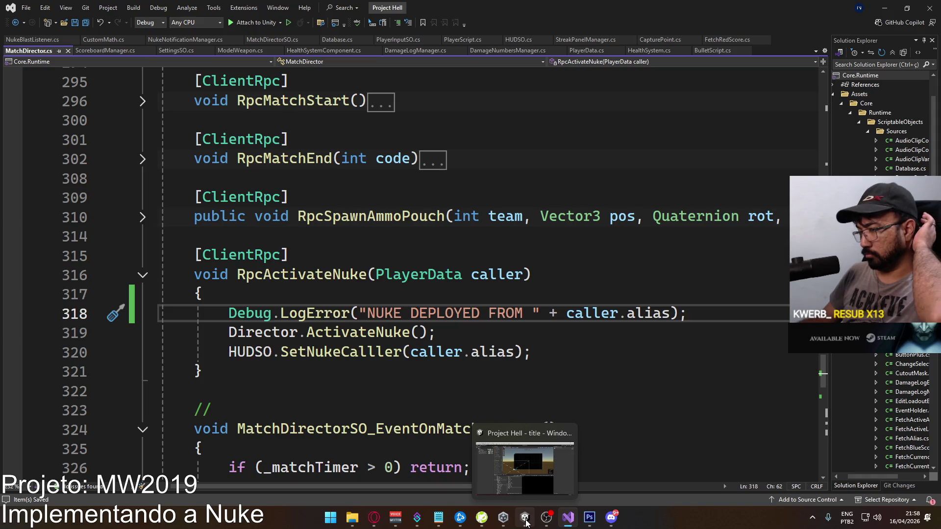
click(523, 468)
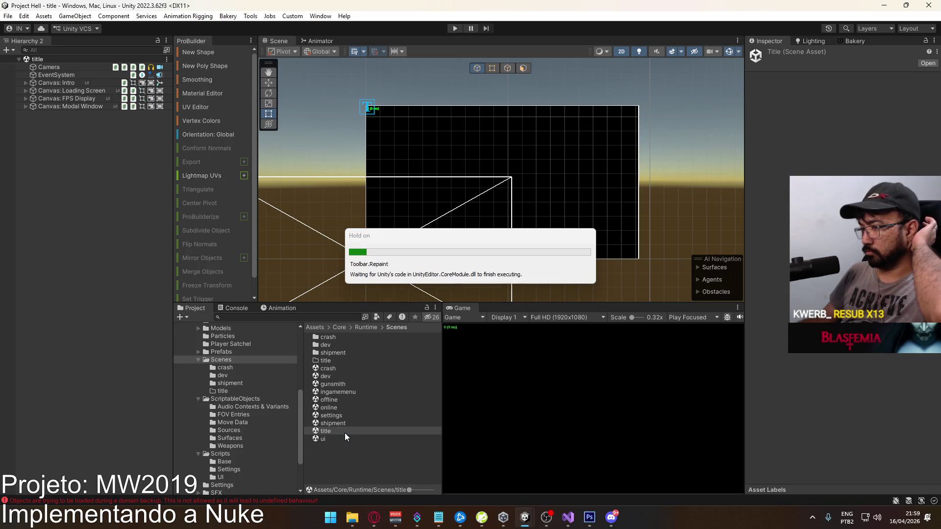
- Play-test a match, check the Console for the nuke log, then stop play mode
click(457, 28)
key(alt+Tab)
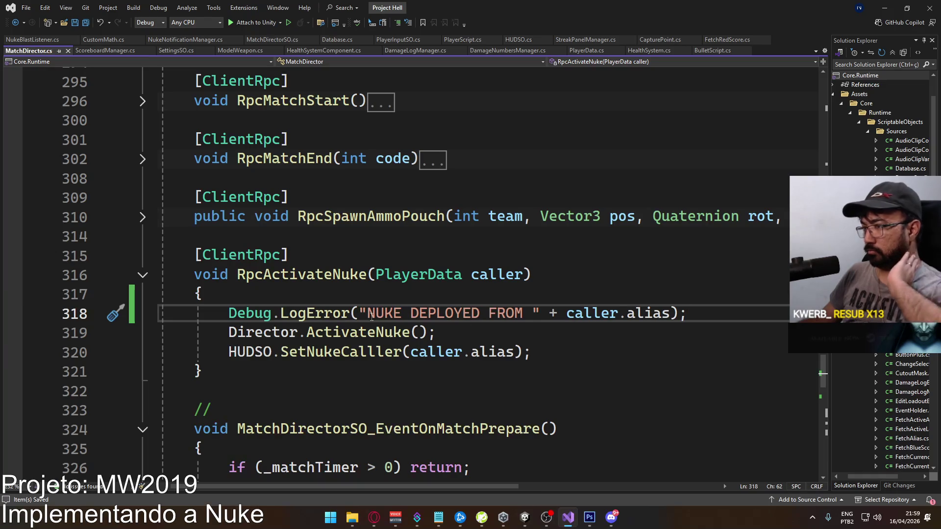
mouse_move(351, 337)
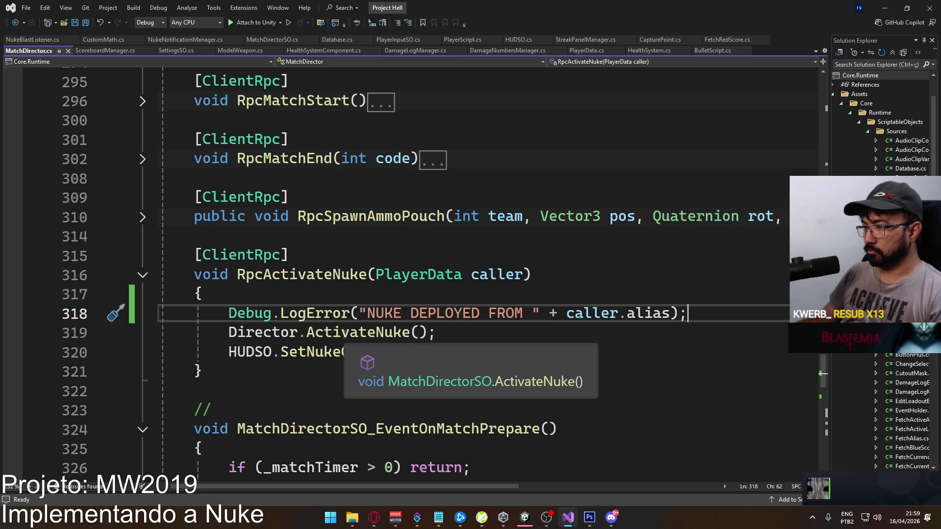
key(alt+Tab)
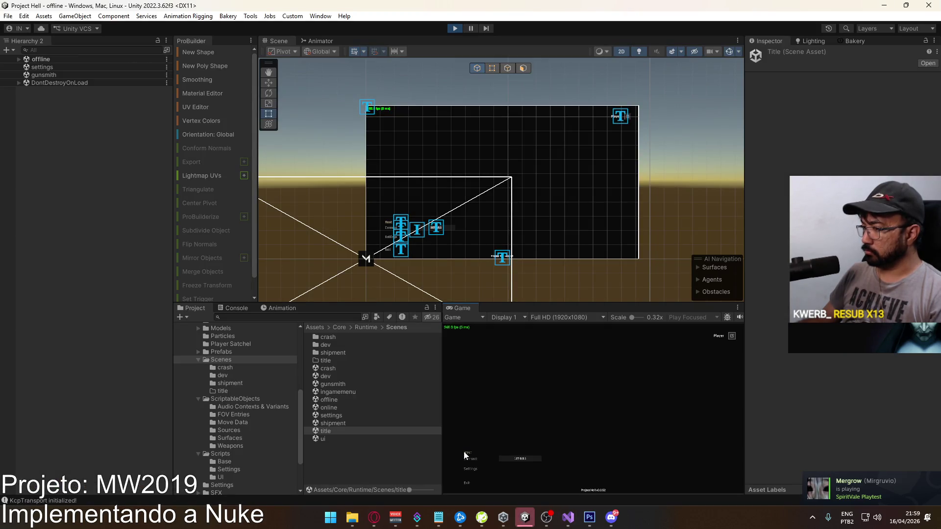
click(469, 452)
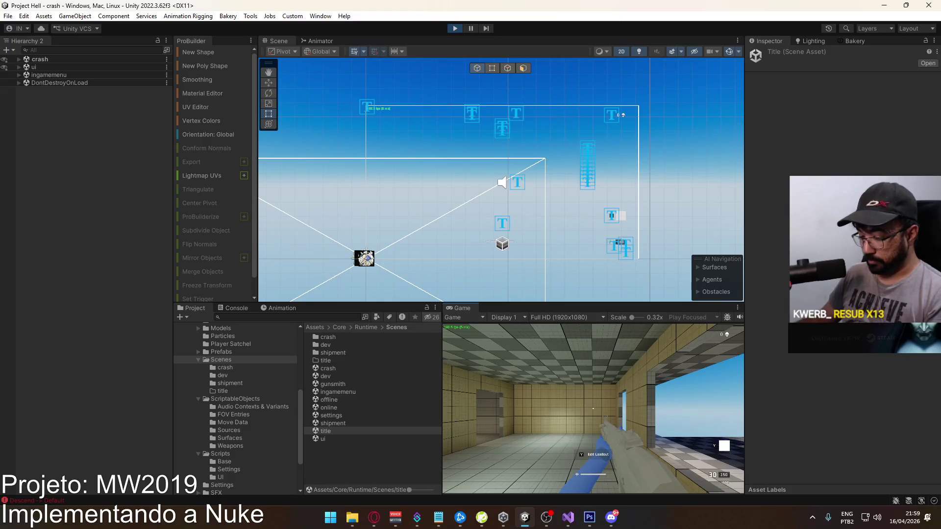
key(super)
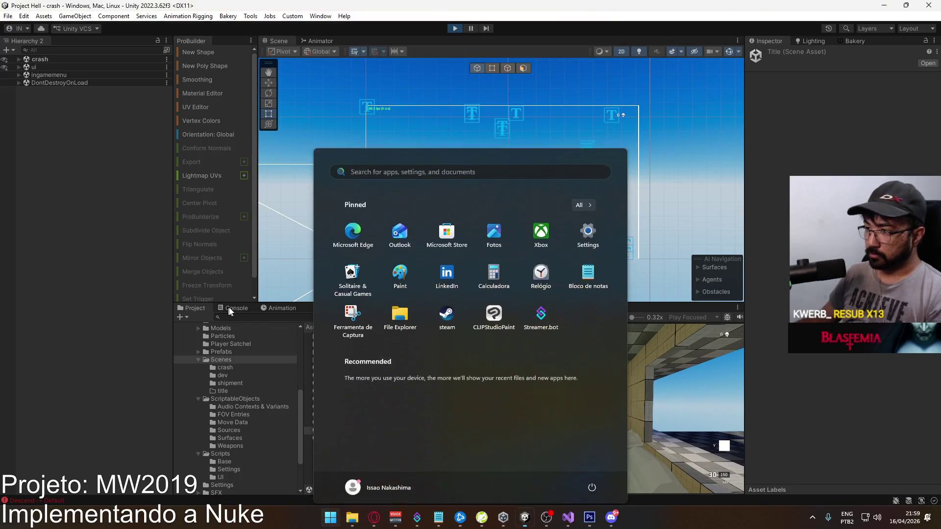
click(237, 306)
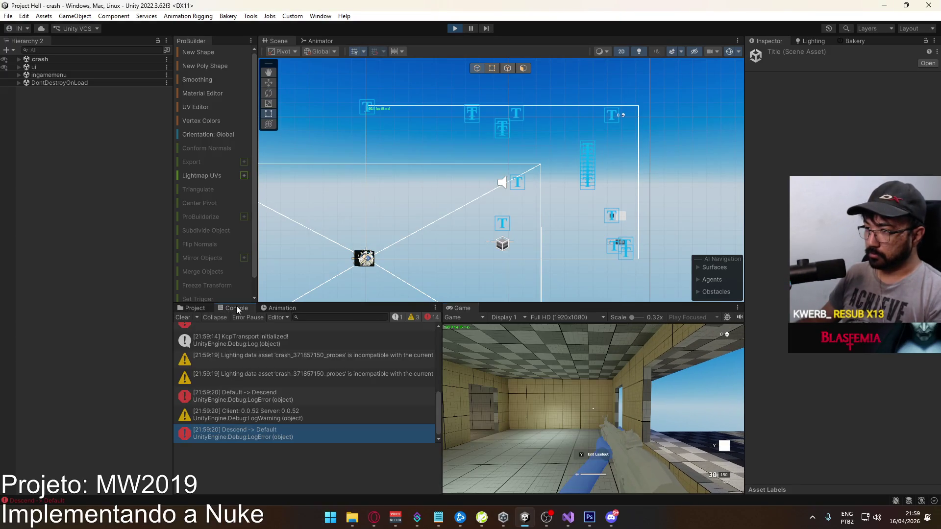
click(194, 309)
click(455, 28)
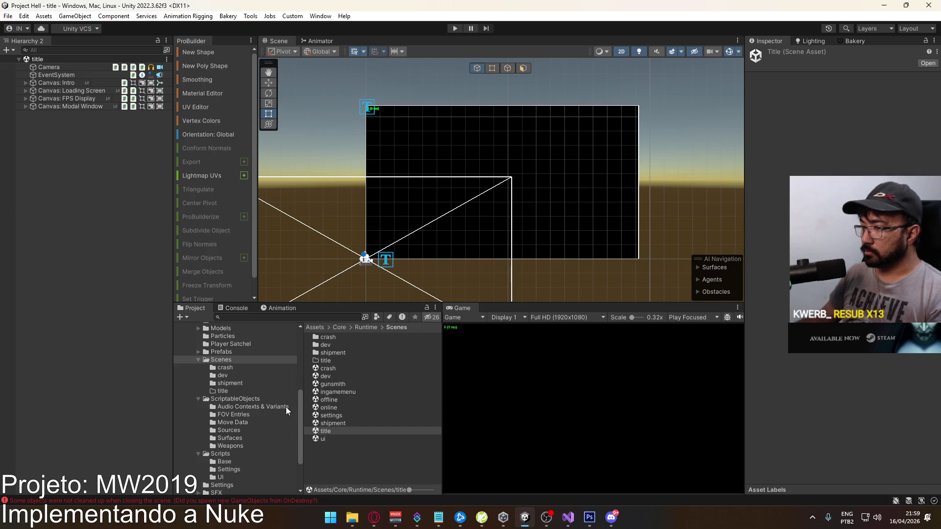
- Inspect PlayerInputSO in the ScriptableObjects folder, then go back to the Scenes folder
click(242, 398)
scroll(378, 390, down, 1)
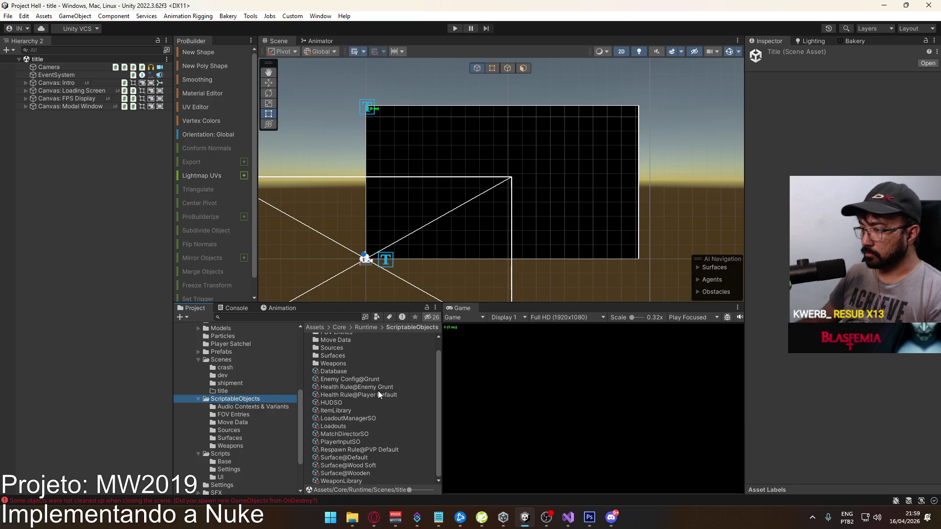
click(353, 442)
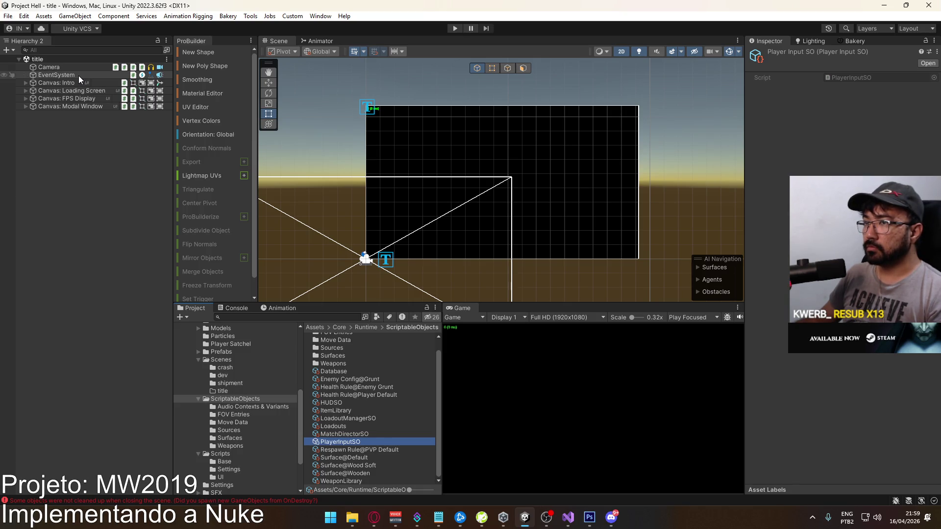
click(230, 360)
- Open the crash scene, select Core and expand its Player Input action events
click(332, 368)
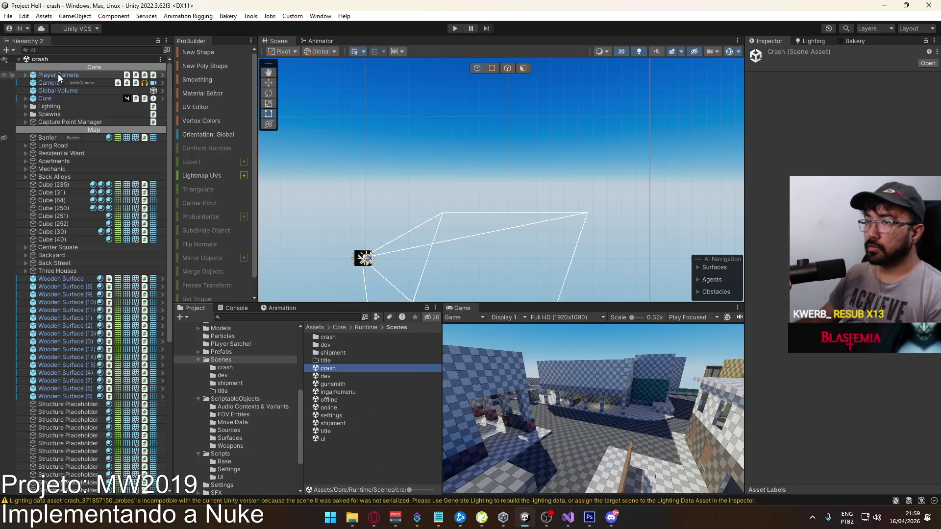
click(49, 97)
scroll(782, 213, up, 2)
scroll(781, 213, up, 1)
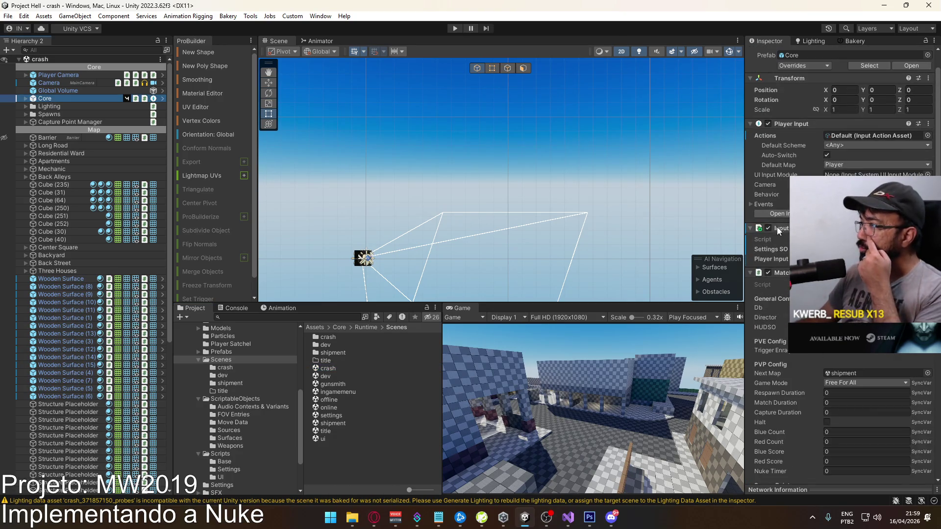
click(757, 204)
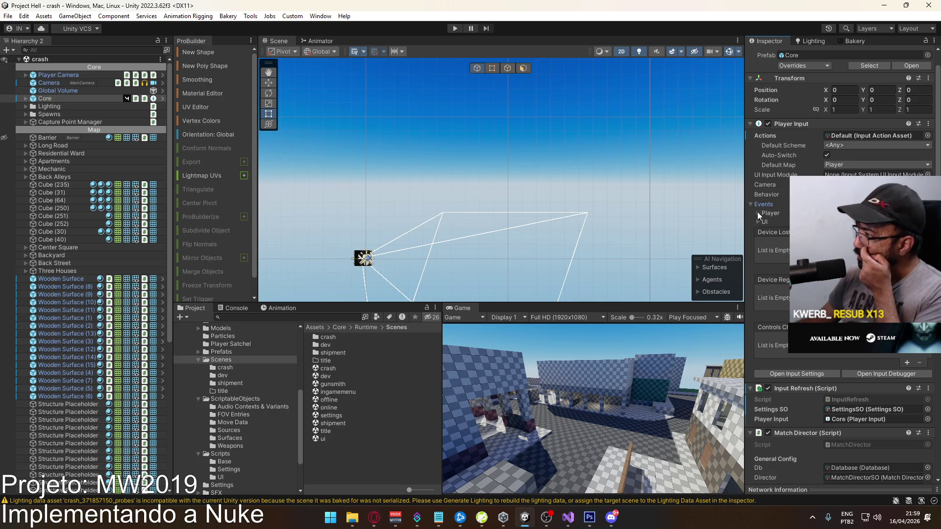
click(757, 213)
scroll(759, 212, down, 10)
scroll(758, 213, down, 12)
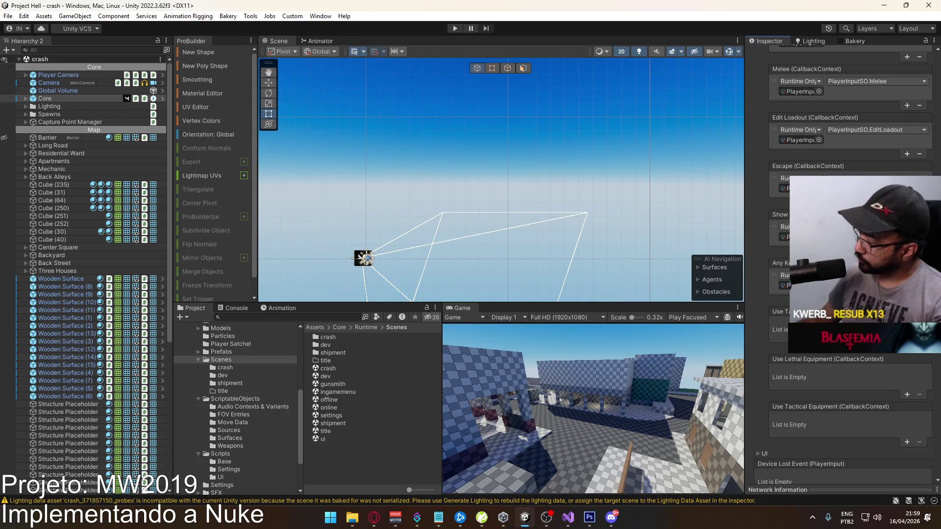
- Add listeners to Use Lethal and Use Tactical Equipment and paste PlayerInputSO as their targets
click(907, 347)
click(819, 334)
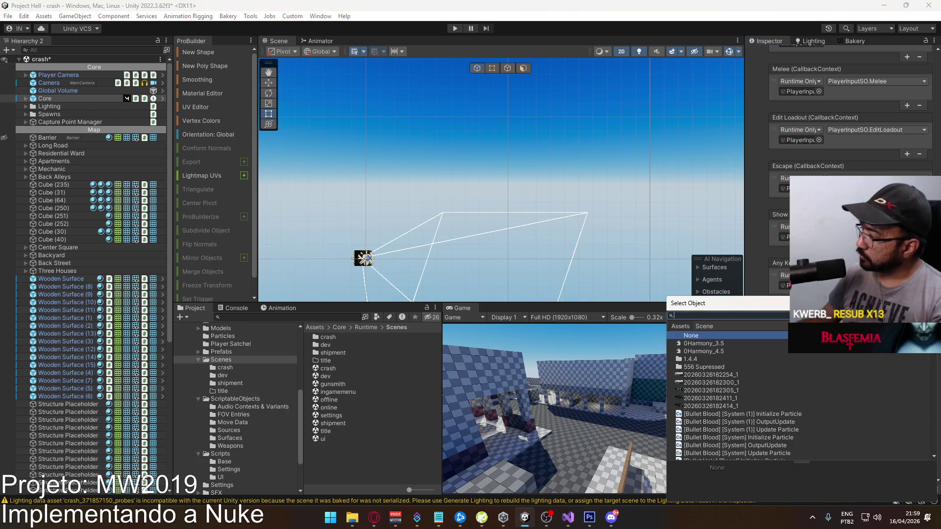
key(Escape)
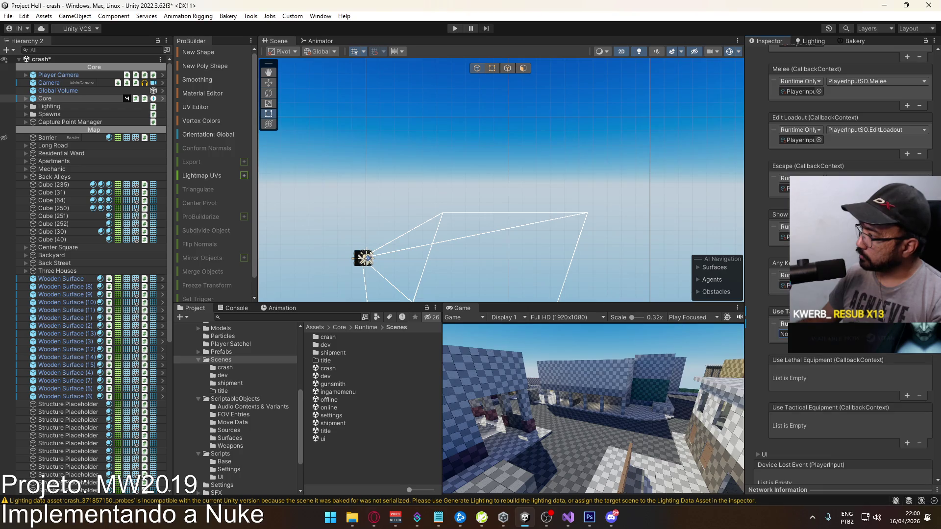
right_click(784, 338)
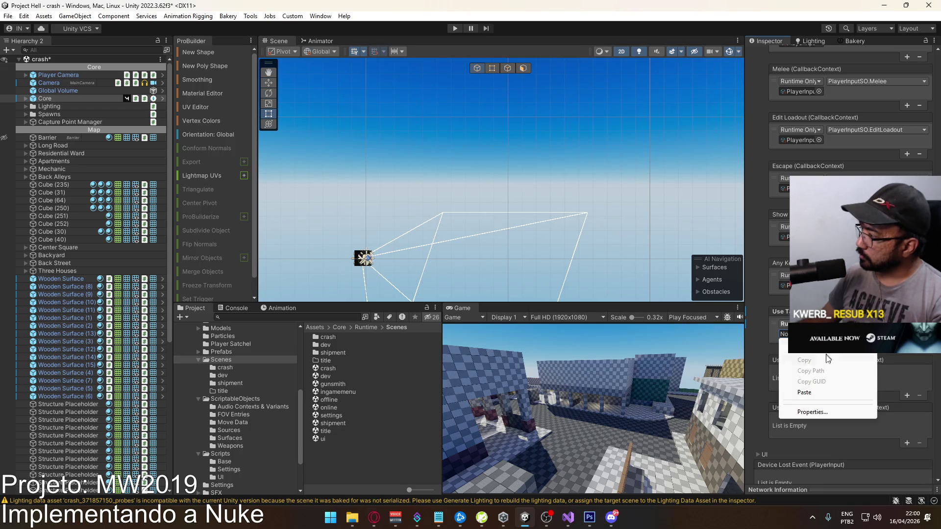
click(820, 392)
click(907, 395)
click(906, 443)
right_click(787, 383)
click(809, 441)
right_click(801, 433)
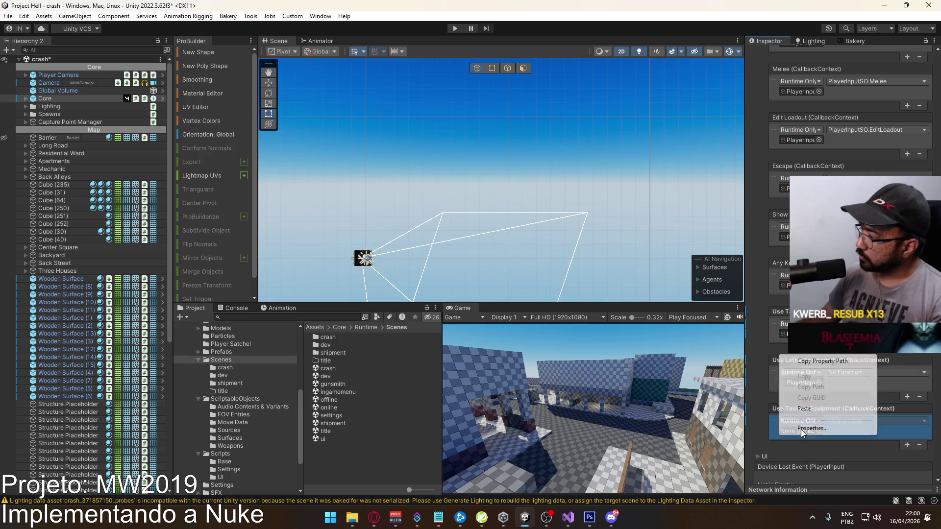
click(804, 408)
- Set their functions to PlayerInputSO.UseLethal and UseTactical, then reopen the title scene
click(872, 421)
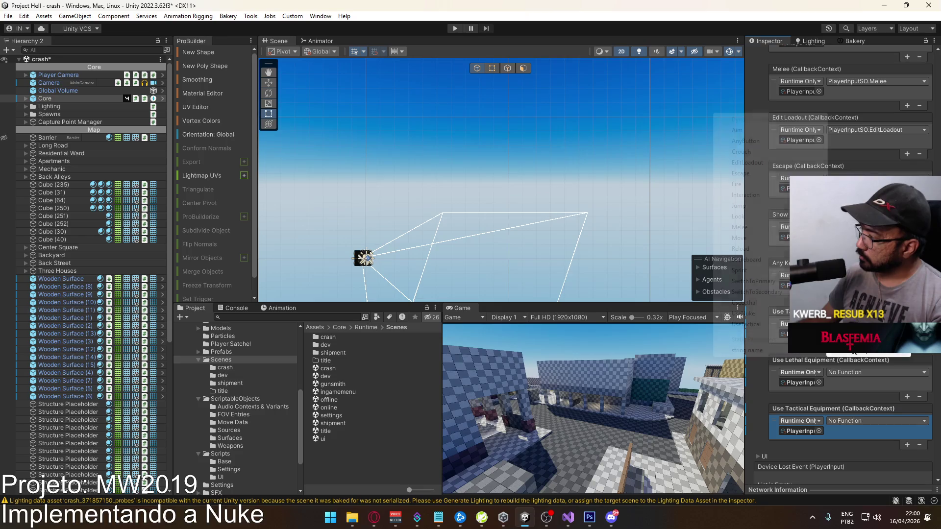
click(745, 314)
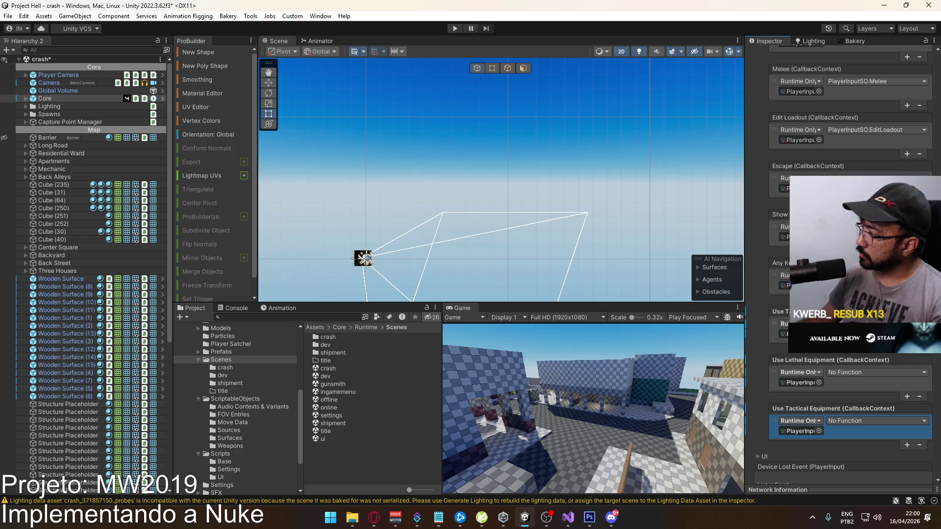
click(917, 374)
mouse_move(873, 398)
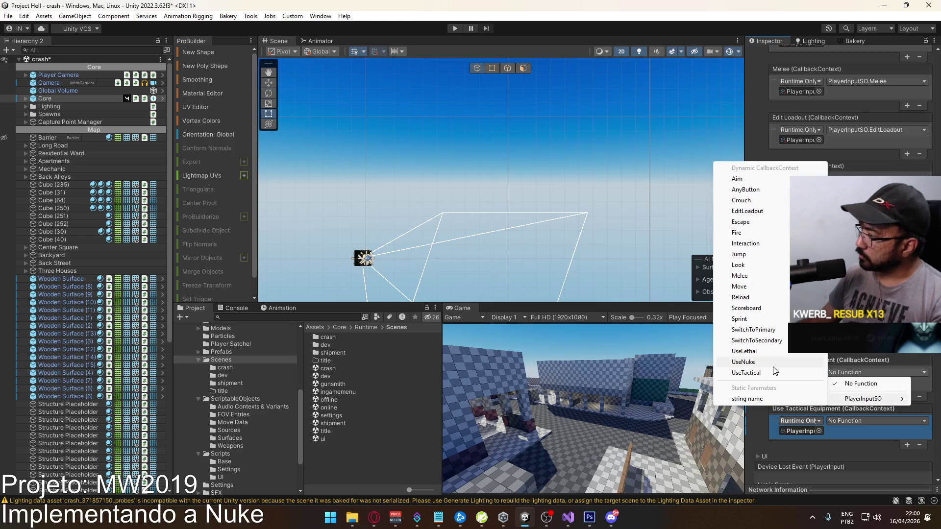
click(745, 351)
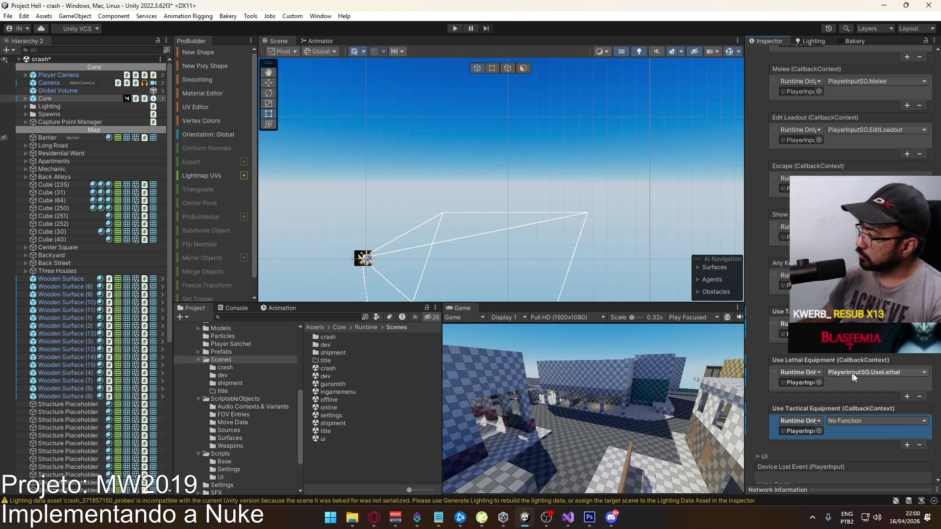
click(911, 422)
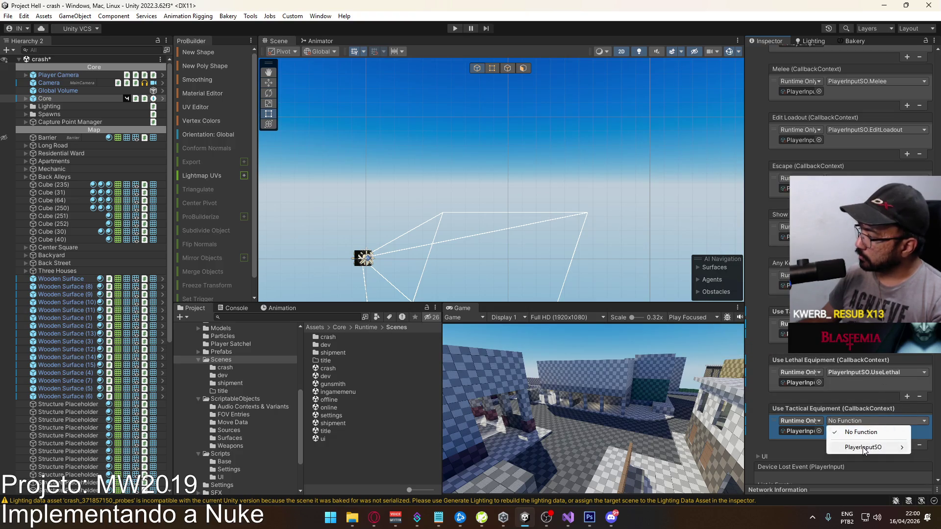
mouse_move(863, 447)
click(790, 423)
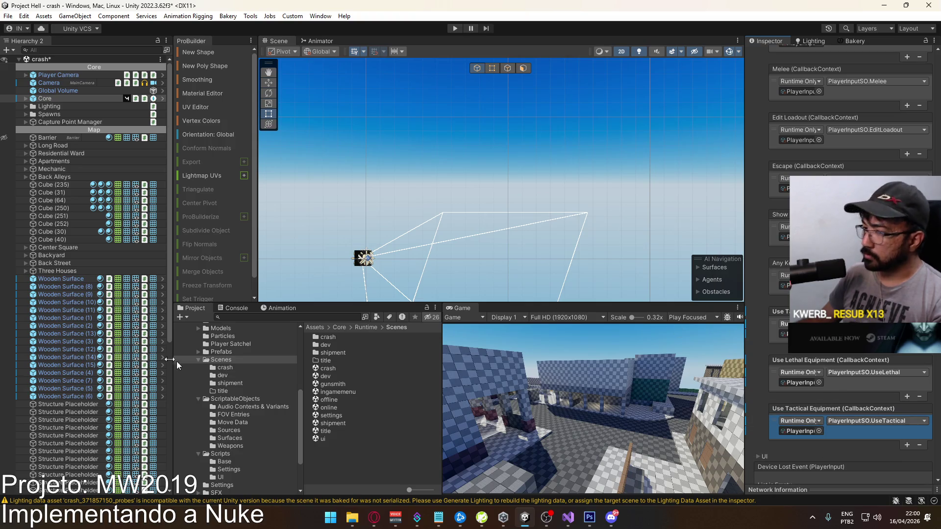
click(54, 185)
double_click(326, 432)
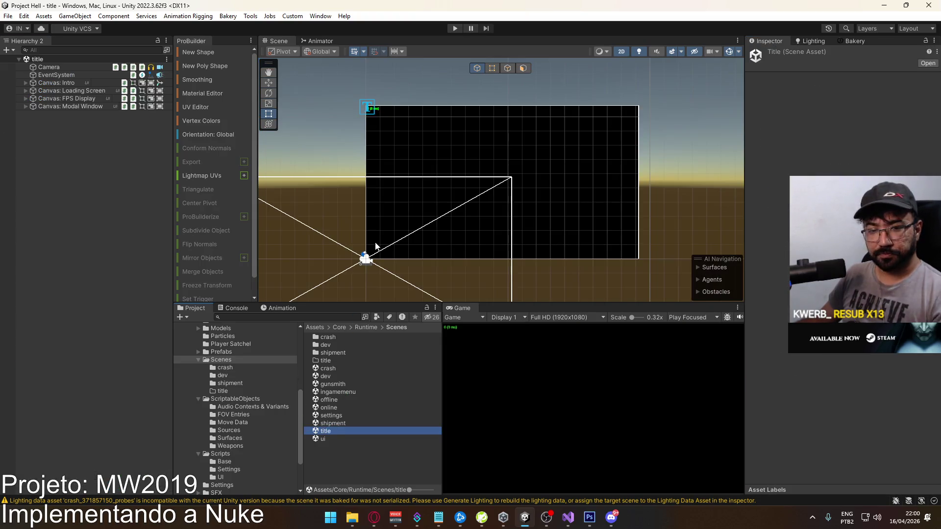
click(455, 28)
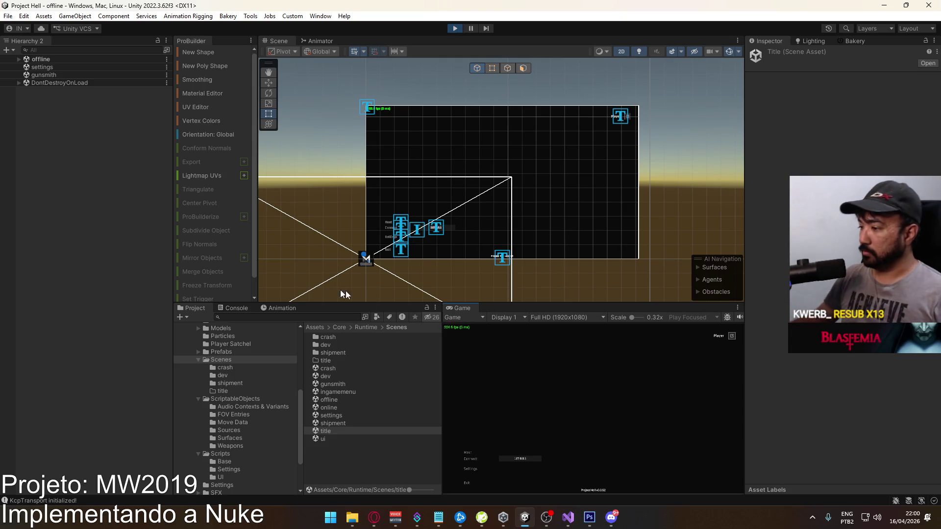
click(468, 452)
click(531, 485)
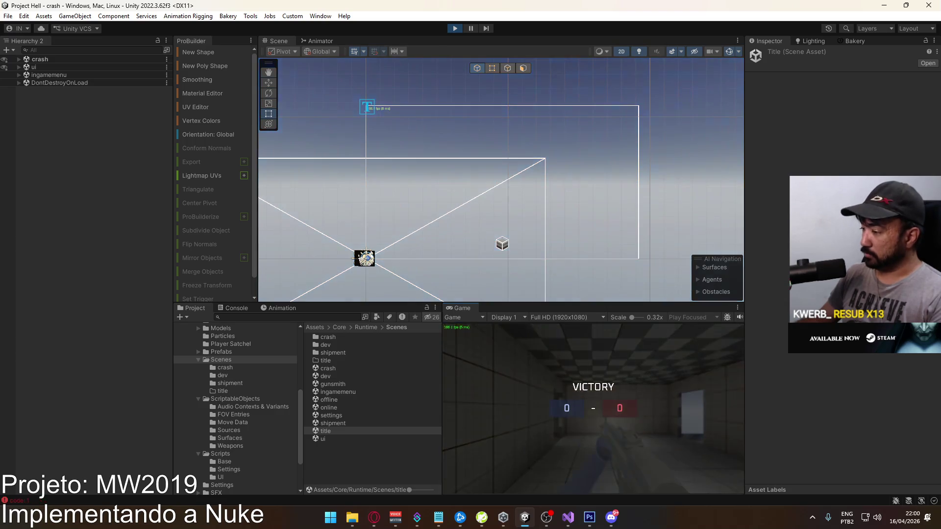
key(super)
click(449, 32)
click(235, 398)
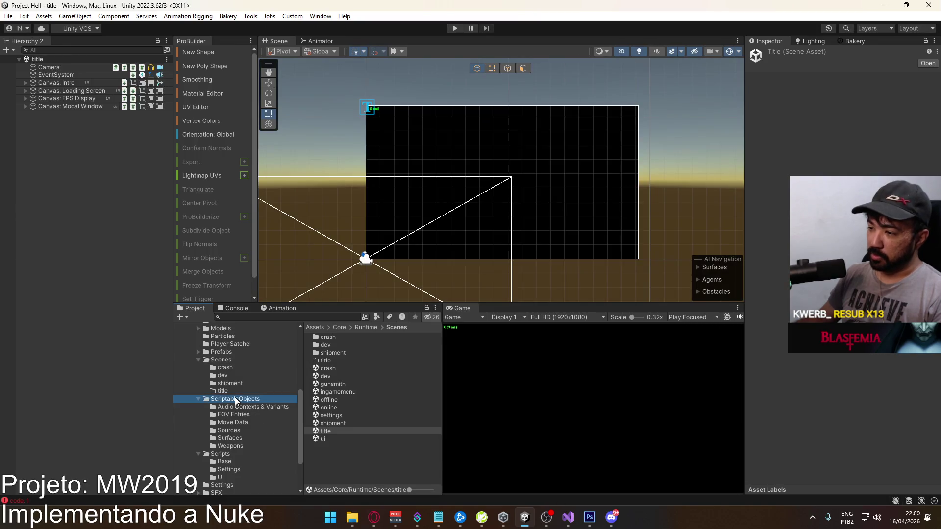
- Set the Database asset's Nuke Duration to 15 and Nuke Delay Duration to 5
click(359, 384)
scroll(834, 360, down, 20)
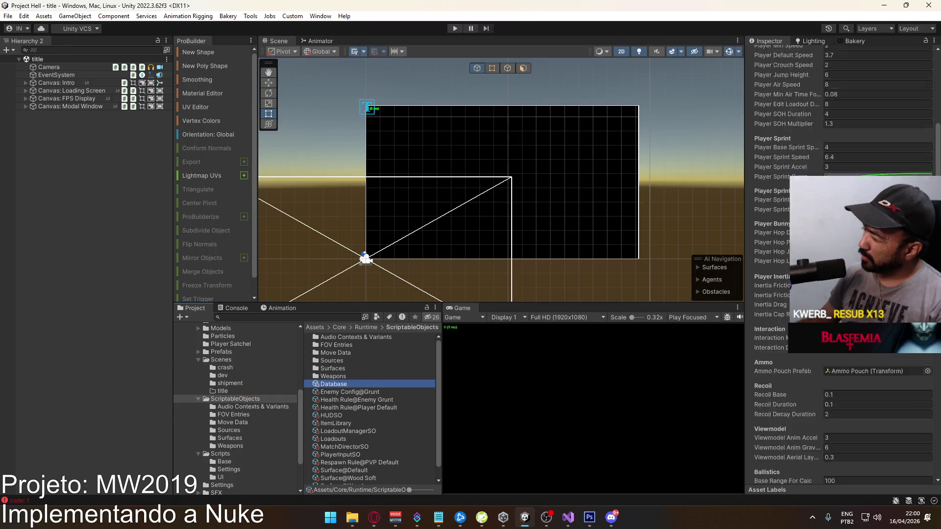
click(851, 465)
text(15)
click(852, 474)
text(5)
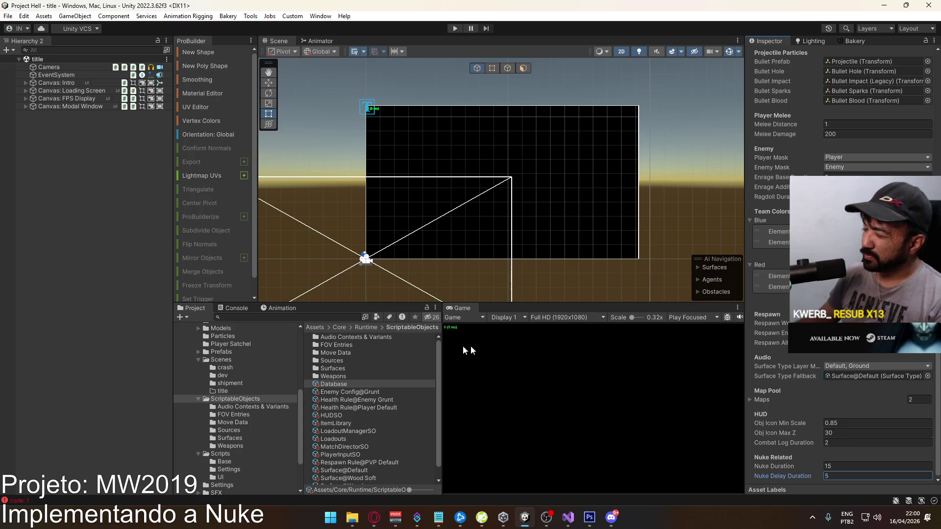
- Select the title scene in the Scenes folder and start play mode
click(223, 360)
click(337, 432)
click(455, 29)
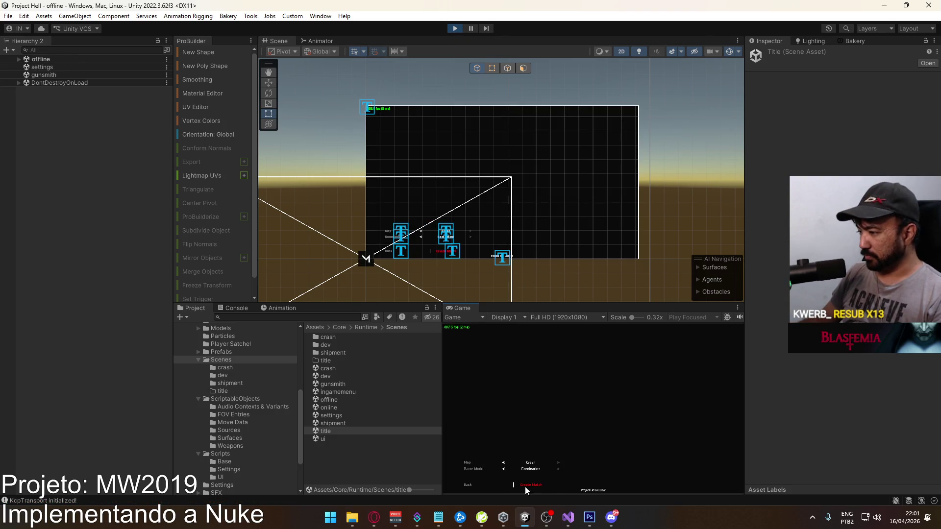
- Create a Crash match, move out and trigger the nuke, then stop play mode
click(525, 487)
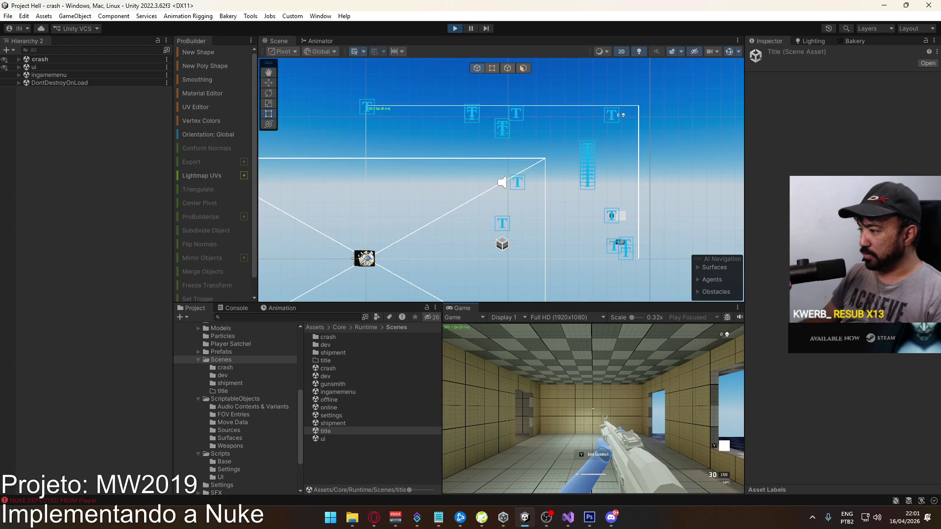
key(w)
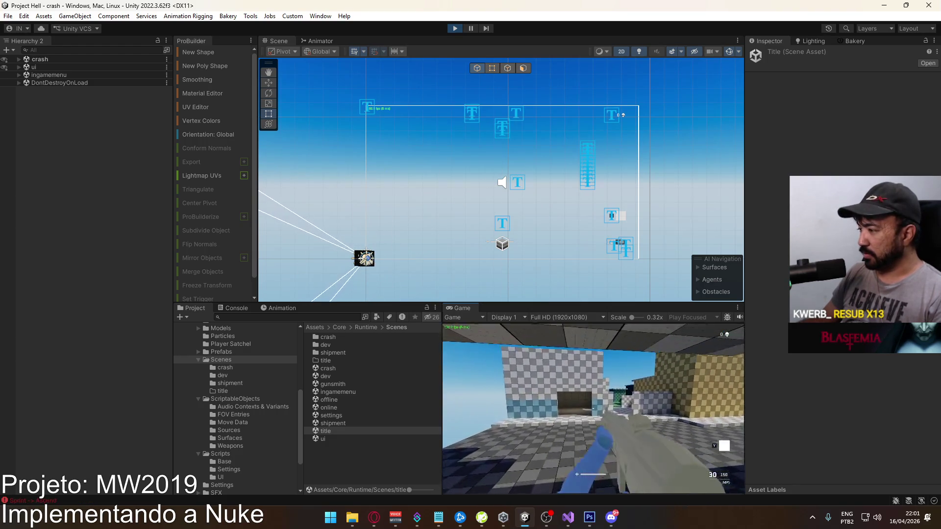
key(w)
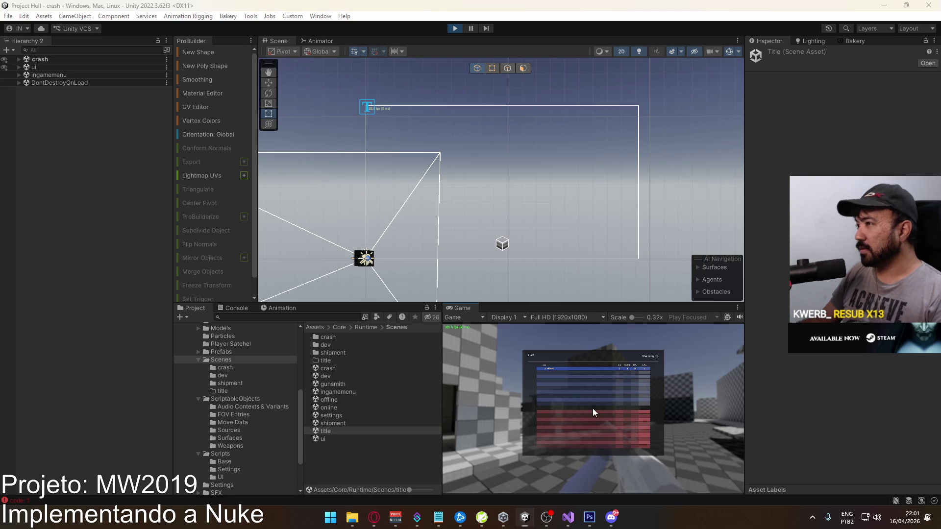
click(455, 29)
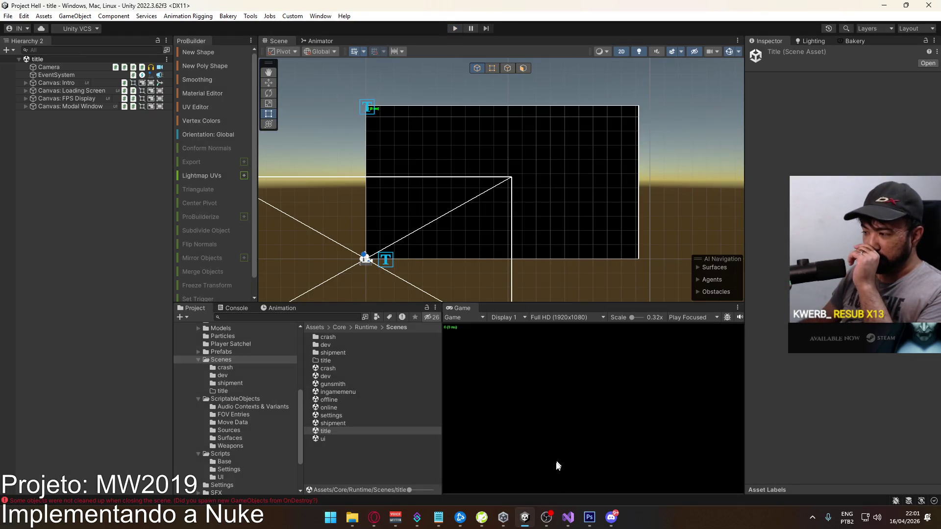
- Clear the Console's logged errors and switch to MatchDirector.cs in Visual Studio
click(237, 309)
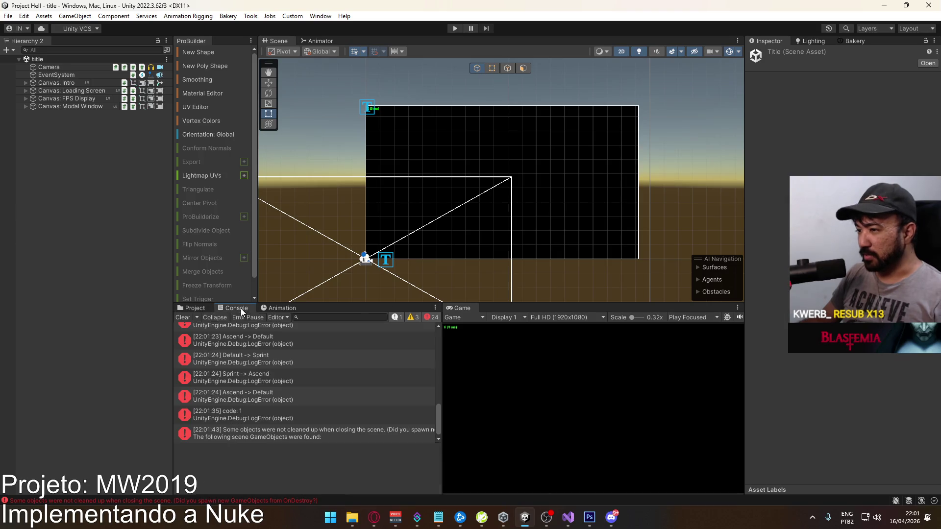
click(183, 317)
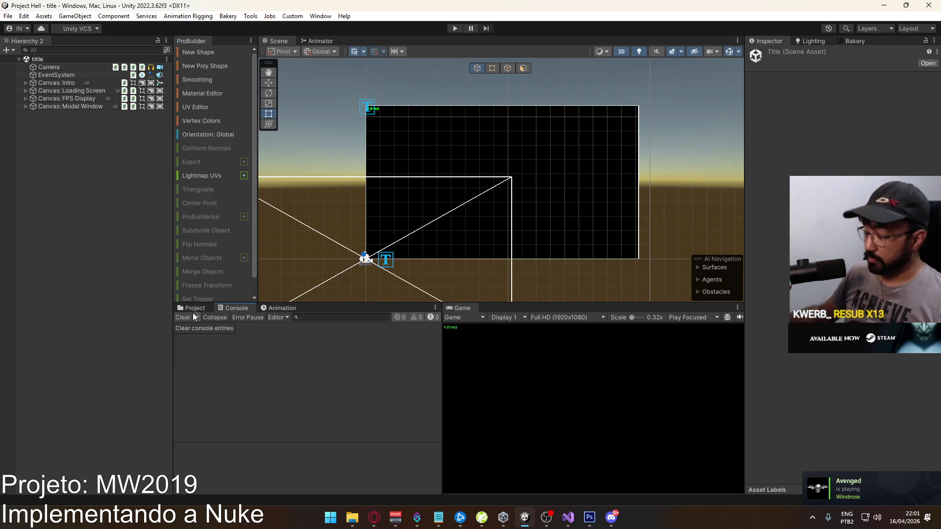
click(566, 520)
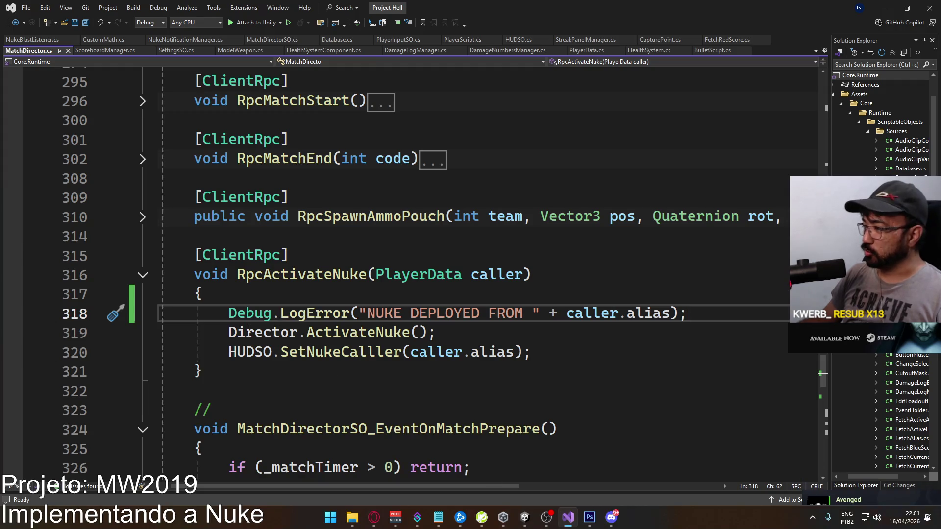
scroll(479, 331, down, 10)
scroll(479, 332, down, 6)
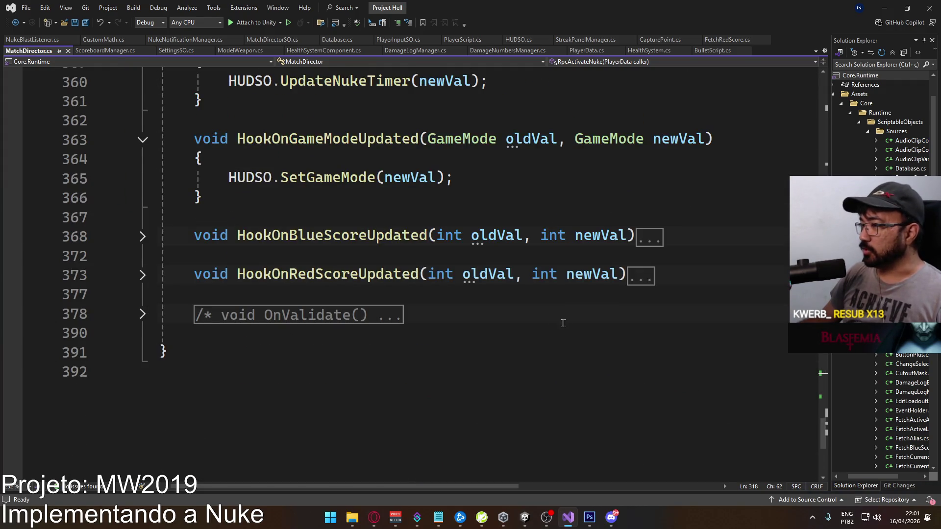